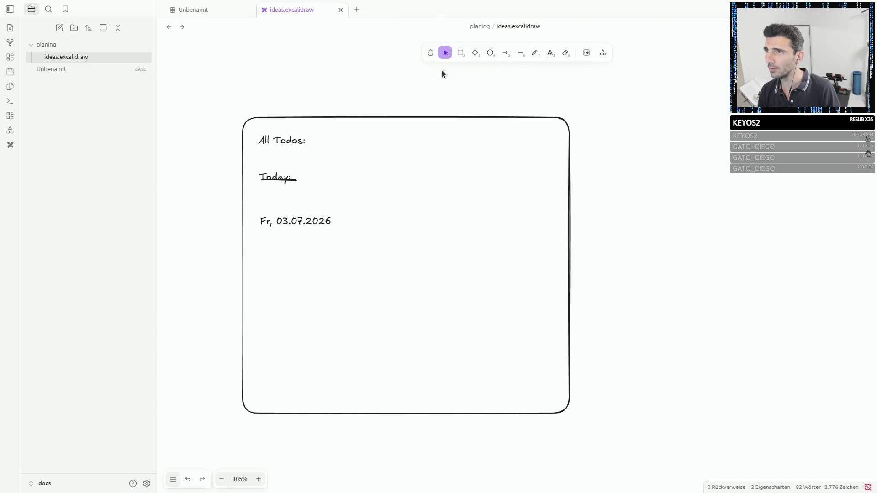
Pan the todo card into view and remove the hand-drawn stroke under the Today: heading.
{"action": "left_click", "coordinate": [431, 53]}
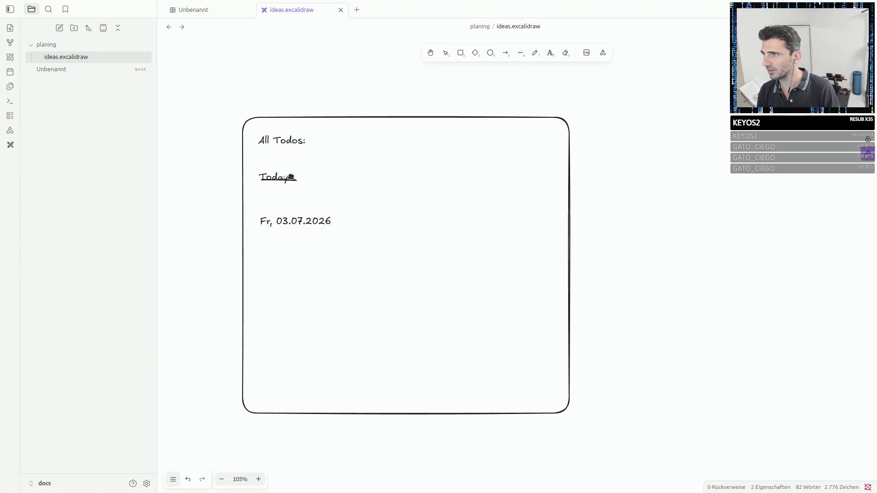
{"action": "mouse_move", "coordinate": [290, 177]}
{"action": "left_mouse_down"}
{"action": "mouse_move", "coordinate": [306, 189]}
{"action": "mouse_move", "coordinate": [303, 199]}
{"action": "left_mouse_up"}
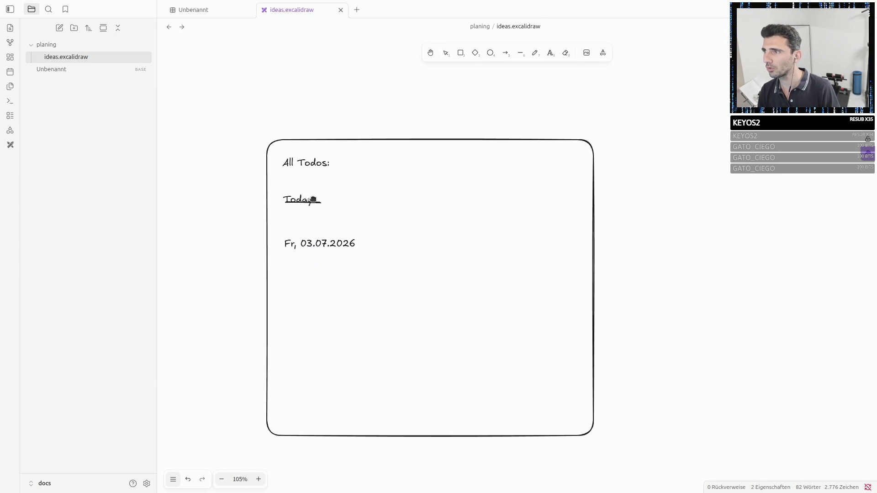
{"action": "scroll", "coordinate": [312, 200], "scroll_direction": "up", "scroll_amount": 2}
{"action": "scroll", "coordinate": [311, 201], "scroll_direction": "down", "scroll_amount": 4}
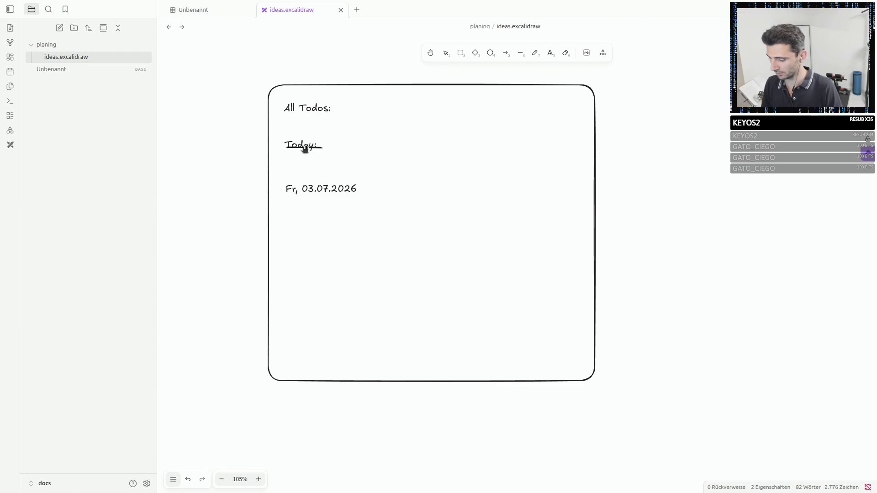
{"action": "key", "text": "ctrl+z"}
{"action": "key", "text": "ctrl+z"}
{"action": "key", "text": "ctrl+z"}
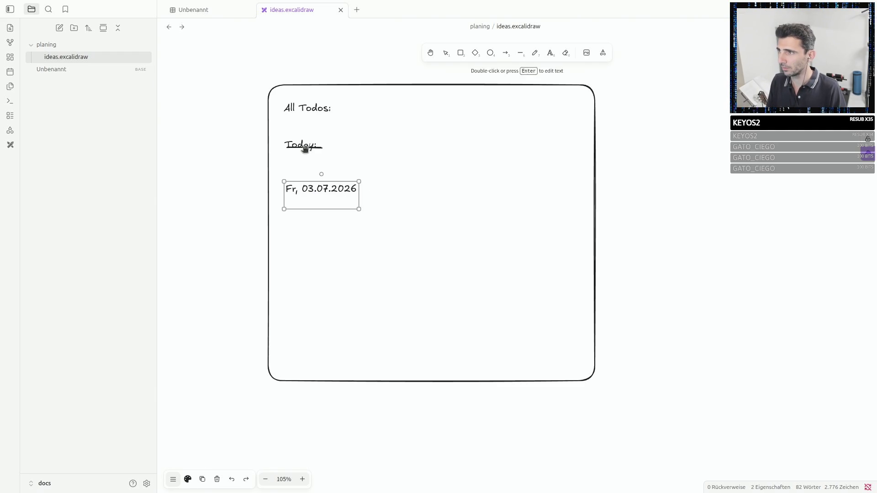
{"action": "key", "text": "ctrl+z"}
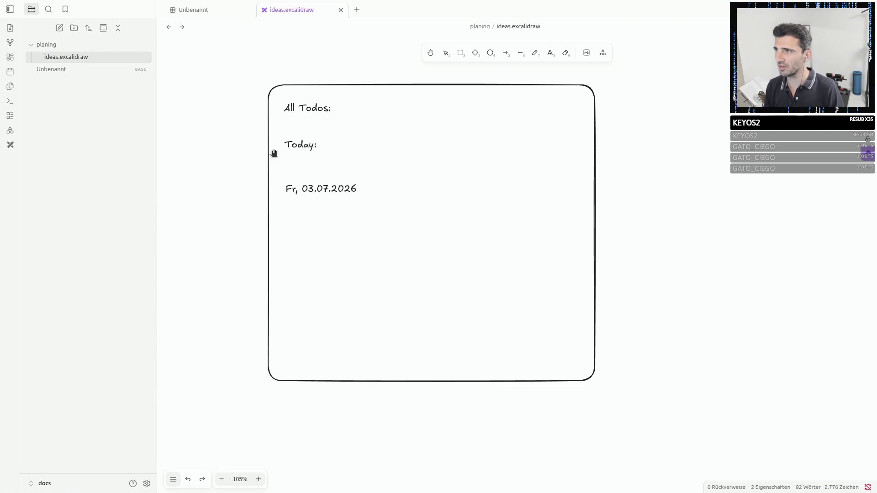
{"action": "left_click", "coordinate": [535, 53]}
{"action": "double_click", "coordinate": [300, 144]}
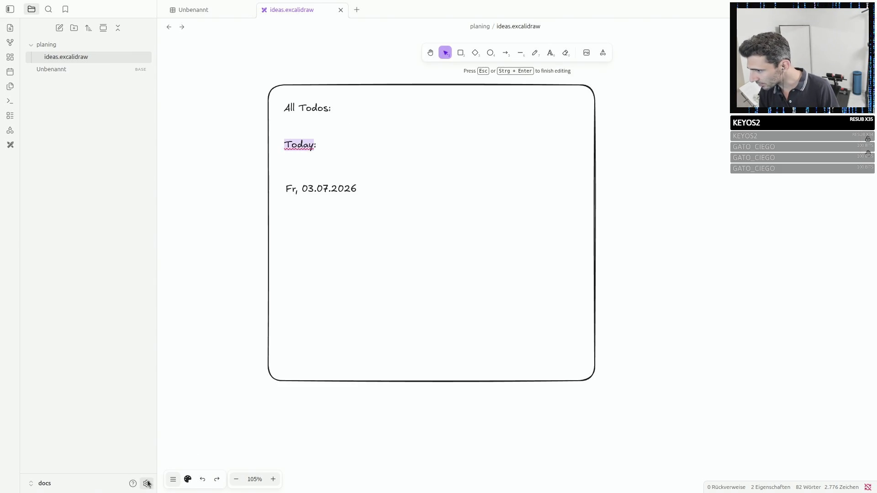
{"action": "left_click", "coordinate": [187, 479]}
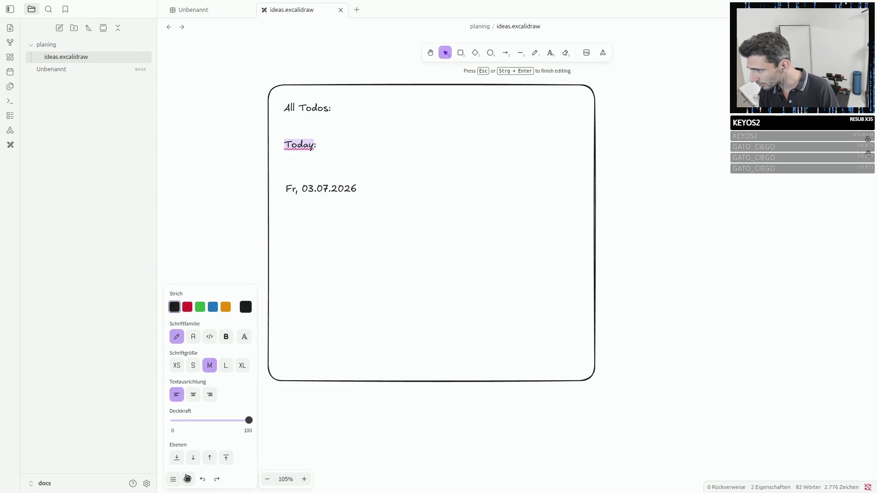
{"action": "left_click", "coordinate": [229, 336]}
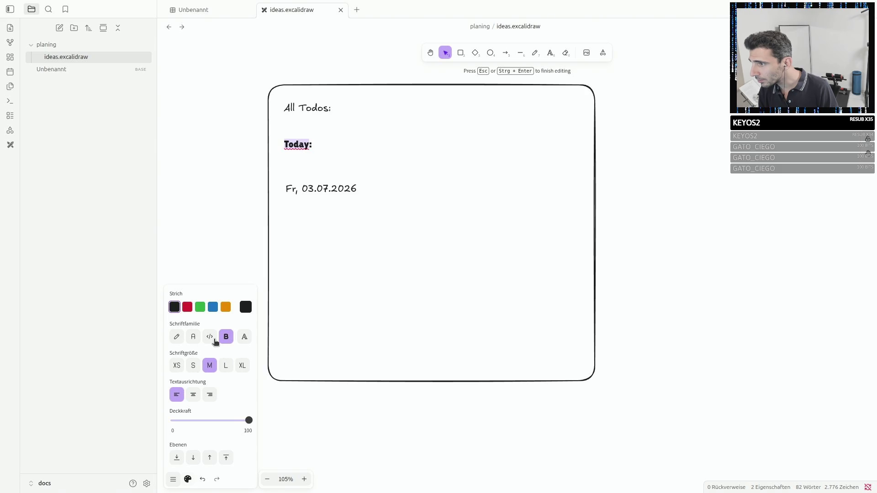
{"action": "left_click", "coordinate": [226, 367]}
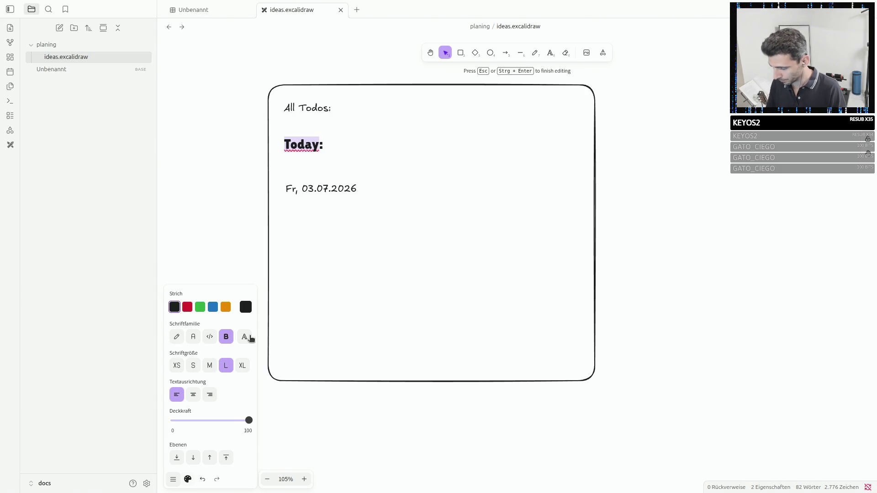
{"action": "left_click", "coordinate": [282, 312]}
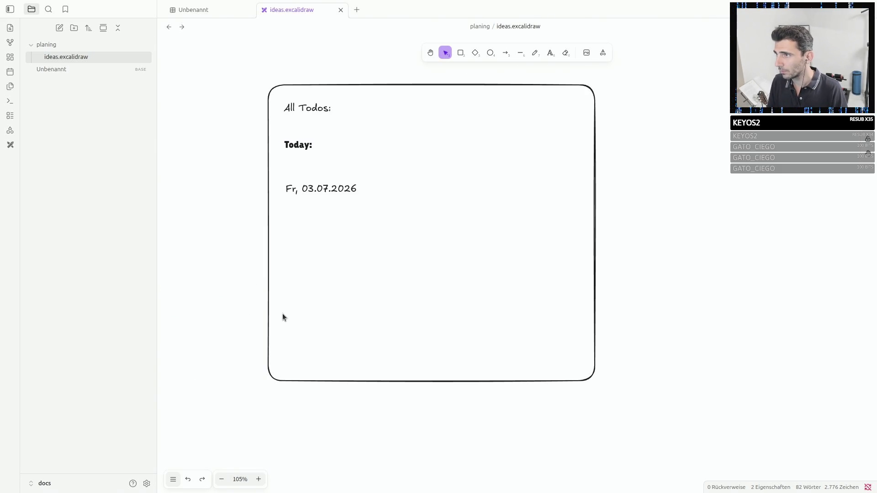
{"action": "key", "text": "ctrl+z"}
{"action": "double_click", "coordinate": [291, 146]}
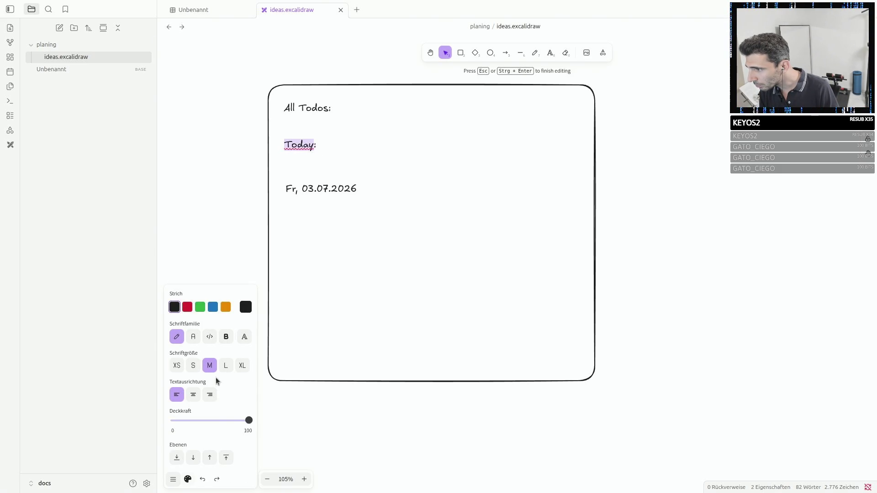
{"action": "left_click", "coordinate": [211, 337]}
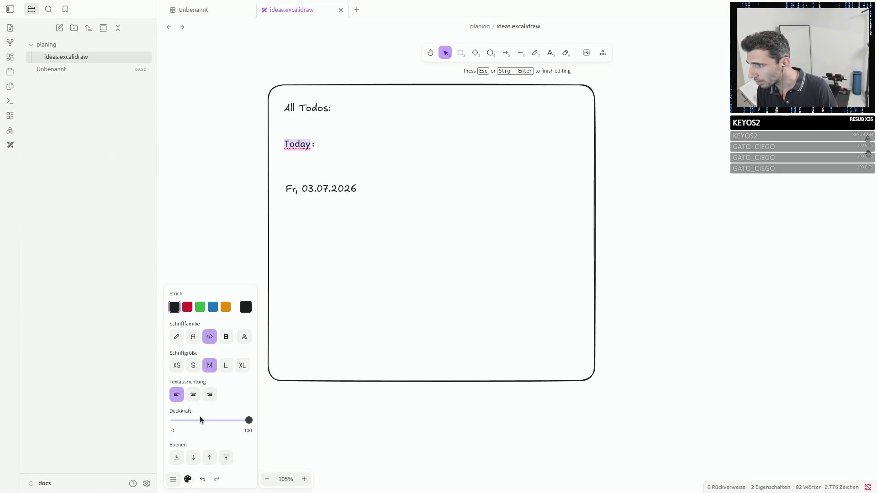
{"action": "left_click", "coordinate": [174, 480]}
{"action": "left_click", "coordinate": [175, 483]}
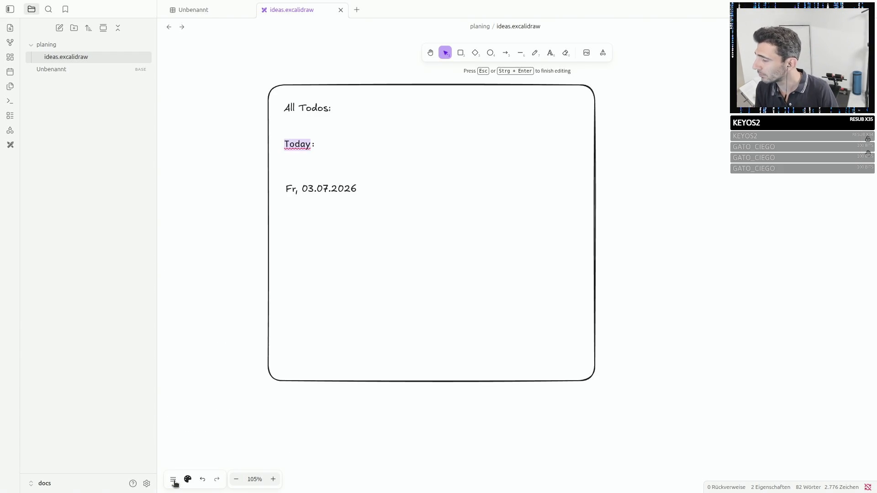
{"action": "left_click", "coordinate": [188, 480]}
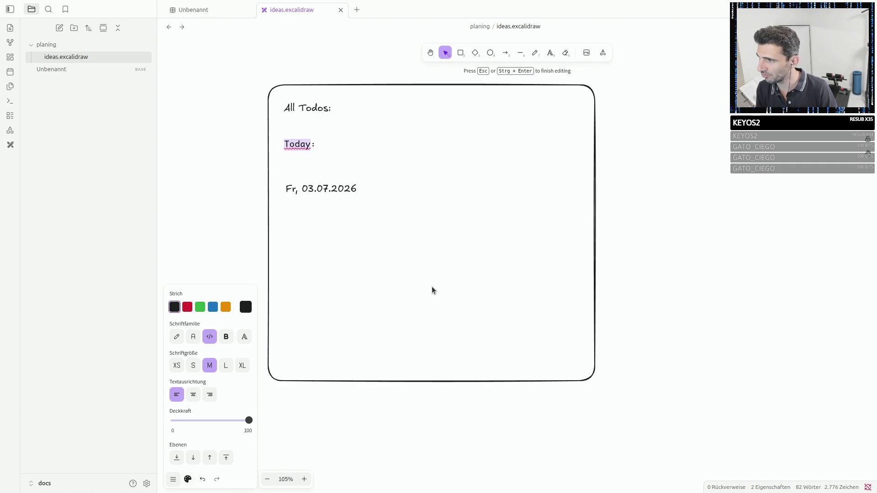
{"action": "left_click", "coordinate": [176, 337]}
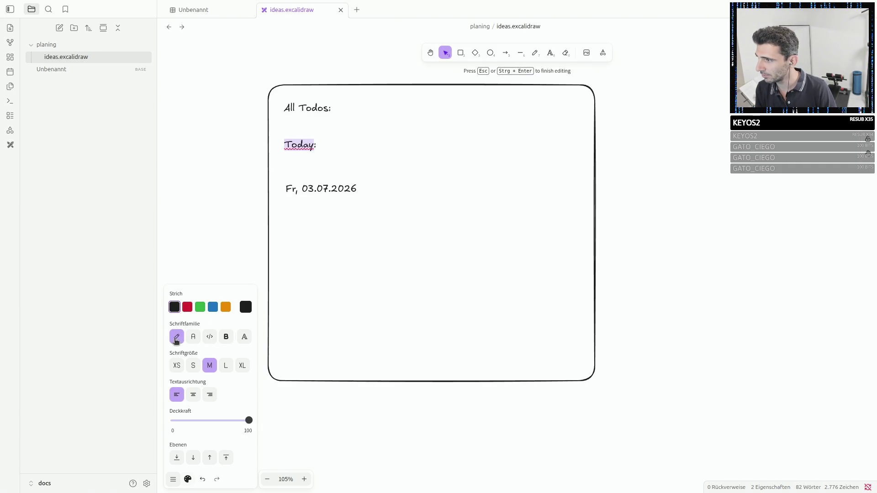
{"action": "left_click", "coordinate": [376, 167]}
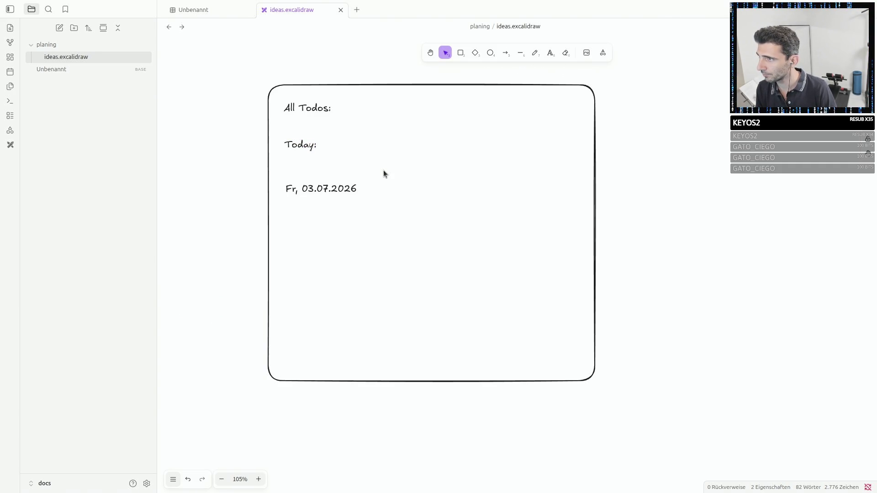
Delete the ideas.excalidraw drawing file from the vault and confirm.
{"action": "right_click", "coordinate": [60, 60]}
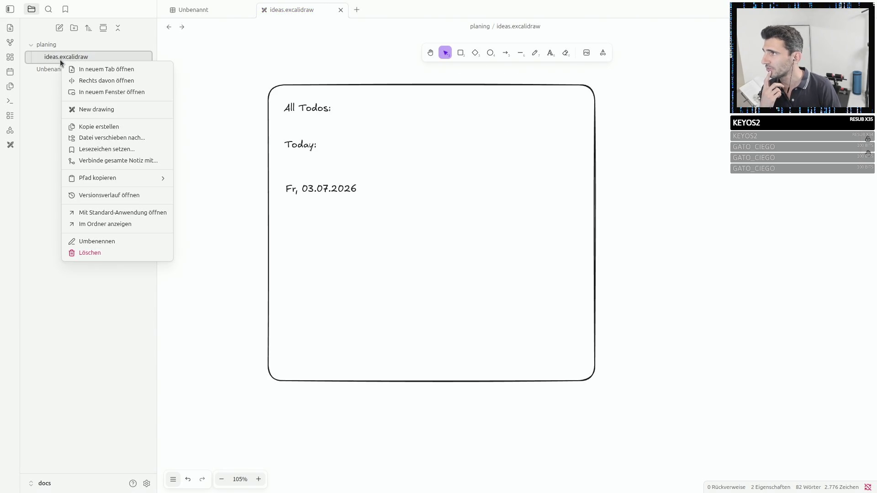
{"action": "left_click", "coordinate": [108, 197]}
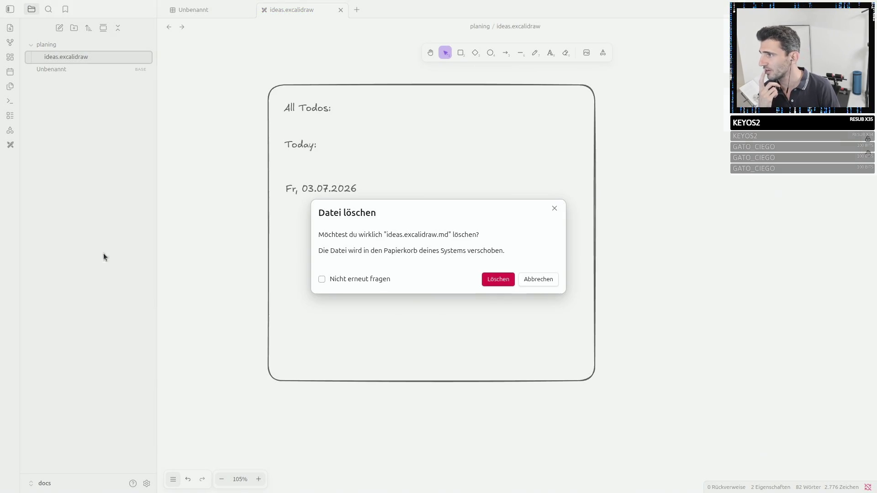
{"action": "left_click", "coordinate": [498, 279]}
Create a new note in the planing folder and rename it to index.html.
{"action": "right_click", "coordinate": [47, 44]}
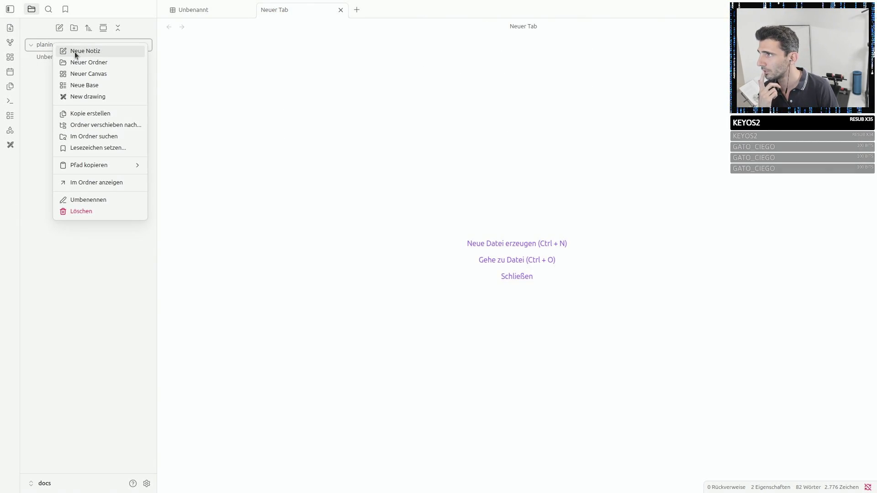
{"action": "left_click", "coordinate": [74, 51]}
{"action": "type", "text": "in"}
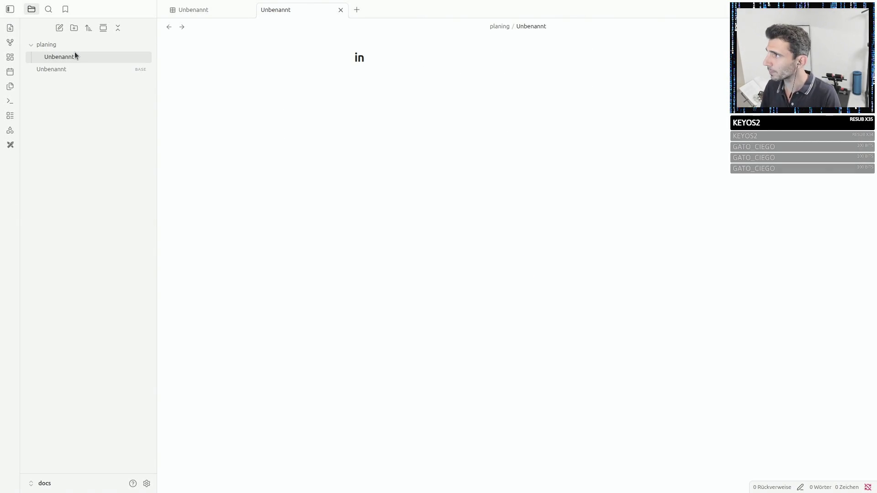
{"action": "key", "text": "Return"}
{"action": "right_click", "coordinate": [69, 57]}
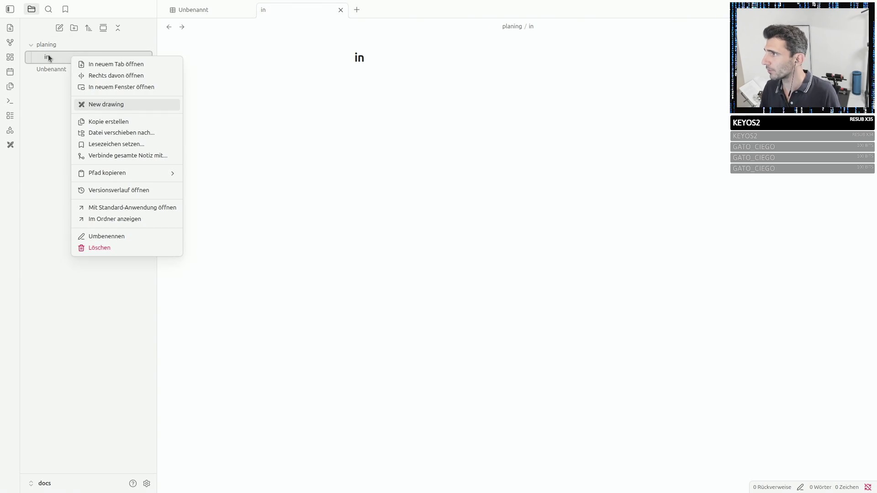
{"action": "left_click", "coordinate": [107, 235]}
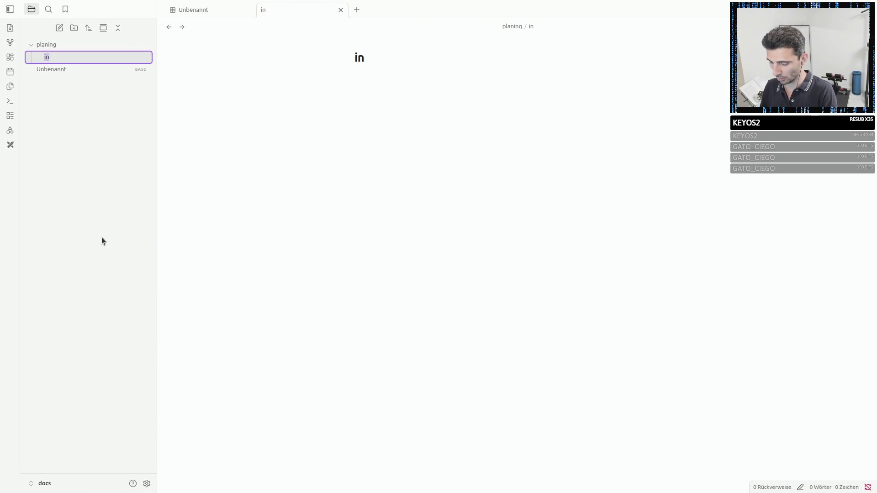
{"action": "key", "text": "Return"}
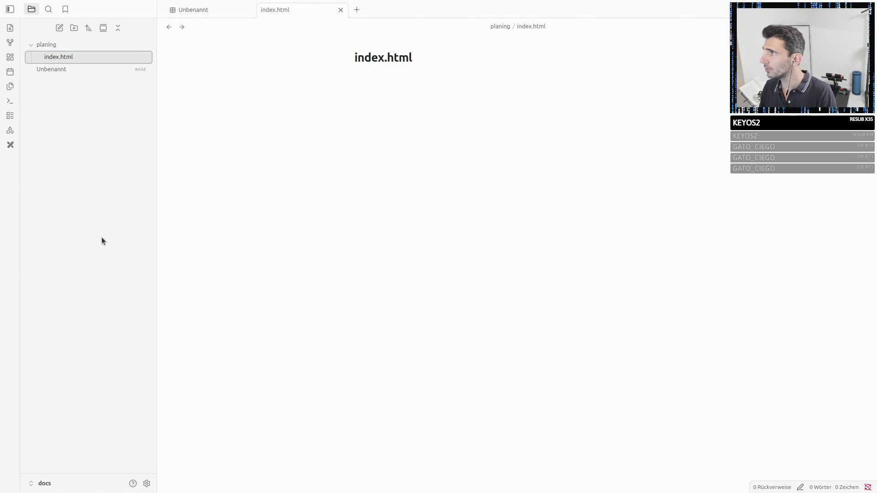
Dismiss the index.html file options and launch the Draw.io editor from the ribbon.
{"action": "right_click", "coordinate": [75, 55]}
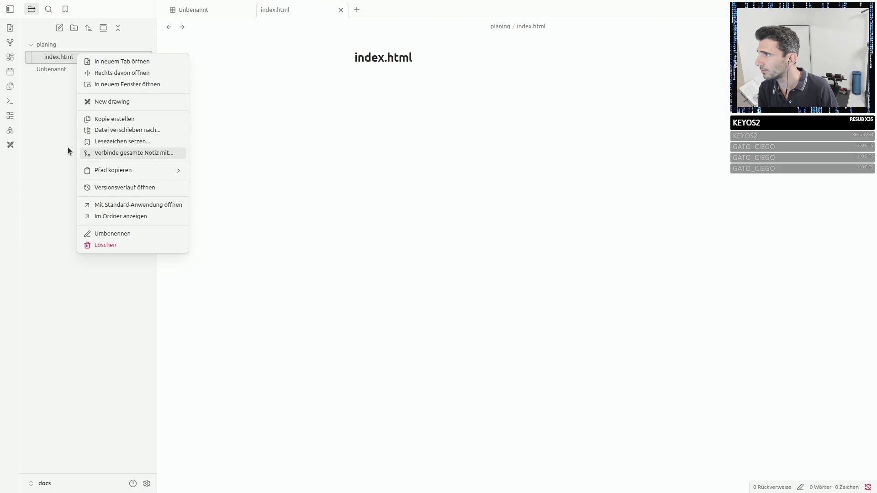
{"action": "key", "text": "Escape"}
{"action": "left_click", "coordinate": [10, 130]}
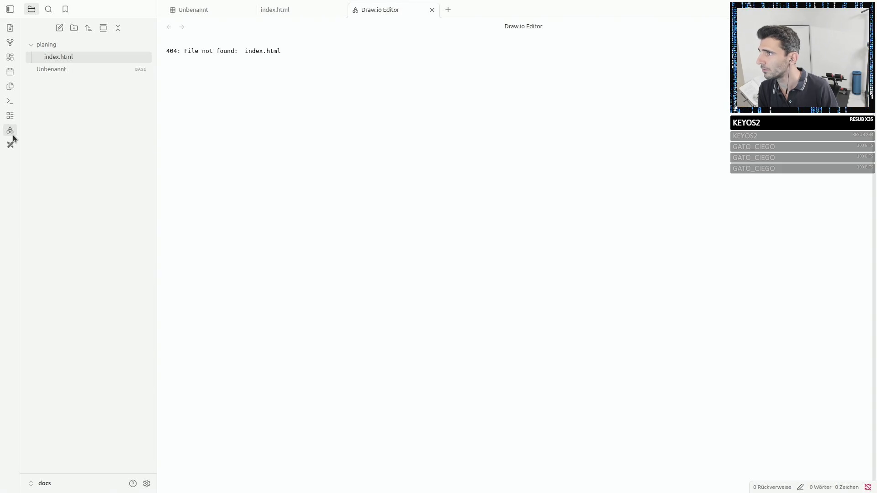
Move index.html out of planing, check the Draw.io editor's 404 error, and close the editor tabs.
{"action": "left_click_drag", "start_coordinate": [65, 57], "coordinate": [39, 91]}
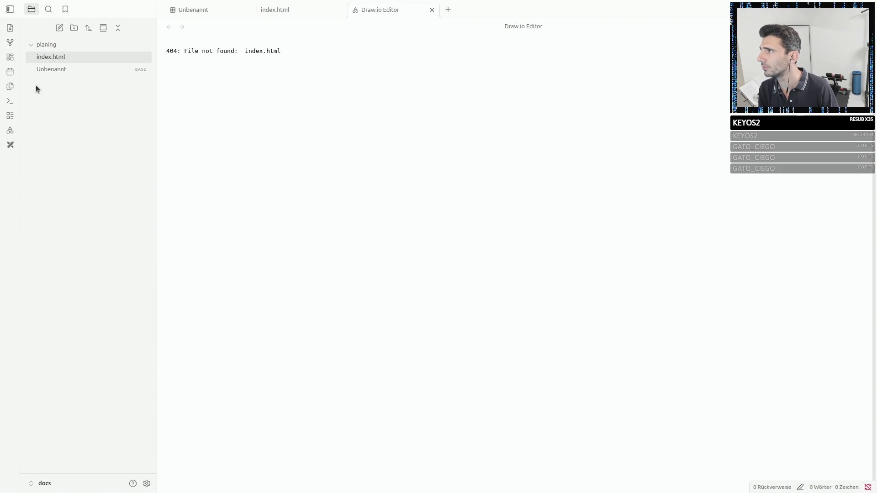
{"action": "left_click", "coordinate": [10, 144]}
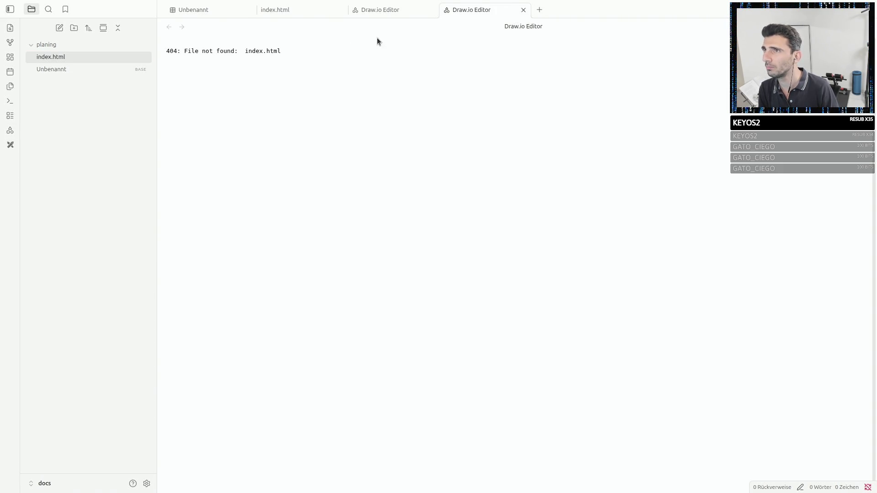
{"action": "double_click", "coordinate": [258, 50]}
{"action": "left_click", "coordinate": [258, 50]}
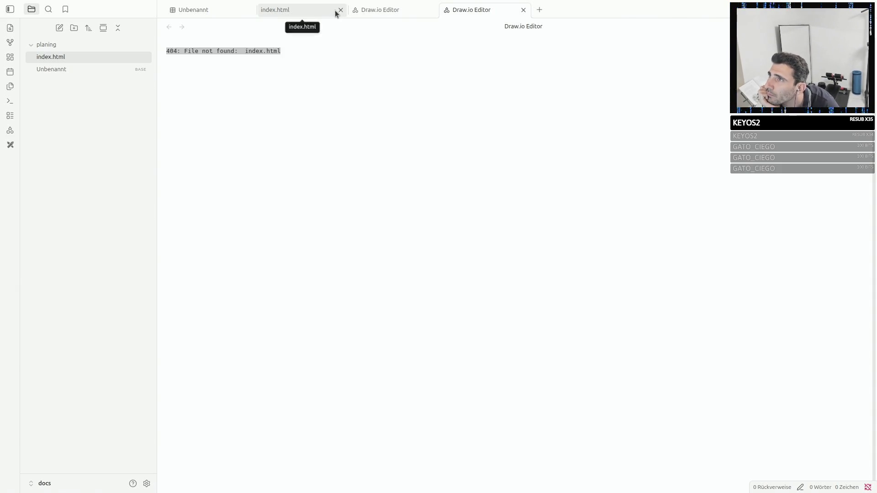
{"action": "left_click", "coordinate": [339, 11]}
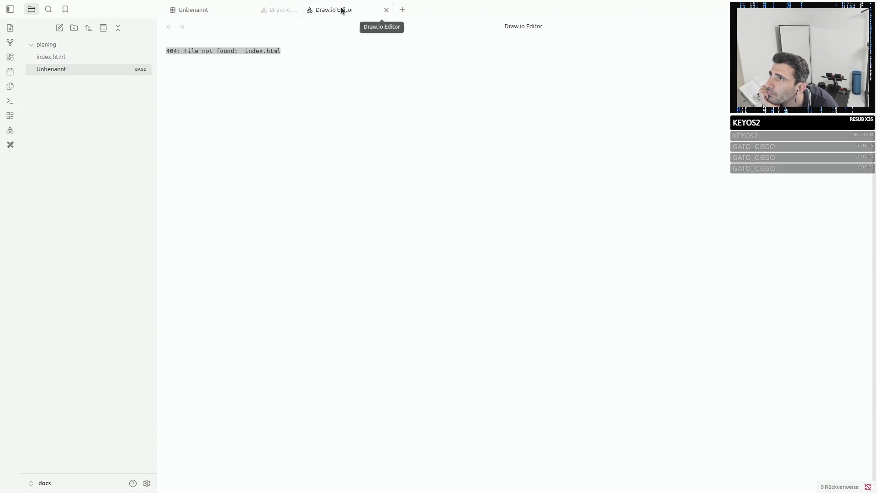
{"action": "middle_click", "coordinate": [342, 10]}
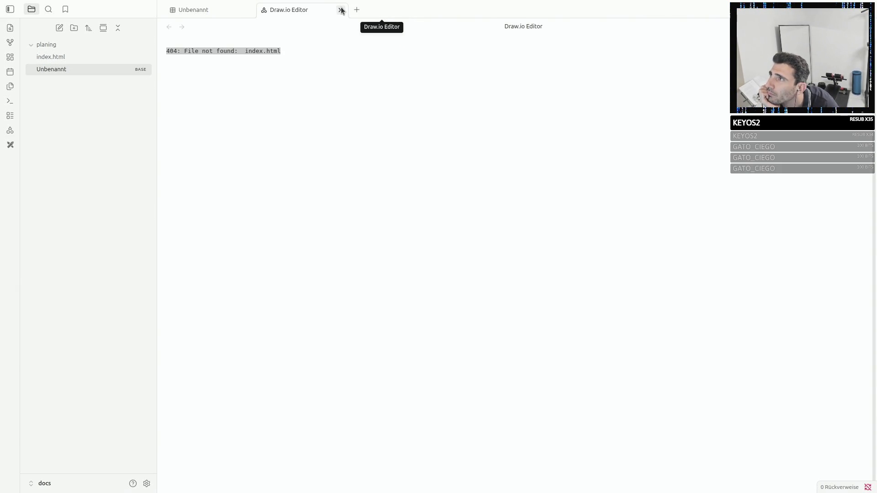
Delete index.html from the planing folder and launch the draw.io editor again.
{"action": "left_click", "coordinate": [53, 58]}
{"action": "right_click", "coordinate": [53, 57]}
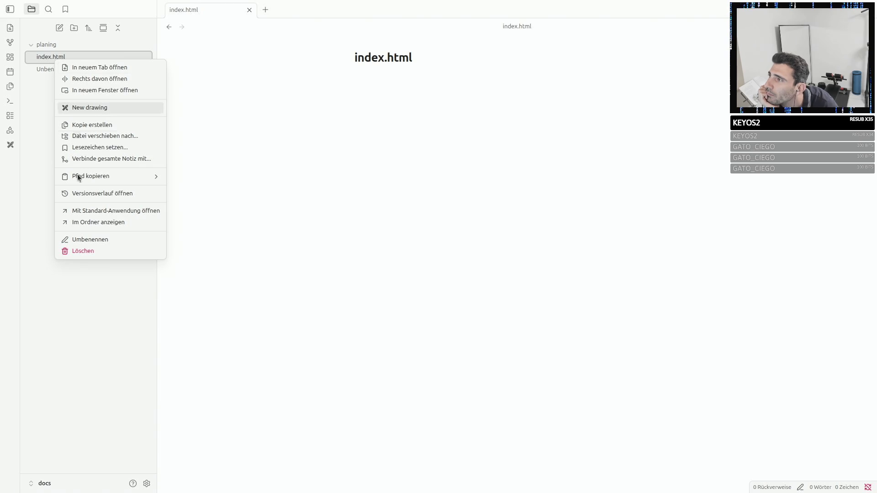
{"action": "left_click", "coordinate": [82, 250]}
{"action": "left_click", "coordinate": [498, 279]}
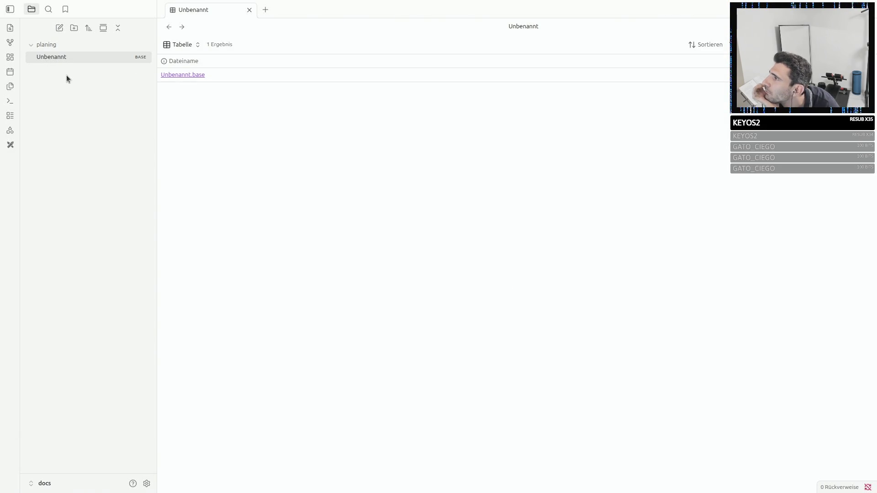
{"action": "left_click", "coordinate": [11, 131]}
In Externe Erweiterungen, check plugins for updates and open the draw.io plugin page (v3.1.1).
{"action": "right_click", "coordinate": [314, 12]}
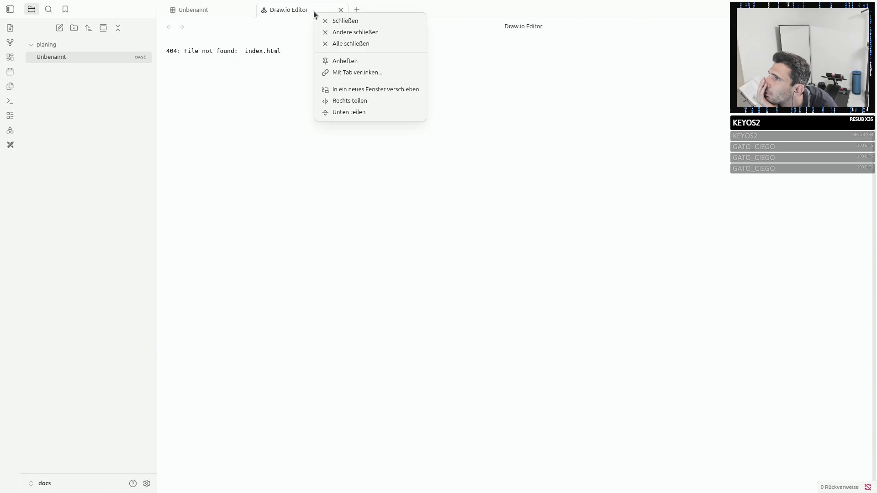
{"action": "left_click", "coordinate": [146, 483]}
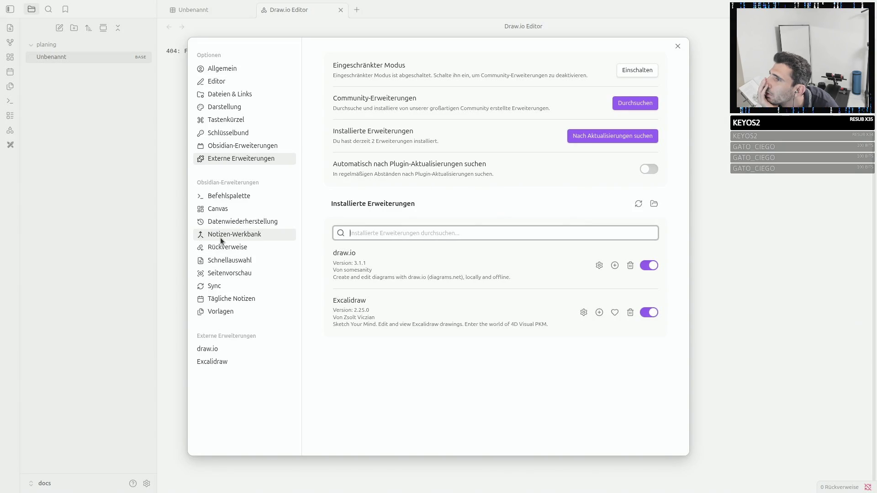
{"action": "left_click", "coordinate": [370, 141]}
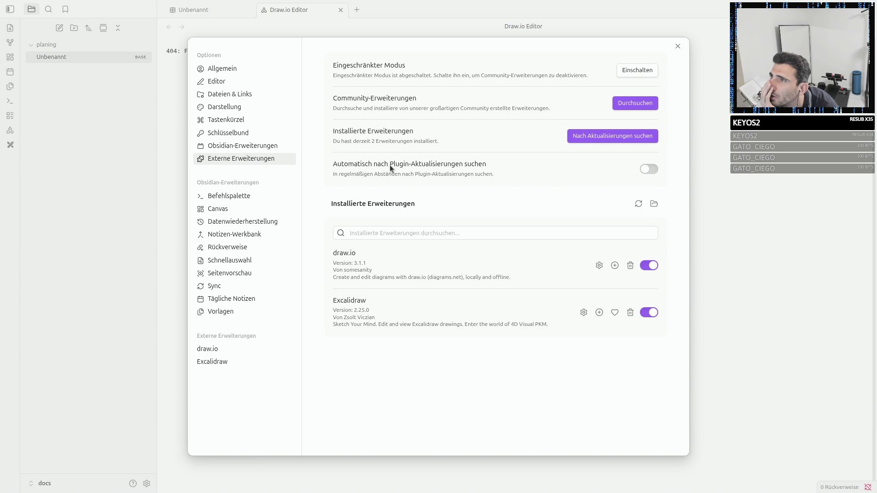
{"action": "left_click", "coordinate": [587, 140]}
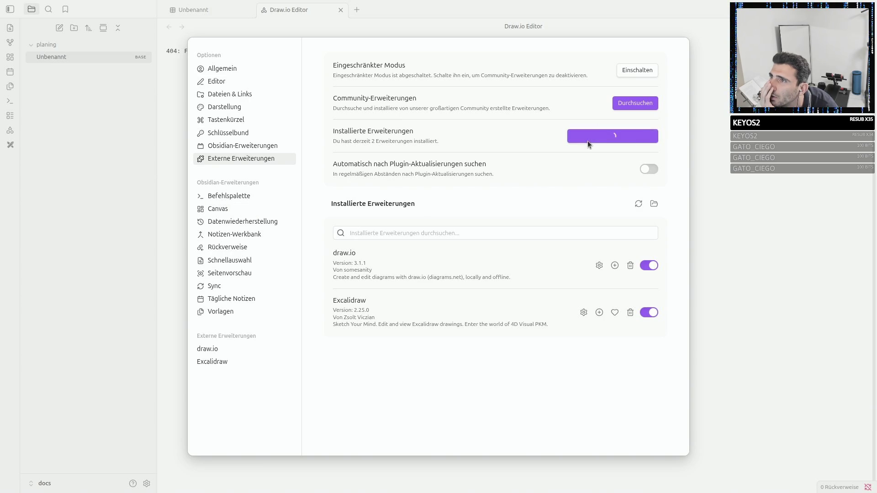
{"action": "left_click", "coordinate": [399, 267]}
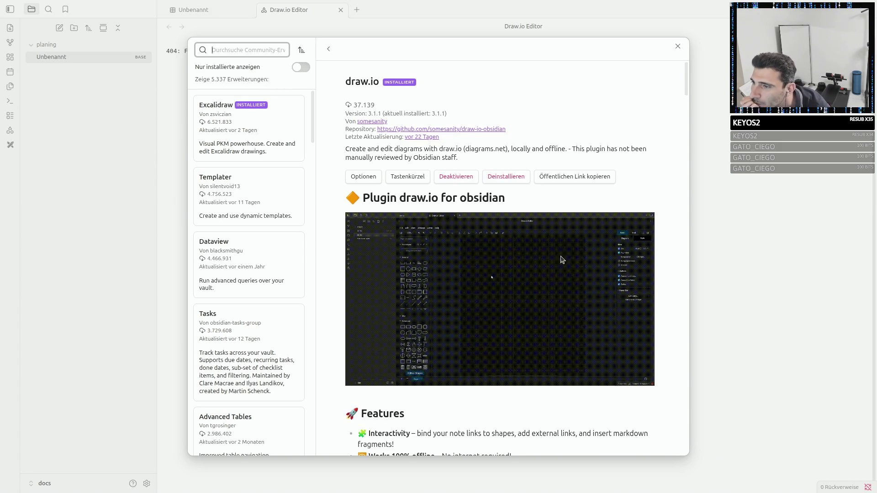
{"action": "scroll", "coordinate": [561, 260], "scroll_direction": "down", "scroll_amount": 3}
{"action": "scroll", "coordinate": [561, 260], "scroll_direction": "down", "scroll_amount": 5}
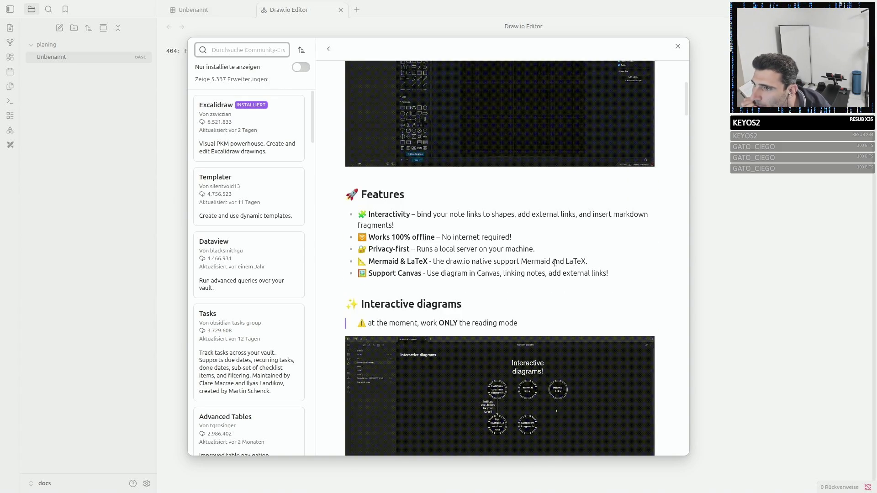
{"action": "scroll", "coordinate": [554, 263], "scroll_direction": "up", "scroll_amount": 8}
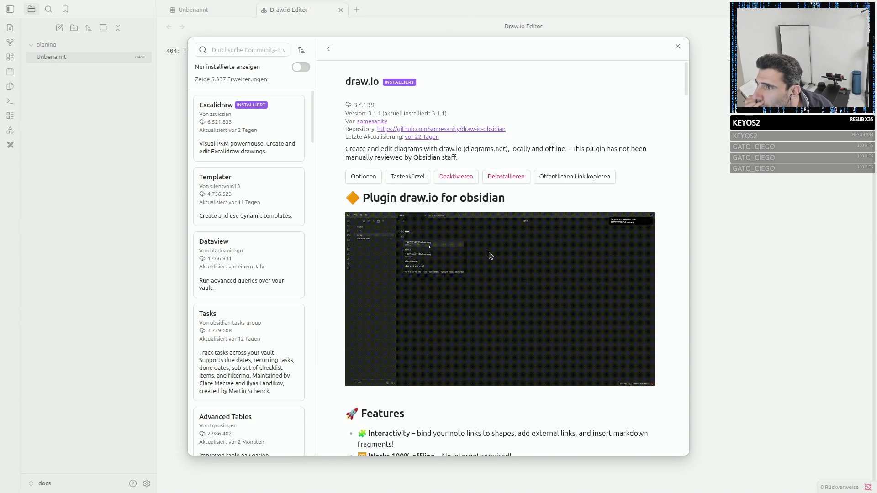
{"action": "scroll", "coordinate": [490, 255], "scroll_direction": "down", "scroll_amount": 3}
{"action": "scroll", "coordinate": [490, 255], "scroll_direction": "down", "scroll_amount": 3}
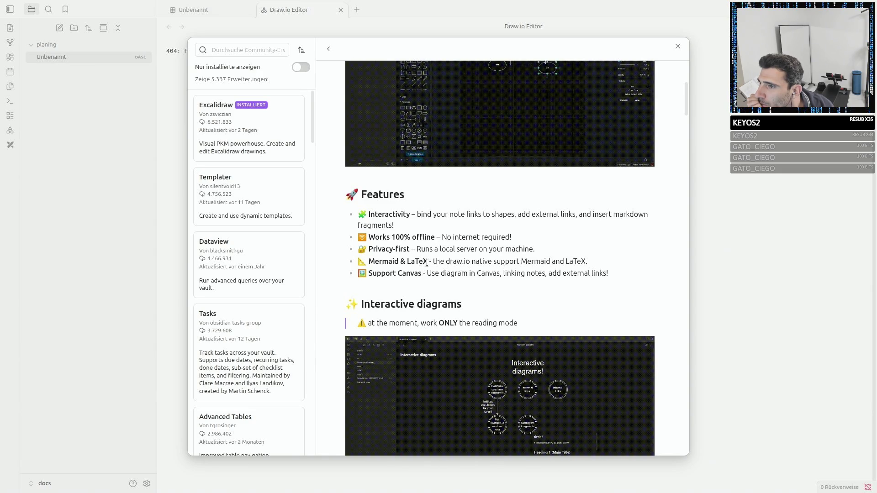
{"action": "scroll", "coordinate": [427, 261], "scroll_direction": "down", "scroll_amount": 3}
{"action": "scroll", "coordinate": [489, 289], "scroll_direction": "down", "scroll_amount": 3}
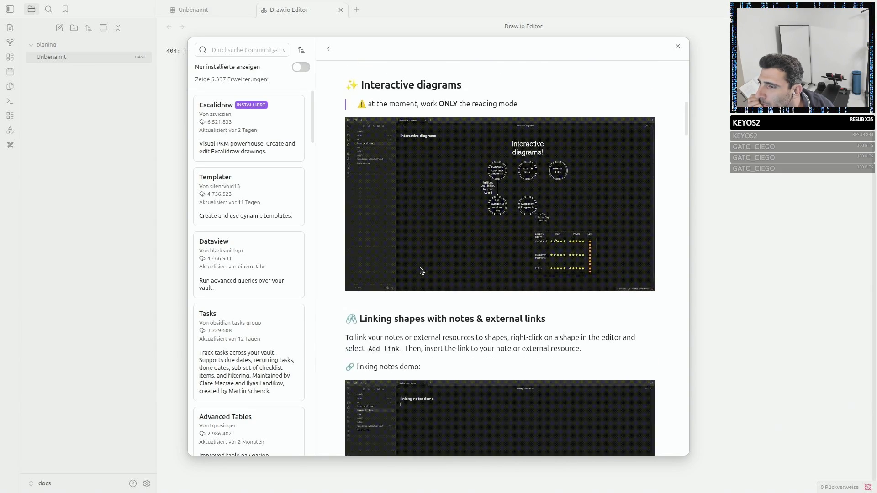
{"action": "scroll", "coordinate": [479, 299], "scroll_direction": "down", "scroll_amount": 3}
{"action": "scroll", "coordinate": [479, 299], "scroll_direction": "down", "scroll_amount": 3}
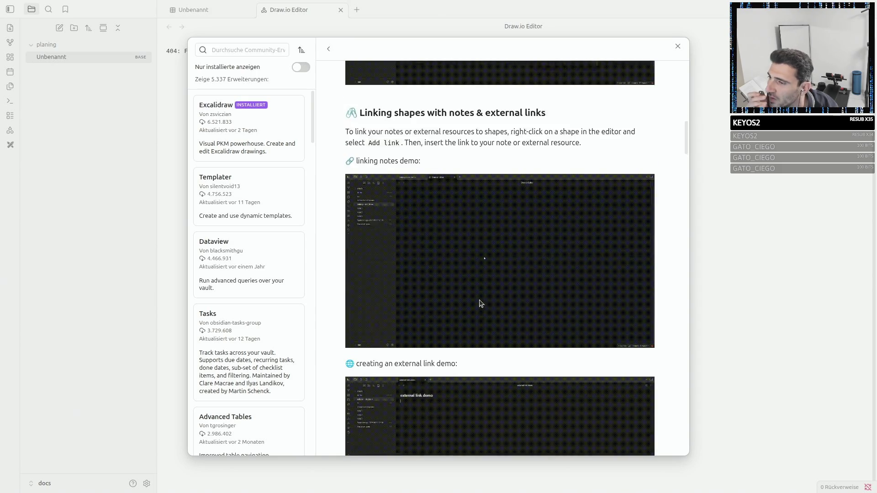
{"action": "scroll", "coordinate": [478, 299], "scroll_direction": "down", "scroll_amount": 2}
{"action": "scroll", "coordinate": [479, 302], "scroll_direction": "down", "scroll_amount": 3}
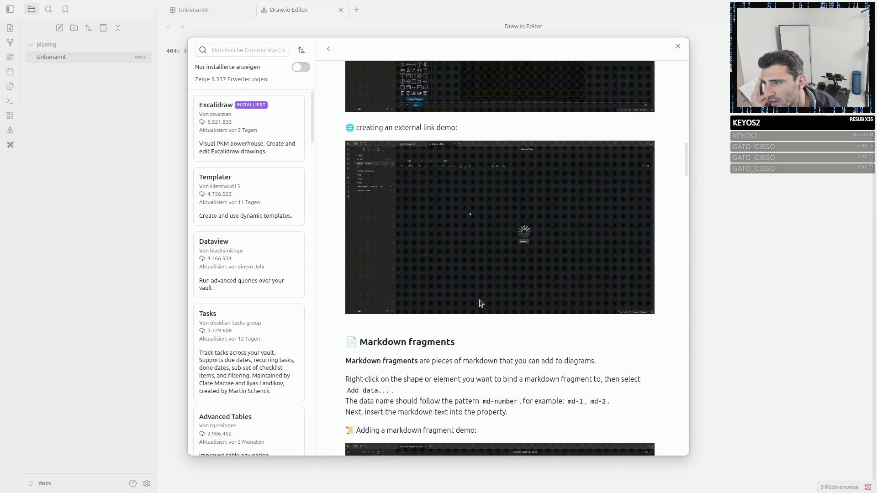
{"action": "scroll", "coordinate": [479, 302], "scroll_direction": "down", "scroll_amount": 3}
{"action": "scroll", "coordinate": [479, 302], "scroll_direction": "down", "scroll_amount": 2}
{"action": "scroll", "coordinate": [479, 302], "scroll_direction": "down", "scroll_amount": 3}
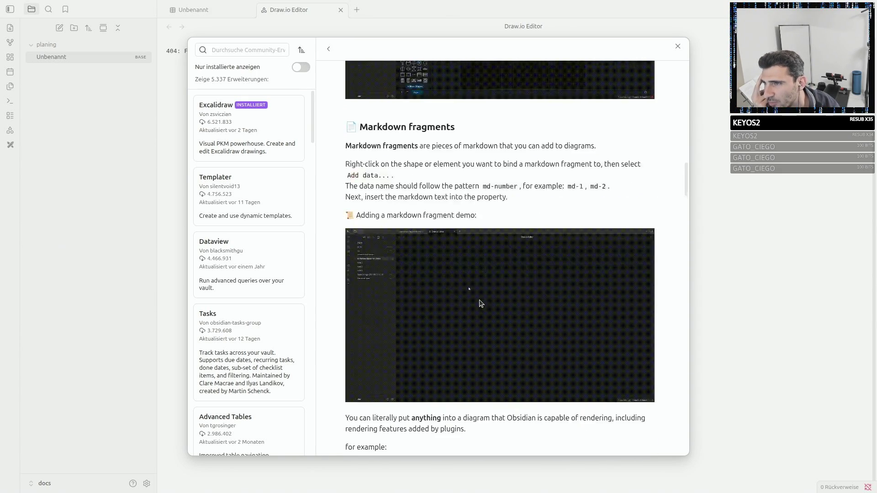
{"action": "scroll", "coordinate": [479, 302], "scroll_direction": "down", "scroll_amount": 3}
{"action": "scroll", "coordinate": [479, 302], "scroll_direction": "down", "scroll_amount": 1}
{"action": "scroll", "coordinate": [479, 303], "scroll_direction": "down", "scroll_amount": 2}
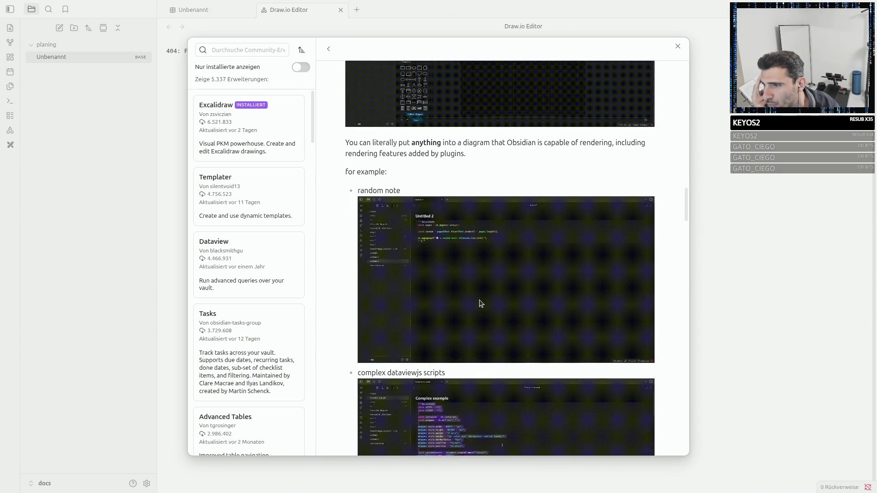
{"action": "scroll", "coordinate": [480, 301], "scroll_direction": "down", "scroll_amount": 3}
{"action": "scroll", "coordinate": [478, 302], "scroll_direction": "down", "scroll_amount": 3}
{"action": "scroll", "coordinate": [480, 302], "scroll_direction": "down", "scroll_amount": 3}
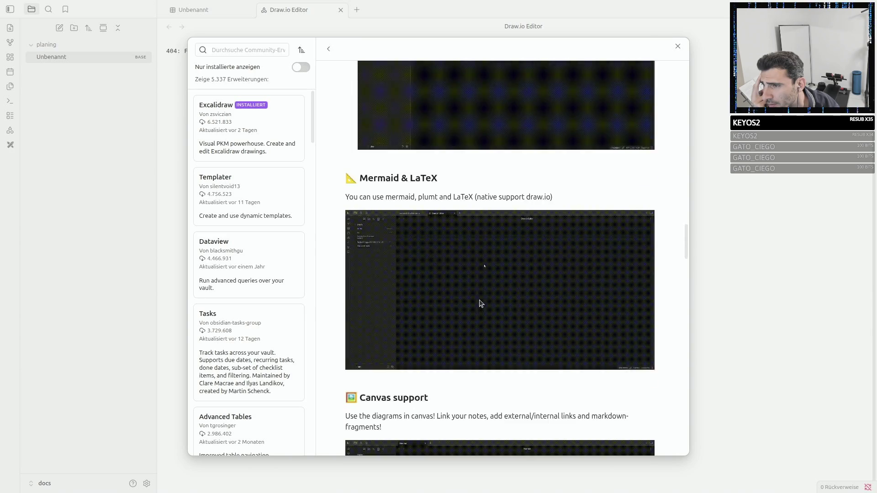
{"action": "scroll", "coordinate": [479, 302], "scroll_direction": "down", "scroll_amount": 3}
{"action": "scroll", "coordinate": [479, 303], "scroll_direction": "down", "scroll_amount": 3}
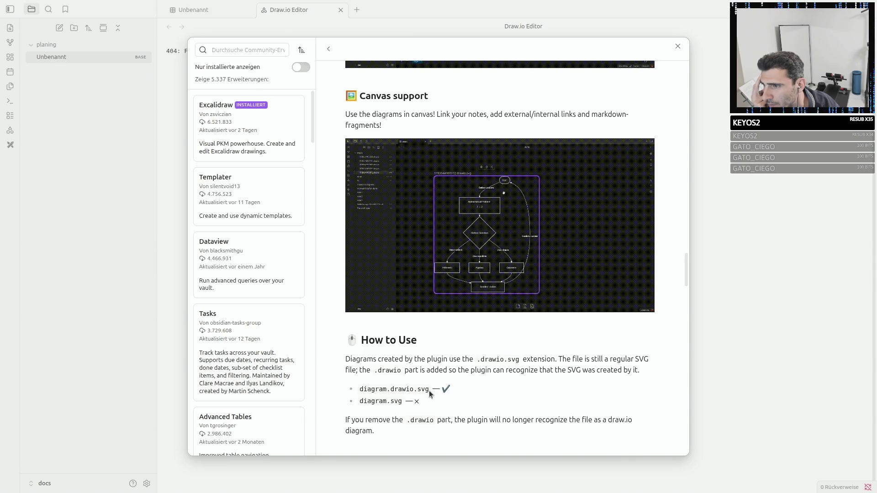
Select the diagram.drawio.svg example file name in the plugin's usage notes.
{"action": "double_click", "coordinate": [409, 389]}
{"action": "key", "text": "ctrl+c"}
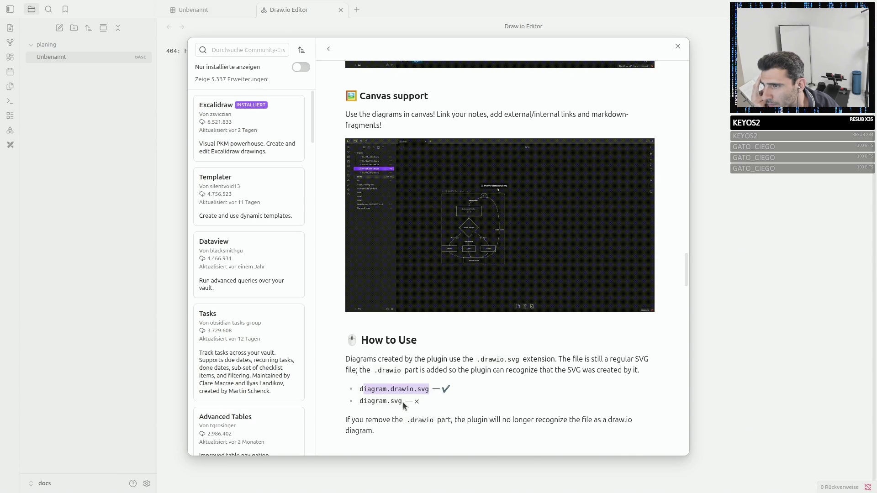
{"action": "scroll", "coordinate": [411, 398], "scroll_direction": "down", "scroll_amount": 3}
{"action": "scroll", "coordinate": [432, 394], "scroll_direction": "down", "scroll_amount": 2}
{"action": "scroll", "coordinate": [432, 394], "scroll_direction": "down", "scroll_amount": 1}
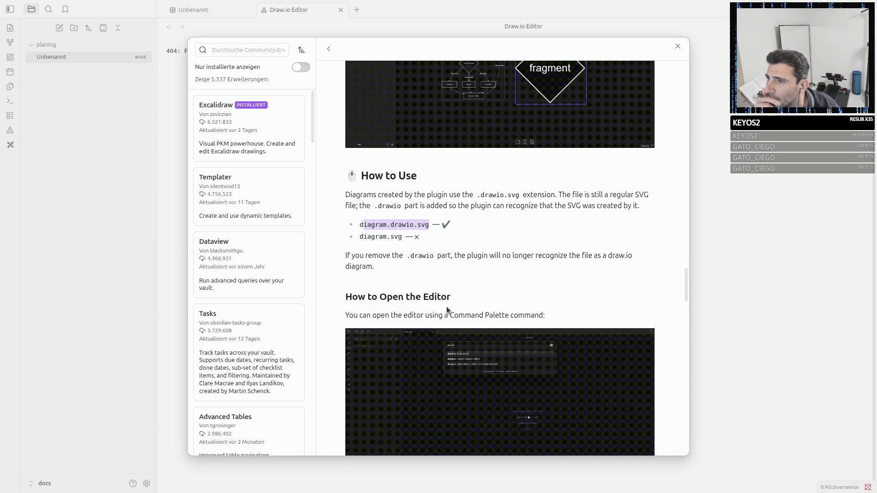
{"action": "scroll", "coordinate": [447, 306], "scroll_direction": "down", "scroll_amount": 4}
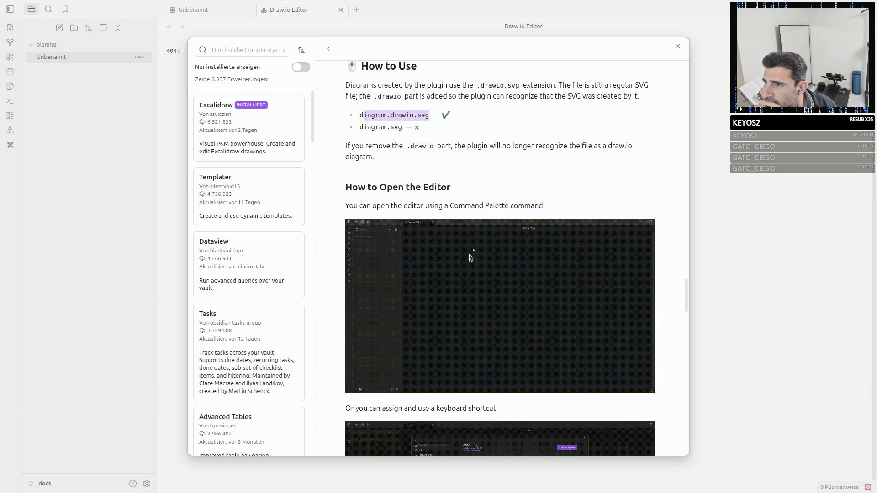
{"action": "scroll", "coordinate": [470, 257], "scroll_direction": "down", "scroll_amount": 3}
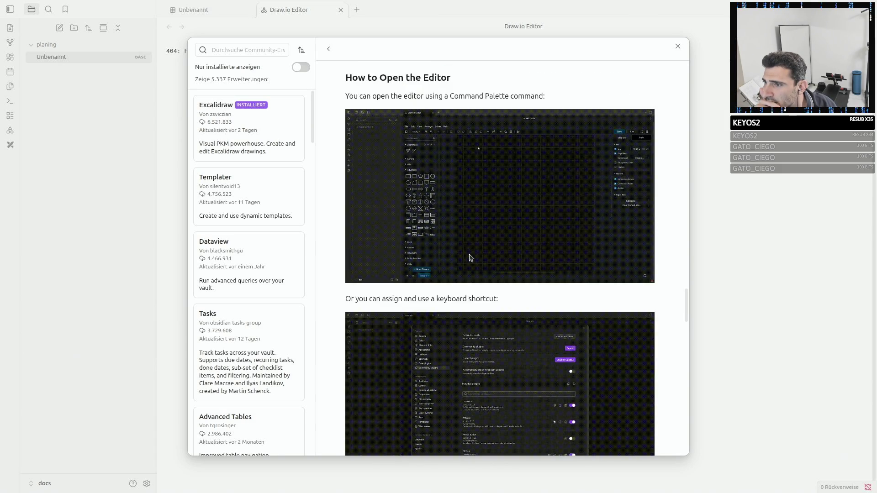
Leave settings and rename the Unbenannt base file to diagram.drawio.svg.
{"action": "key", "text": "Escape"}
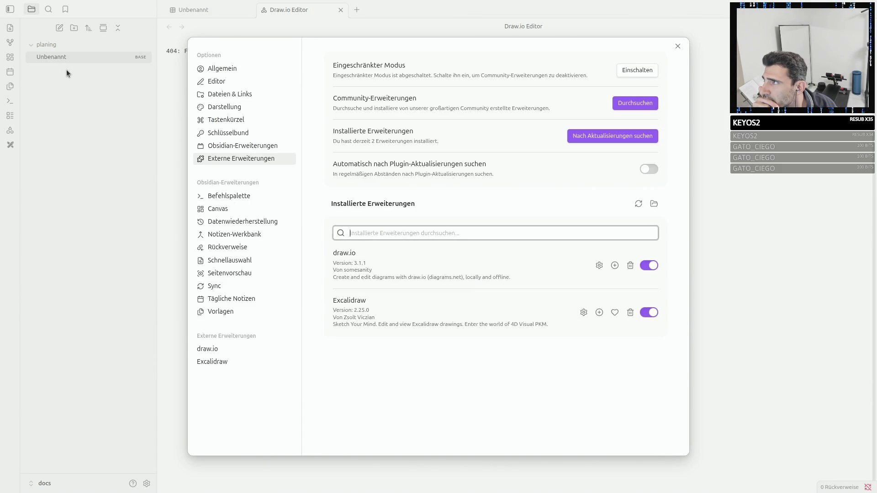
{"action": "key", "text": "Escape"}
{"action": "right_click", "coordinate": [64, 59]}
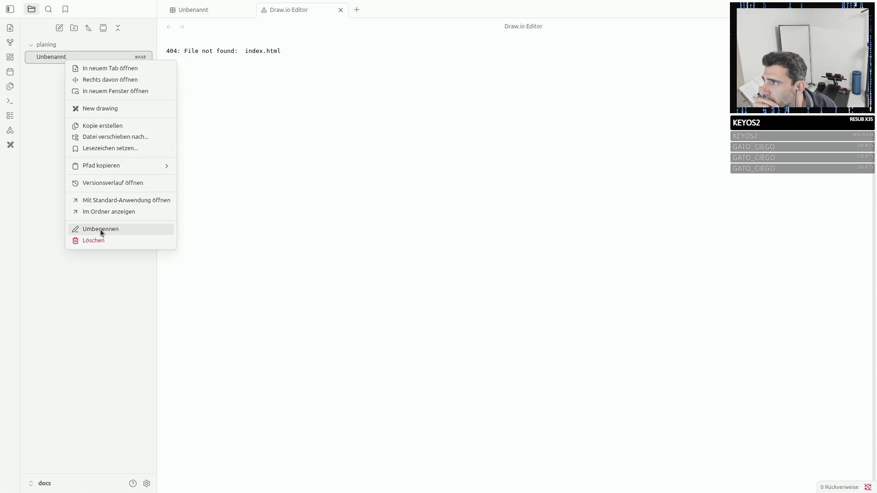
{"action": "left_click", "coordinate": [100, 229]}
{"action": "key", "text": "ctrl+v"}
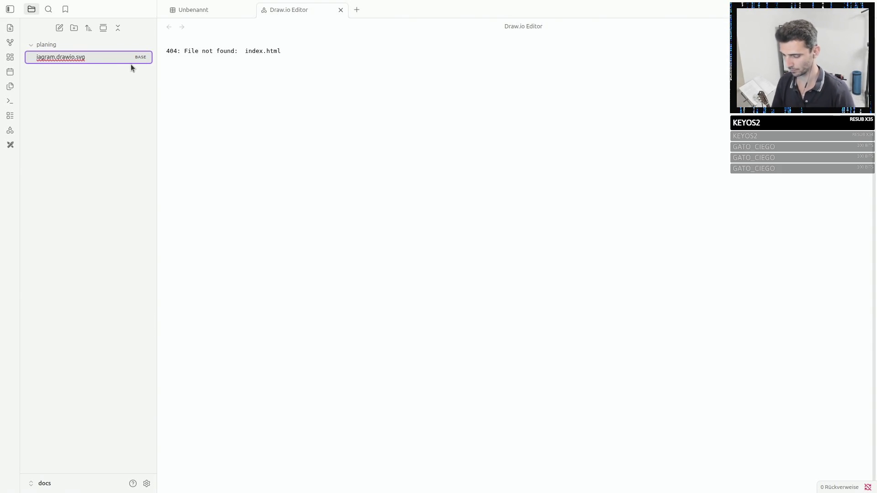
{"action": "type", "text": "d"}
{"action": "key", "text": "Return"}
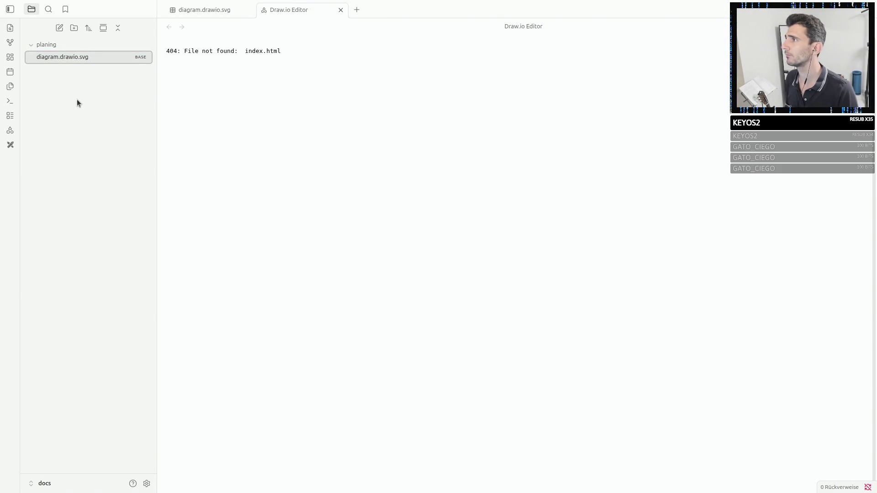
Start a draw.io drawing, note the 404 error line, and close both Draw.io editor tabs.
{"action": "right_click", "coordinate": [50, 59]}
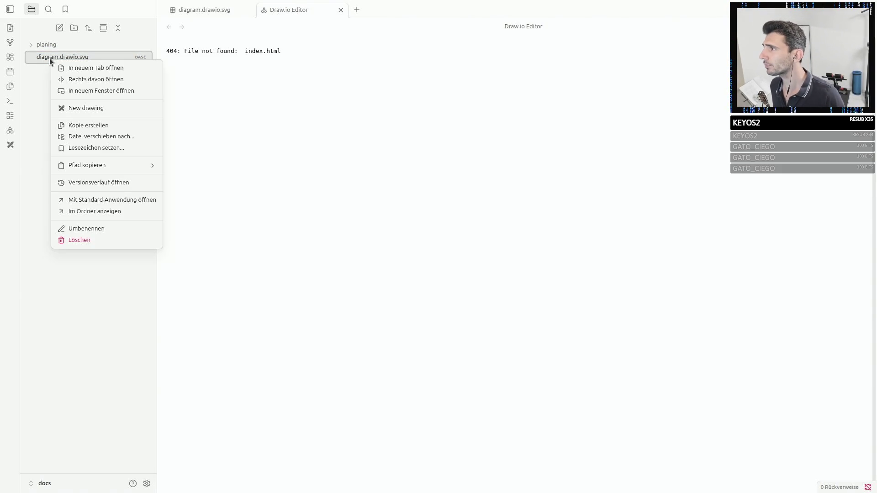
{"action": "left_click", "coordinate": [10, 132]}
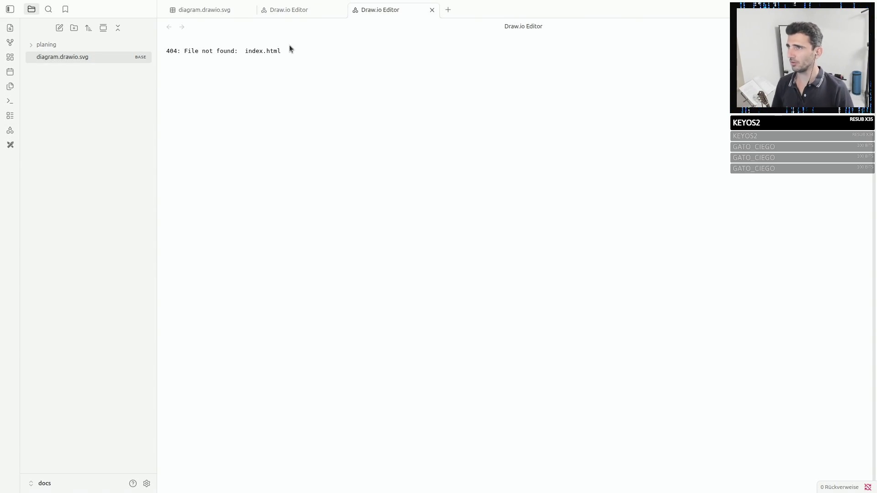
{"action": "triple_click", "coordinate": [235, 51]}
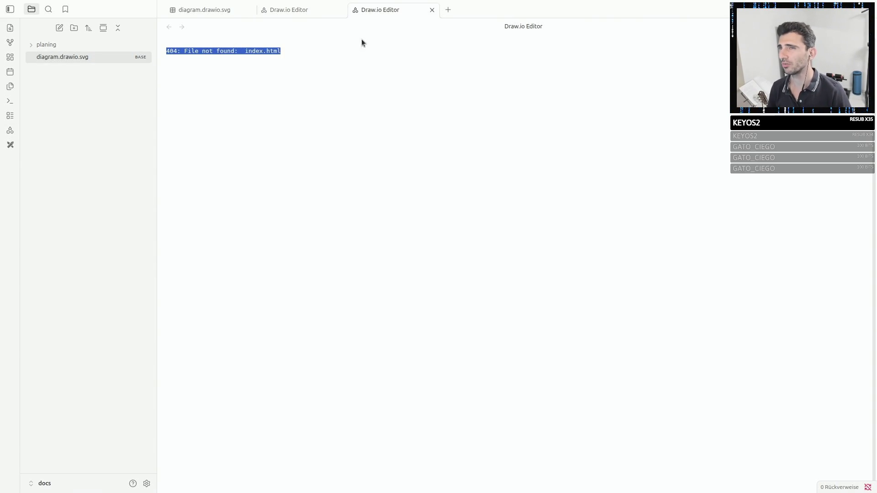
{"action": "left_click", "coordinate": [517, 26]}
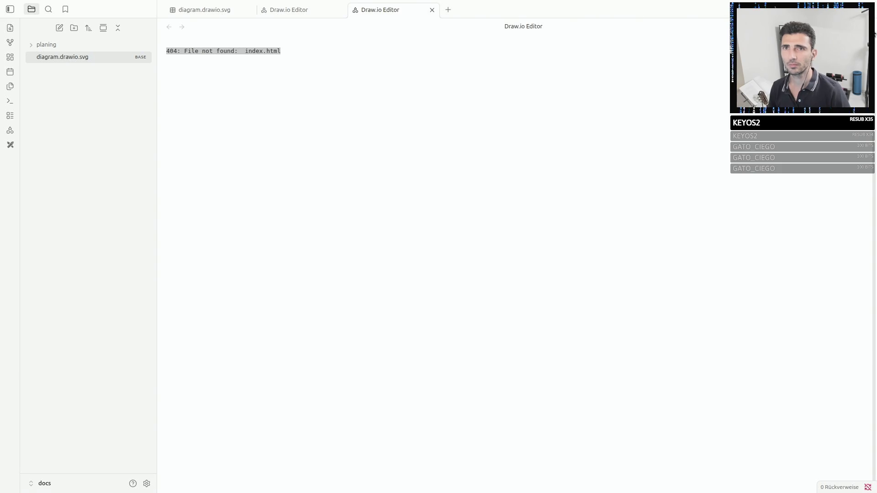
{"action": "left_click", "coordinate": [432, 10]}
{"action": "left_click", "coordinate": [340, 9]}
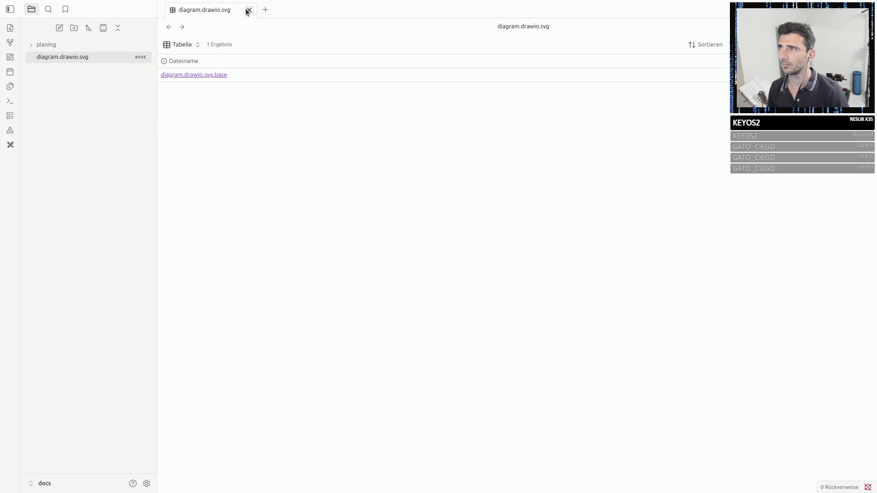
Delete the diagram.drawio.svg.base file and unmaximize Obsidian to reveal the browser.
{"action": "right_click", "coordinate": [185, 76]}
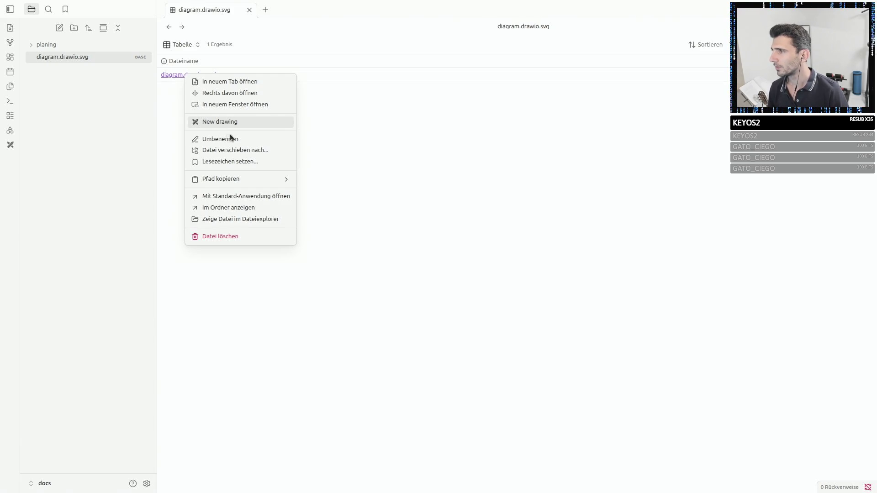
{"action": "left_click", "coordinate": [249, 238]}
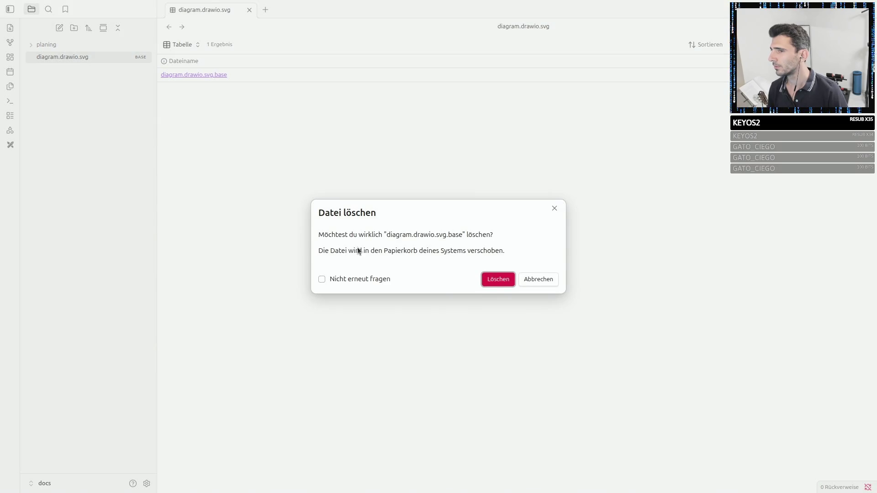
{"action": "left_click", "coordinate": [491, 282]}
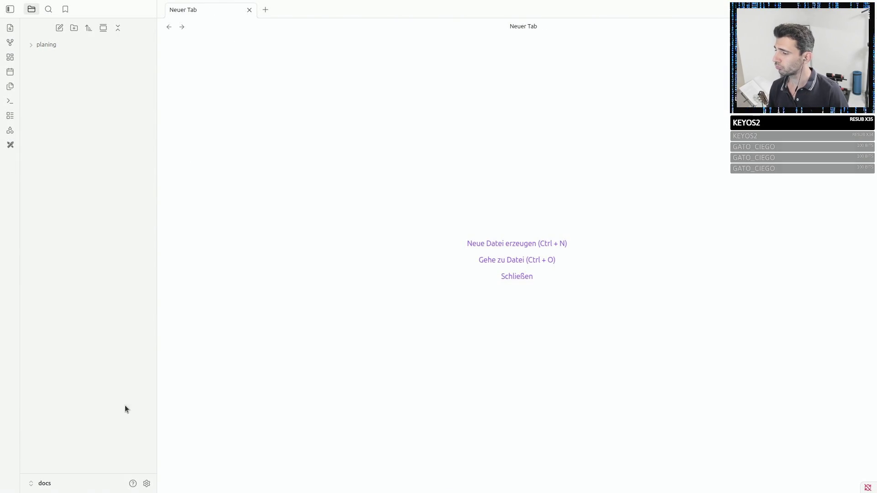
{"action": "double_click", "coordinate": [370, 26]}
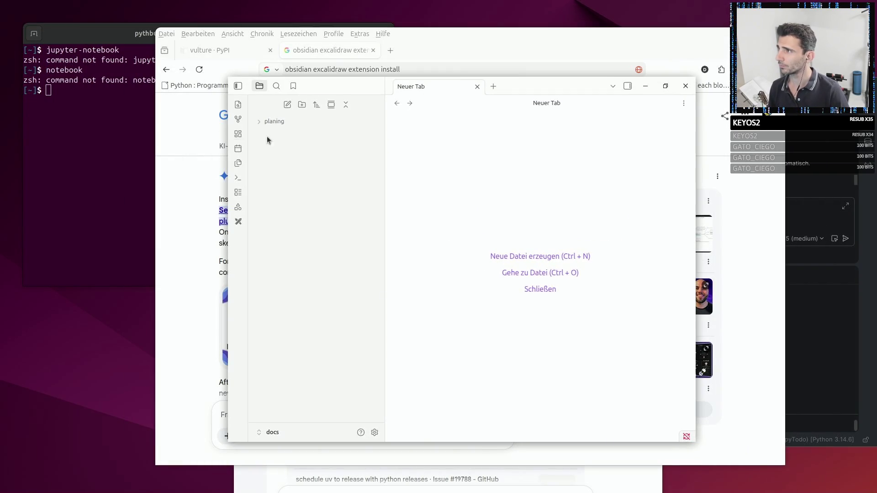
Search Google for 'how use drawio obsidian'.
{"action": "left_click", "coordinate": [422, 43]}
{"action": "left_click", "coordinate": [368, 116]}
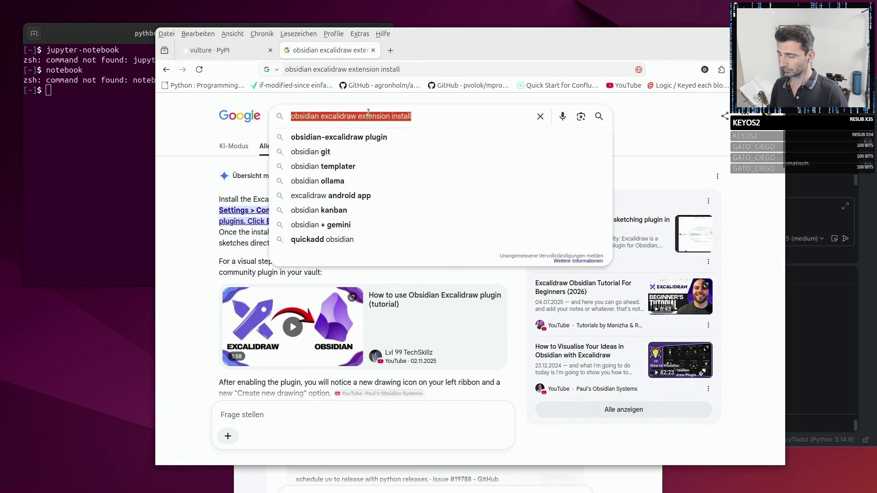
{"action": "type", "text": "how "}
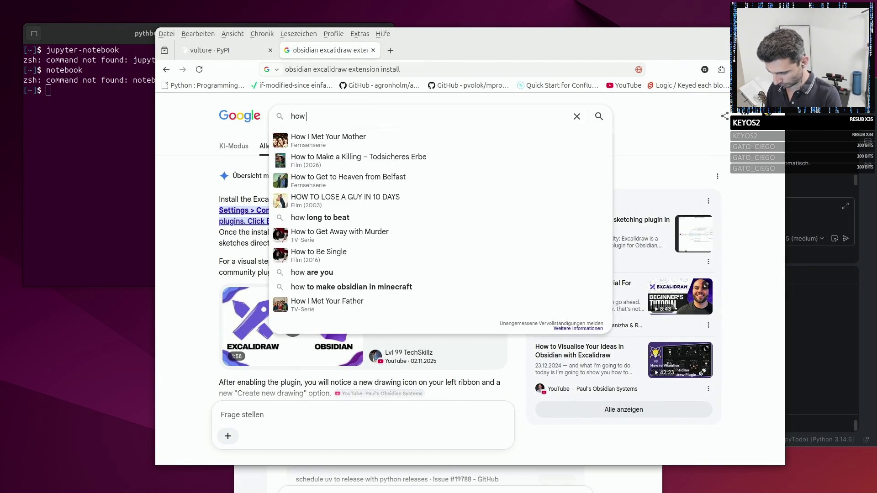
{"action": "type", "text": "use dr"}
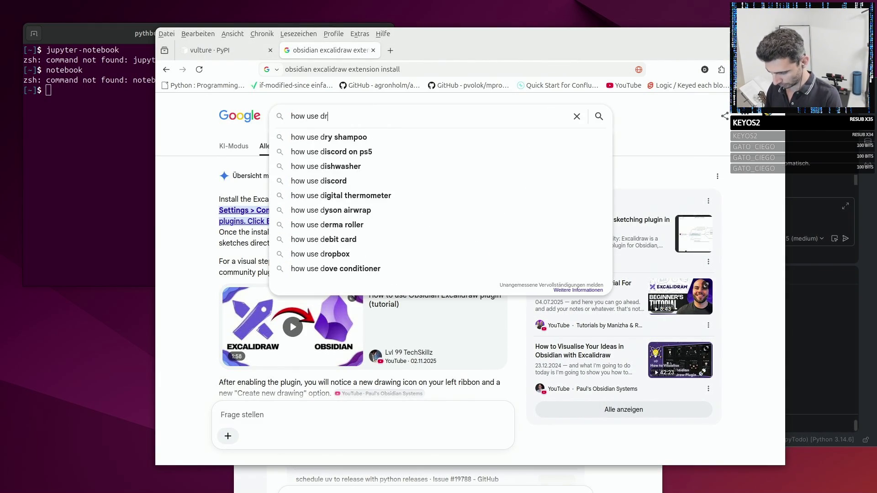
{"action": "type", "text": "awio o"}
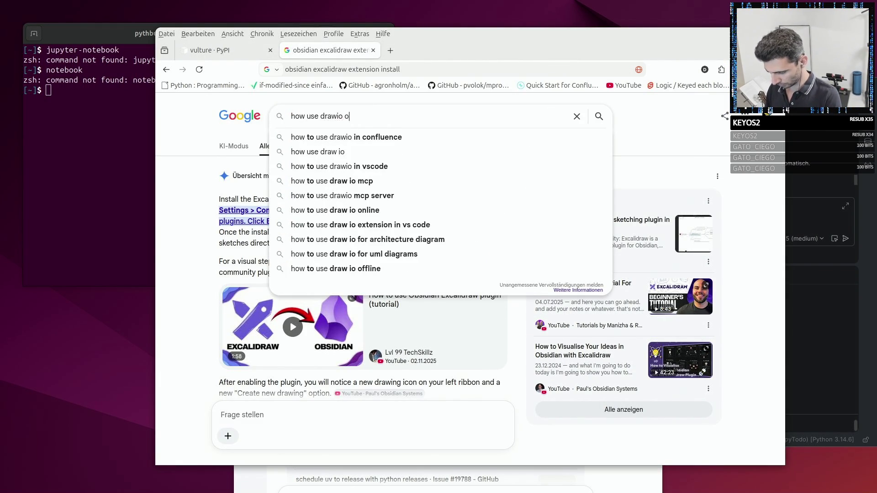
{"action": "type", "text": "bsidian"}
{"action": "key", "text": "Return"}
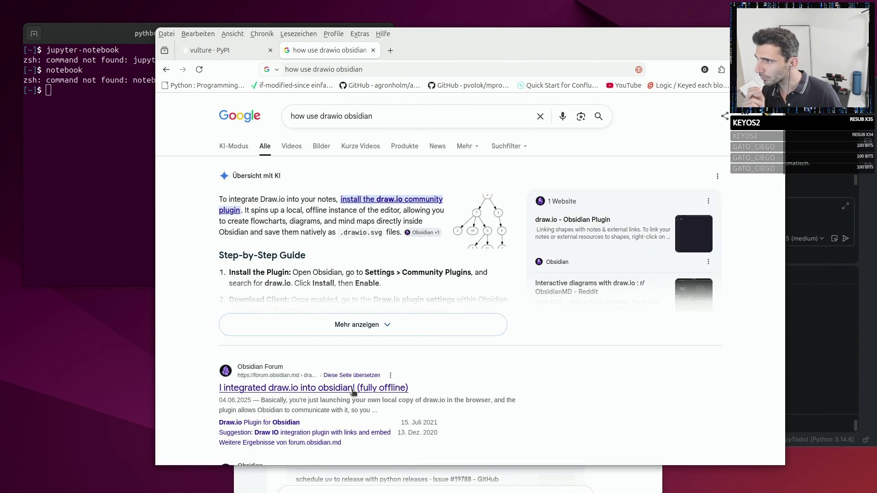
Expand the AI overview, read the draw.io setup steps, and switch back to Obsidian.
{"action": "left_click", "coordinate": [356, 324]}
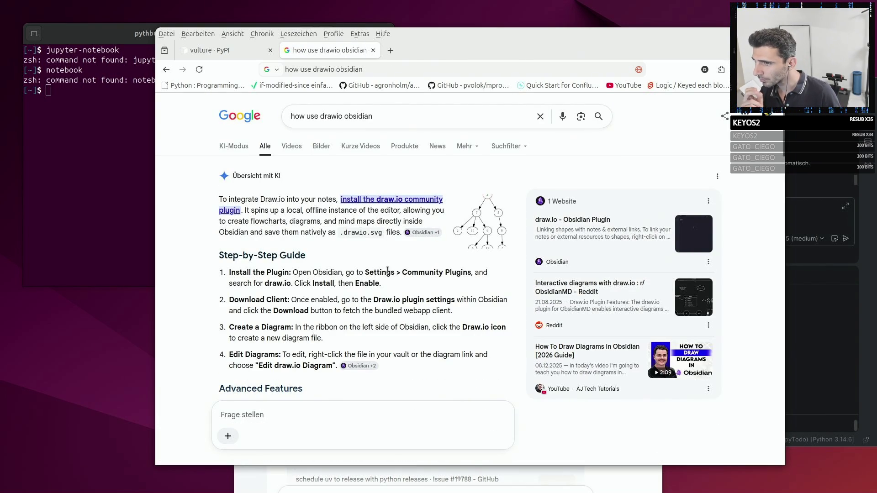
{"action": "double_click", "coordinate": [274, 283]}
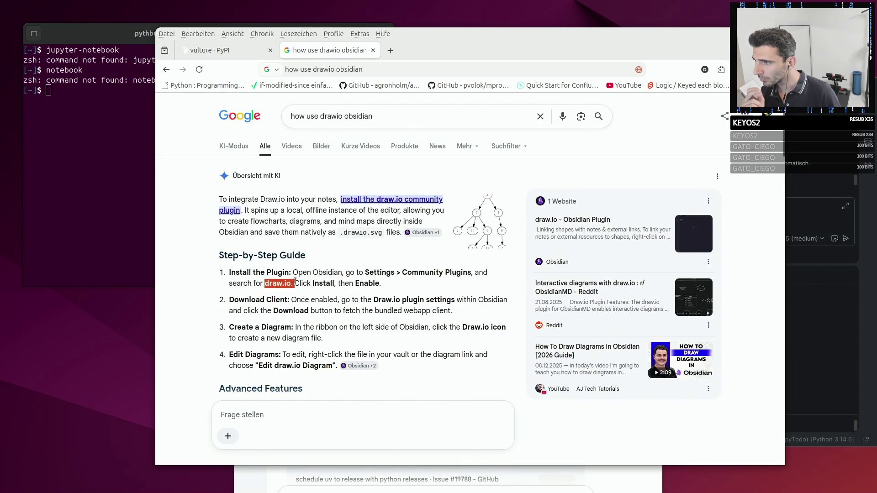
{"action": "left_click", "coordinate": [329, 304]}
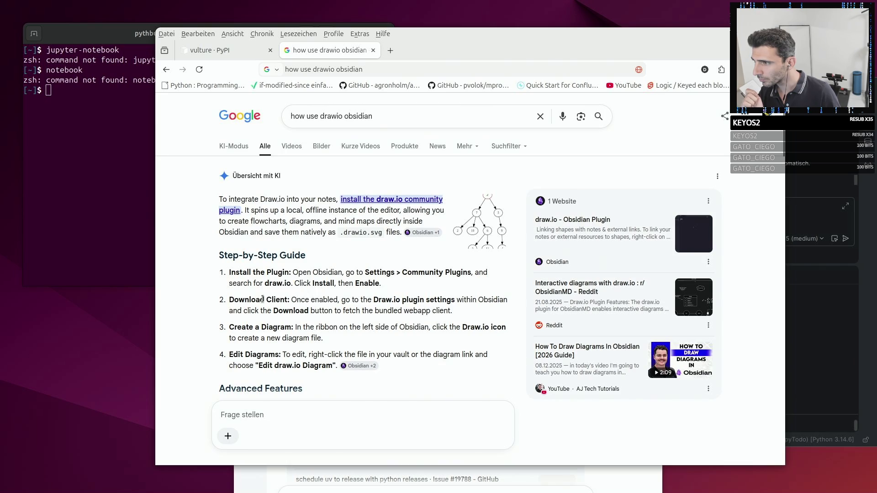
{"action": "mouse_move", "coordinate": [293, 300]}
{"action": "left_mouse_down"}
{"action": "mouse_move", "coordinate": [483, 302]}
{"action": "mouse_move", "coordinate": [483, 313]}
{"action": "left_mouse_up"}
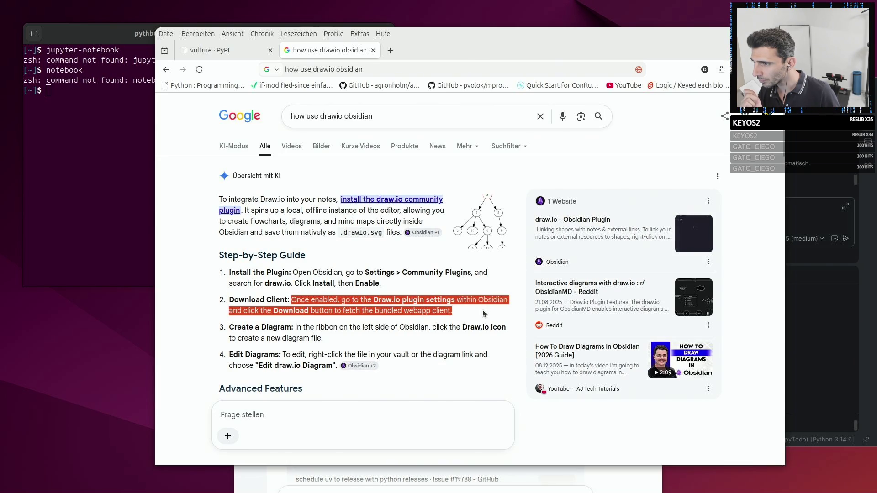
{"action": "left_click", "coordinate": [380, 338]}
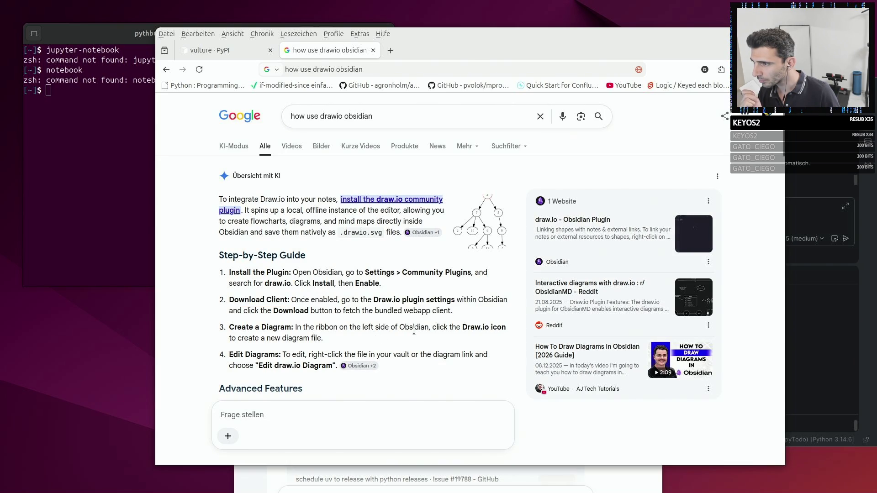
{"action": "scroll", "coordinate": [403, 338], "scroll_direction": "down", "scroll_amount": 2}
{"action": "left_click_drag", "start_coordinate": [296, 264], "coordinate": [358, 277]}
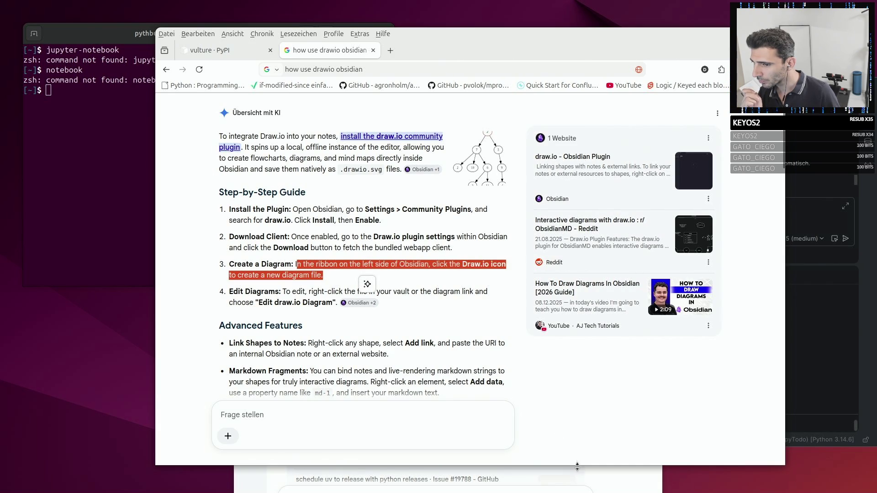
{"action": "left_click", "coordinate": [605, 476]}
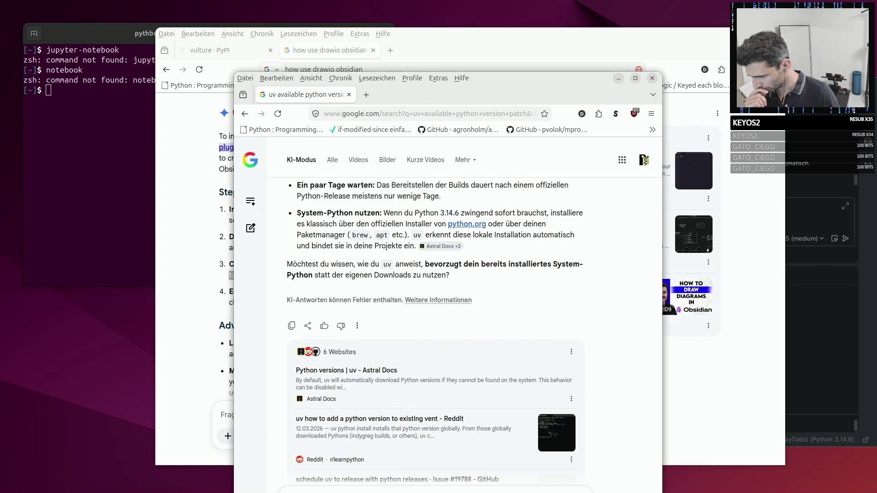
{"action": "key", "text": "alt+Tab"}
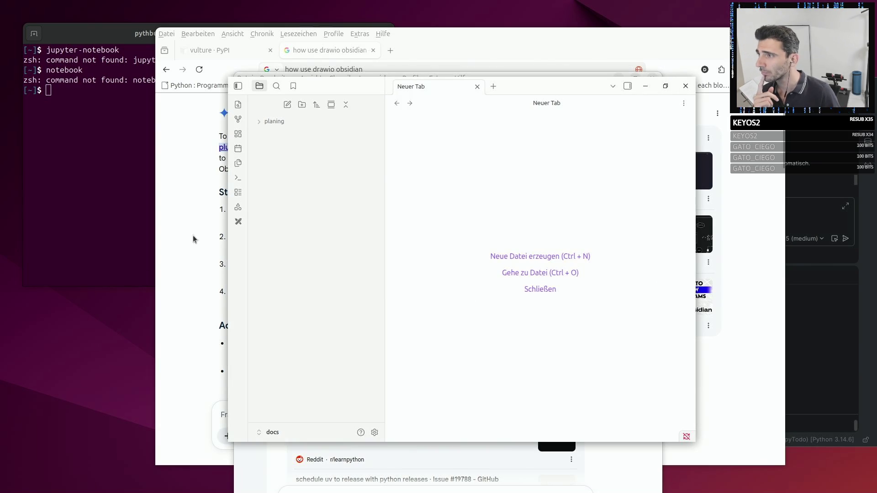
Try the Draw.io editor, which shows 404 errors, and close the broken editor tabs.
{"action": "left_click", "coordinate": [238, 207]}
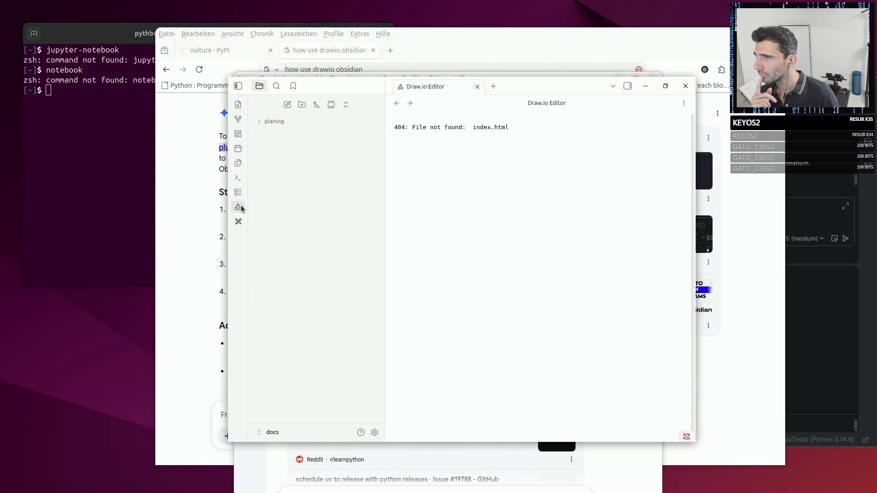
{"action": "left_click", "coordinate": [238, 207]}
{"action": "left_click", "coordinate": [237, 206]}
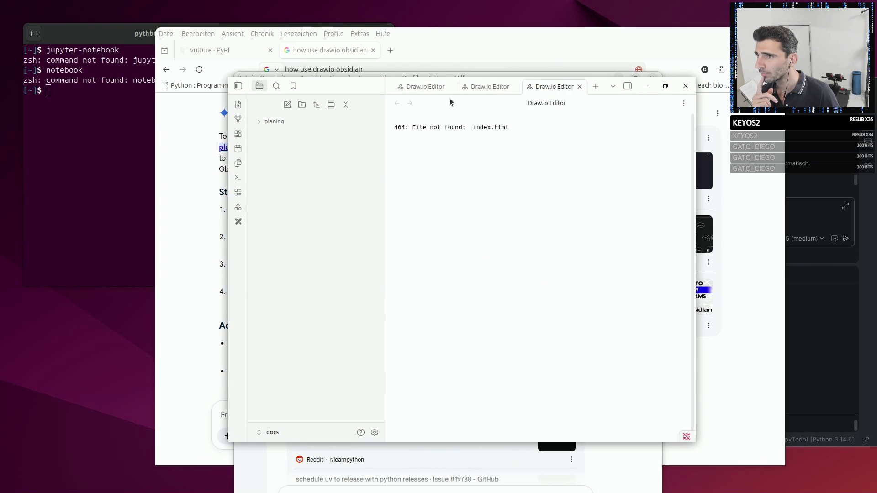
{"action": "left_click", "coordinate": [450, 88]}
{"action": "left_click", "coordinate": [449, 87]}
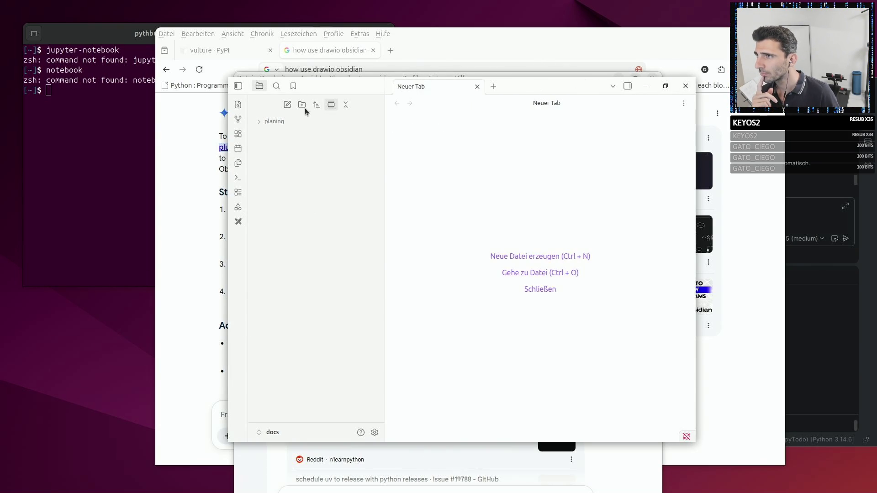
Uninstall the draw.io plugin in Externe Erweiterungen and browse the community plugin catalog.
{"action": "left_click", "coordinate": [375, 433]}
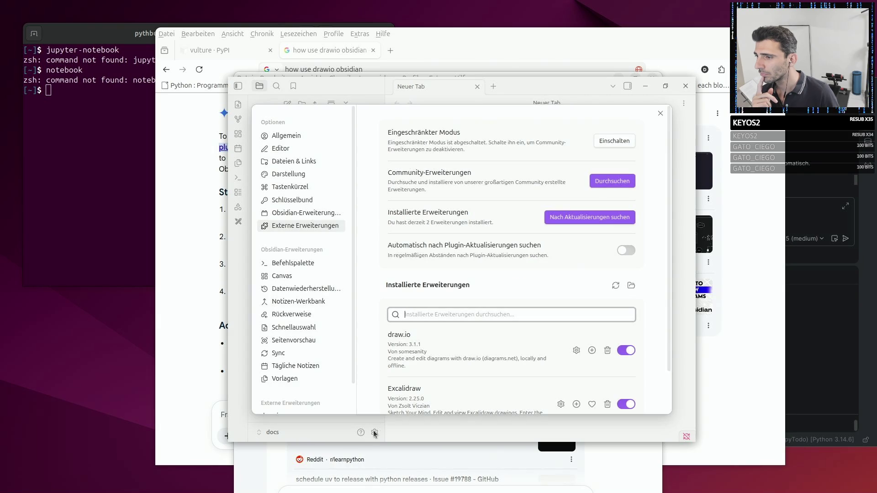
{"action": "left_click", "coordinate": [607, 351]}
{"action": "left_click", "coordinate": [513, 282]}
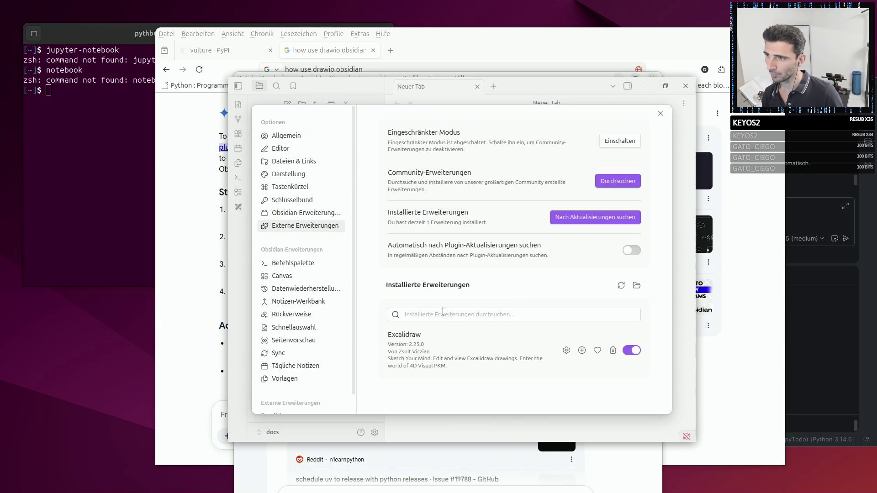
{"action": "left_click", "coordinate": [600, 186]}
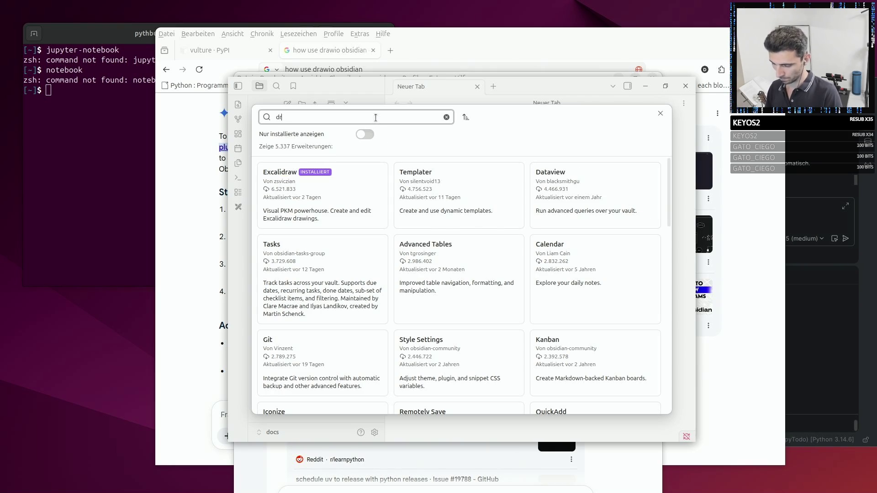
{"action": "type", "text": "draw"}
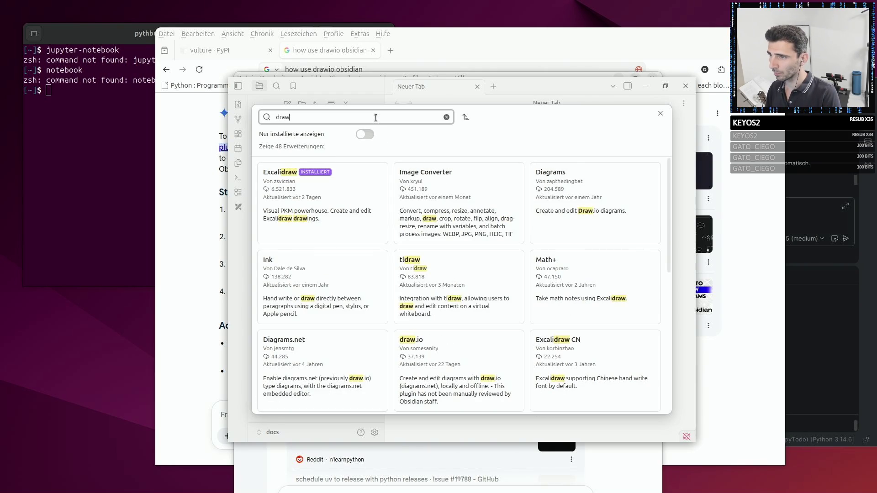
{"action": "type", "text": "io"}
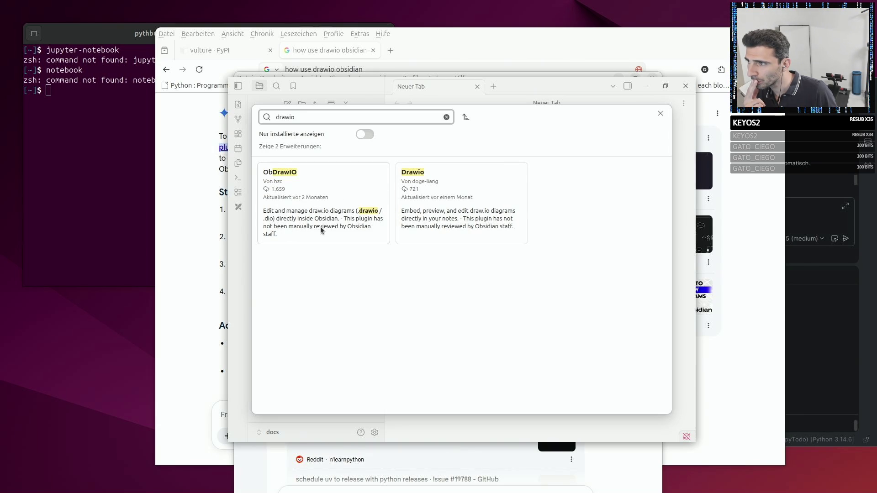
Install and enable the Drawio plugin by doge-liang, then close the catalog and settings.
{"action": "left_click", "coordinate": [438, 216]}
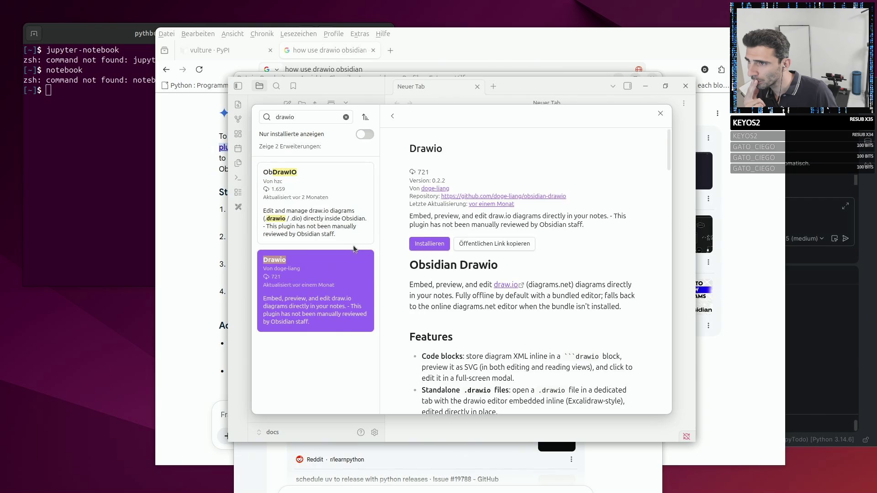
{"action": "left_click", "coordinate": [430, 243]}
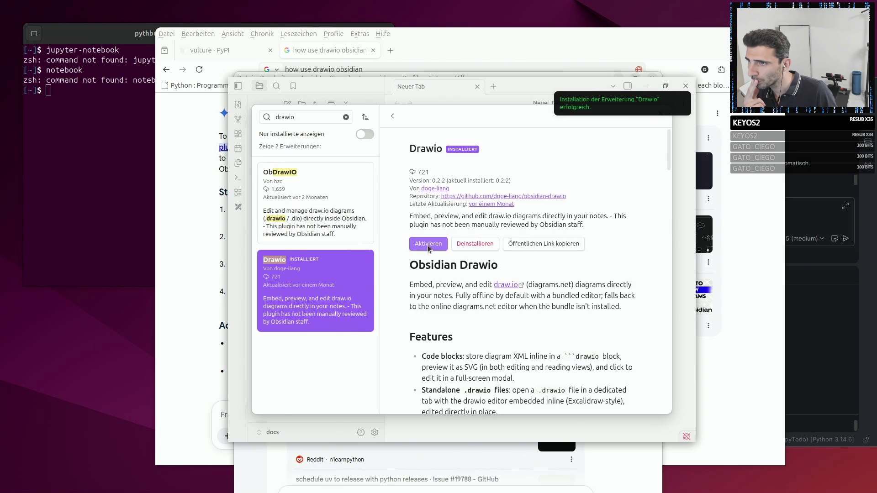
{"action": "left_click", "coordinate": [428, 243]}
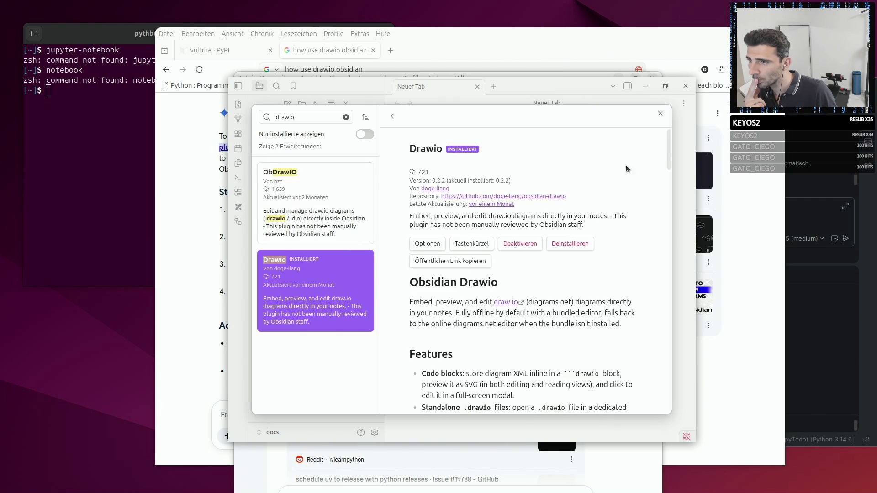
{"action": "left_click", "coordinate": [661, 114]}
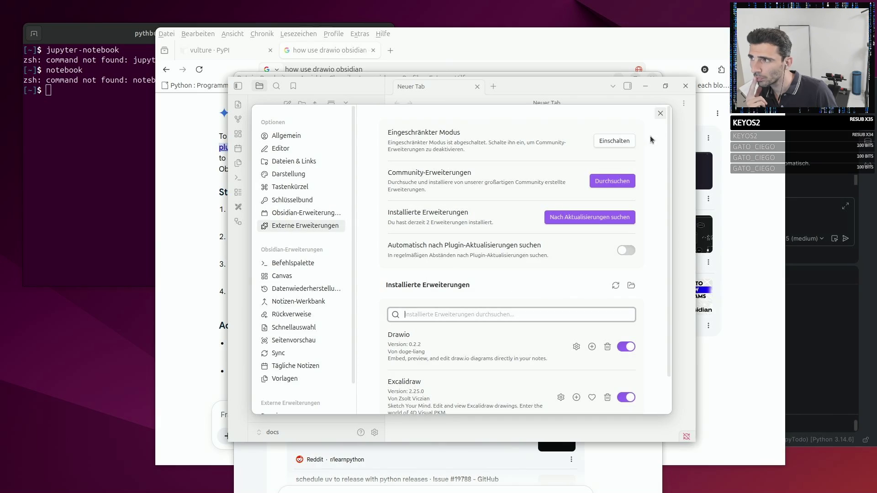
{"action": "left_click", "coordinate": [660, 113]}
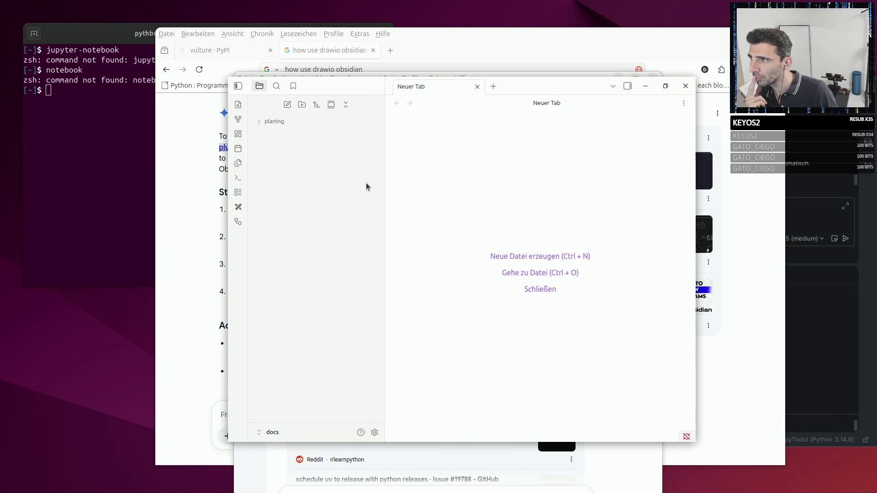
Create a new drawio diagram and maximize the Obsidian window.
{"action": "left_click", "coordinate": [238, 223]}
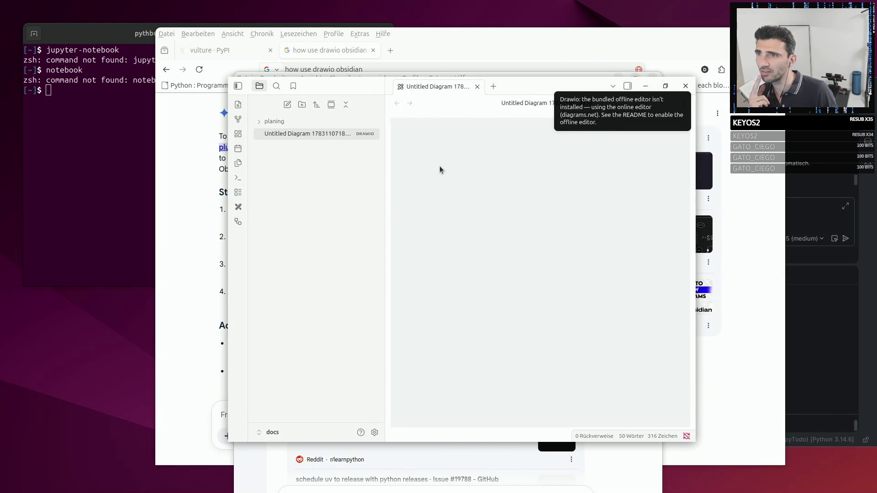
{"action": "left_click", "coordinate": [666, 88]}
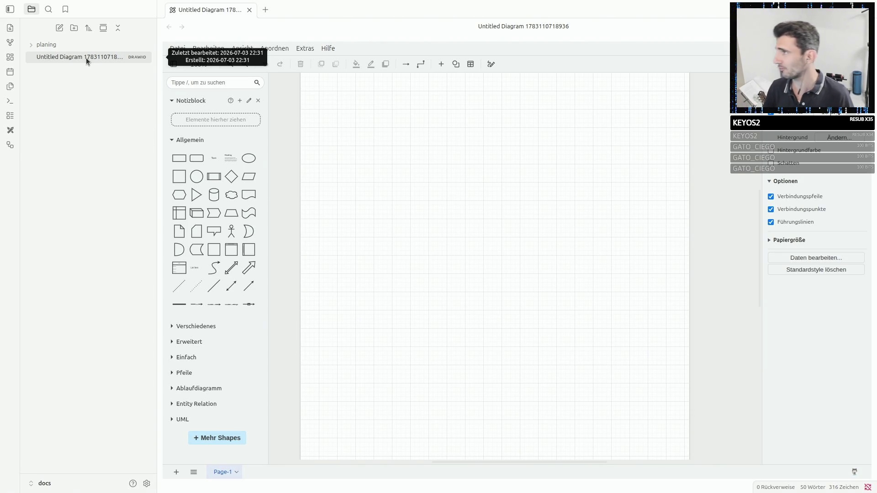
Rename the new diagram file to 'ideas' via its context menu.
{"action": "right_click", "coordinate": [85, 58]}
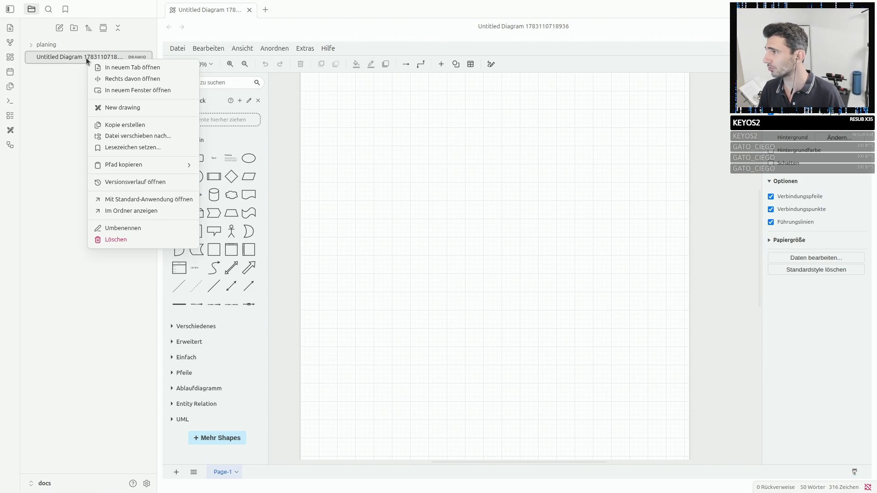
{"action": "left_click", "coordinate": [120, 228]}
{"action": "type", "text": "idea"}
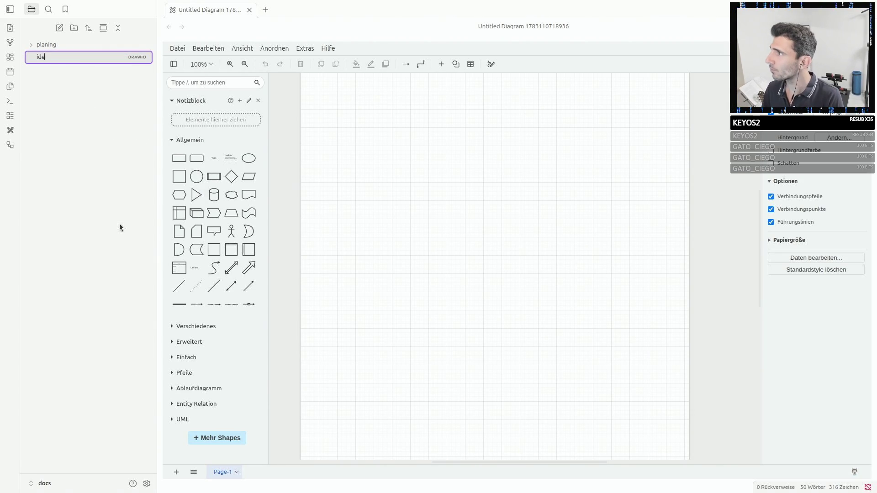
{"action": "type", "text": "s"}
{"action": "key", "text": "Return"}
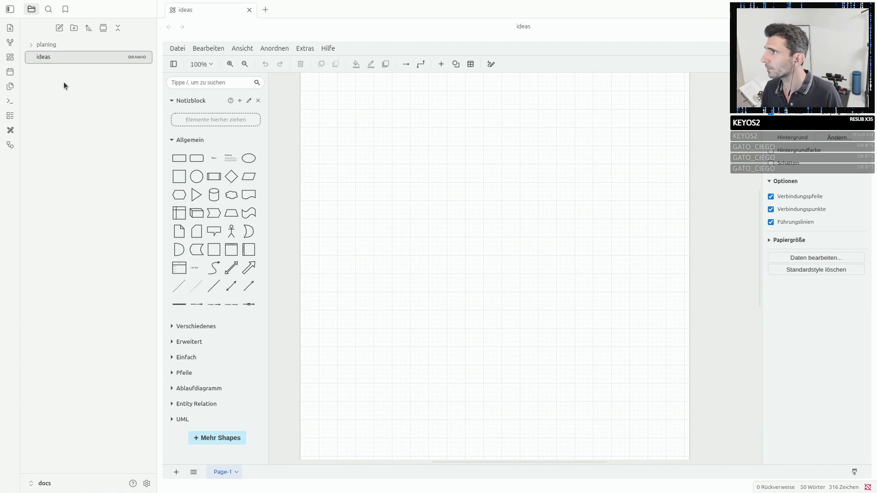
Move the ideas diagram into the planing folder and add a rectangle shape.
{"action": "left_click_drag", "start_coordinate": [39, 57], "coordinate": [46, 44]}
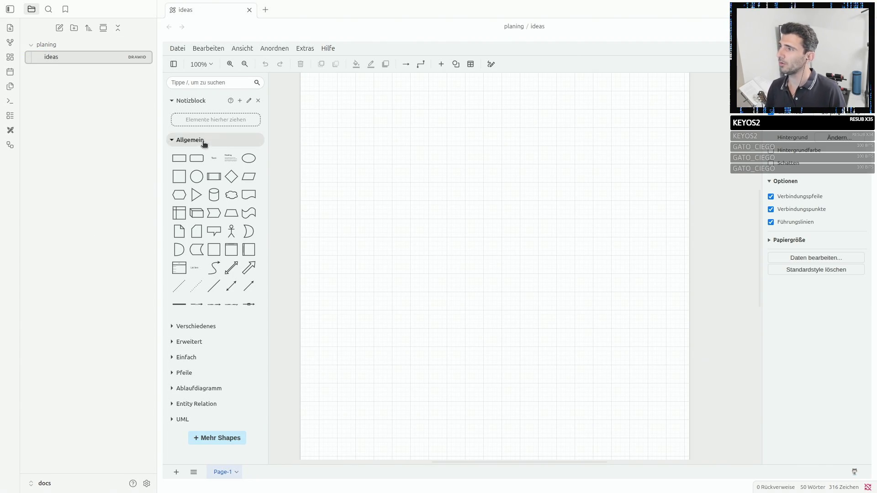
{"action": "scroll", "coordinate": [426, 214], "scroll_direction": "up", "scroll_amount": 2}
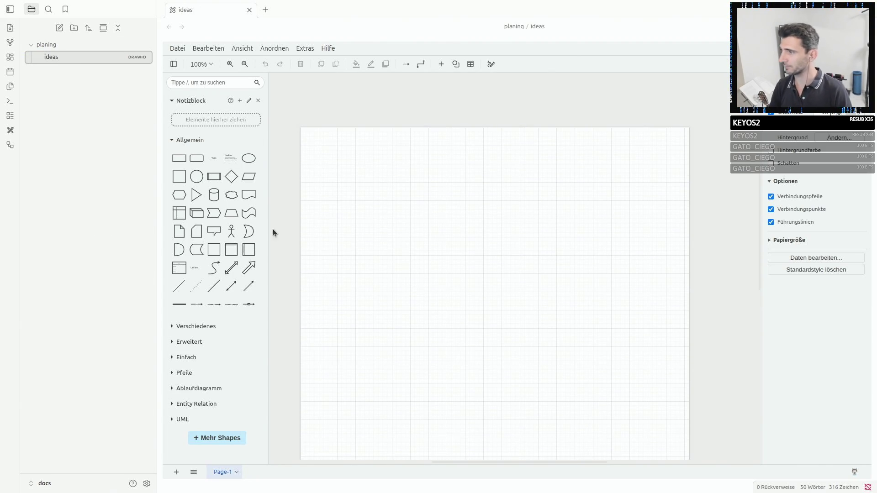
{"action": "left_click", "coordinate": [179, 158]}
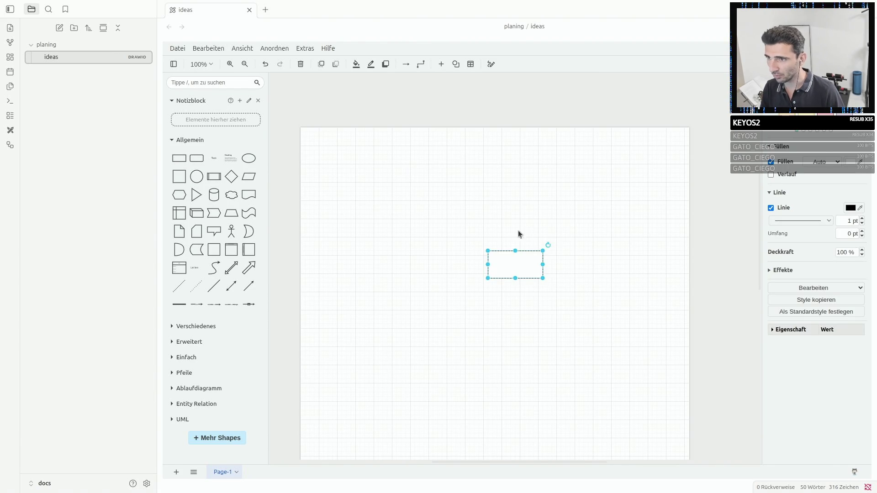
Reposition and enlarge the rectangle into a large empty box on the canvas.
{"action": "mouse_move", "coordinate": [505, 269]}
{"action": "left_mouse_down"}
{"action": "mouse_move", "coordinate": [380, 206]}
{"action": "mouse_move", "coordinate": [568, 411]}
{"action": "left_mouse_up"}
{"action": "left_click_drag", "start_coordinate": [402, 316], "coordinate": [429, 316]}
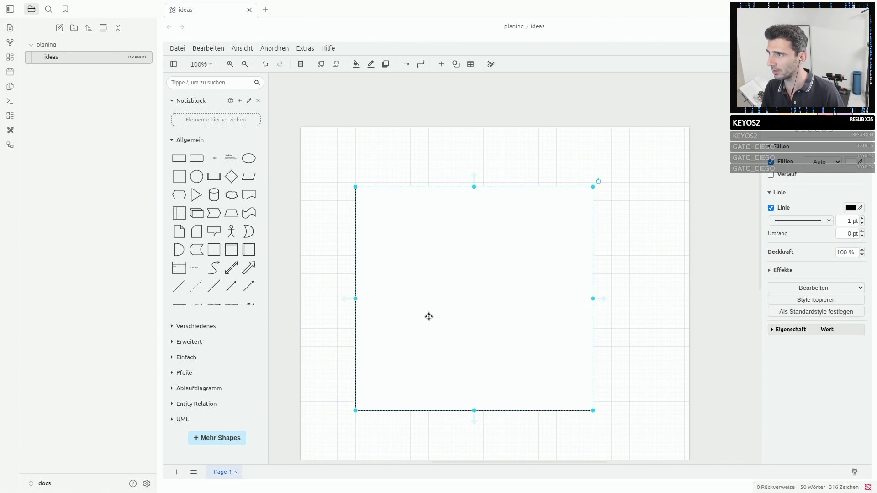
{"action": "left_click", "coordinate": [393, 177]}
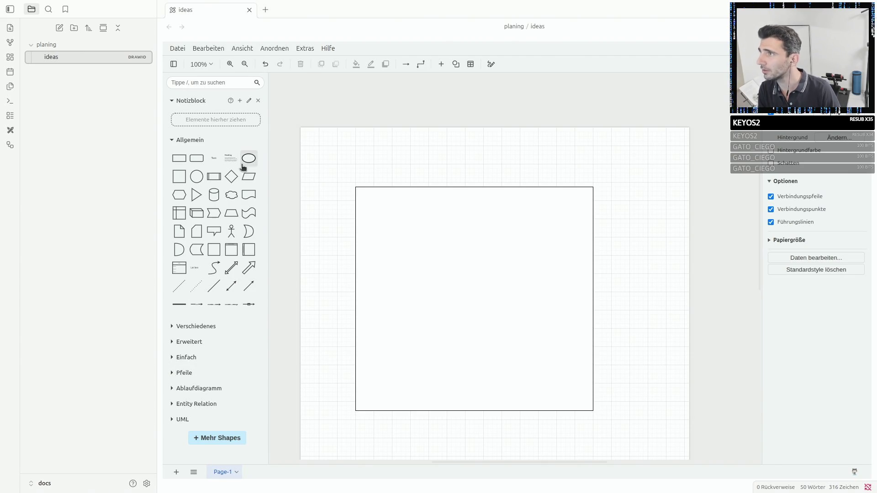
Add a List Item text at the rectangle's top-left reading 'All Todos:'.
{"action": "left_click", "coordinate": [395, 240]}
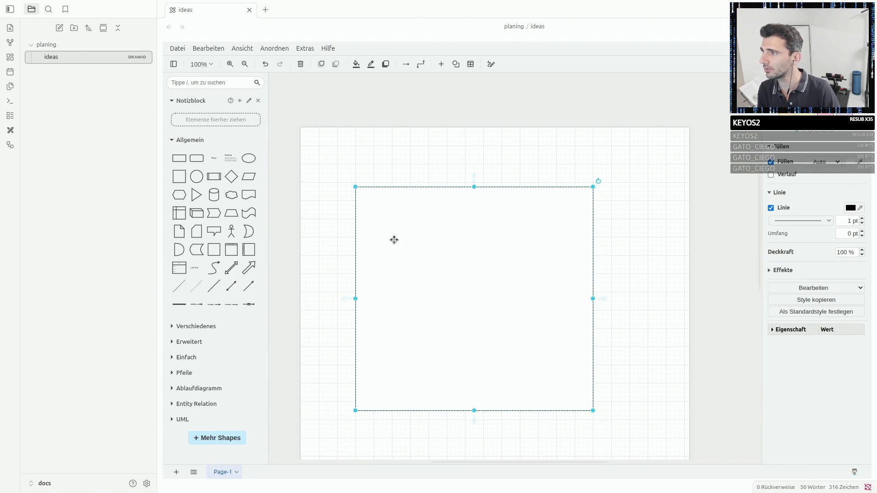
{"action": "left_click", "coordinate": [197, 267]}
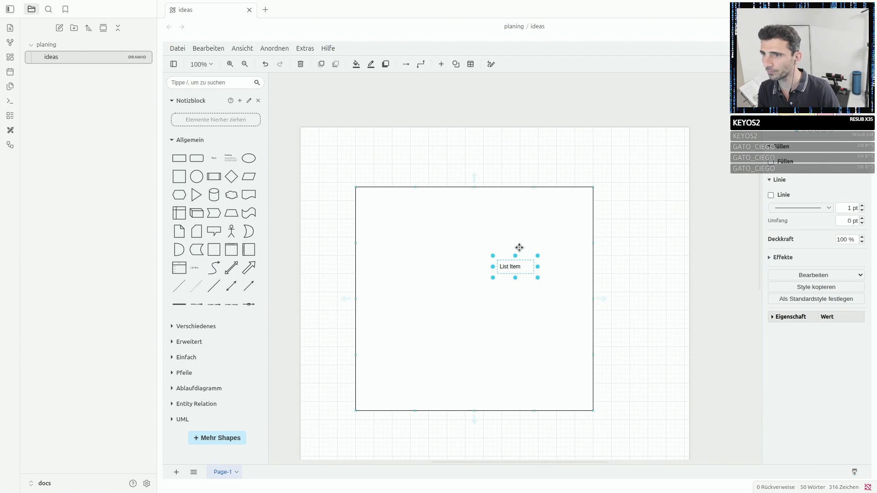
{"action": "left_click_drag", "start_coordinate": [510, 268], "coordinate": [376, 206]}
{"action": "double_click", "coordinate": [377, 207]}
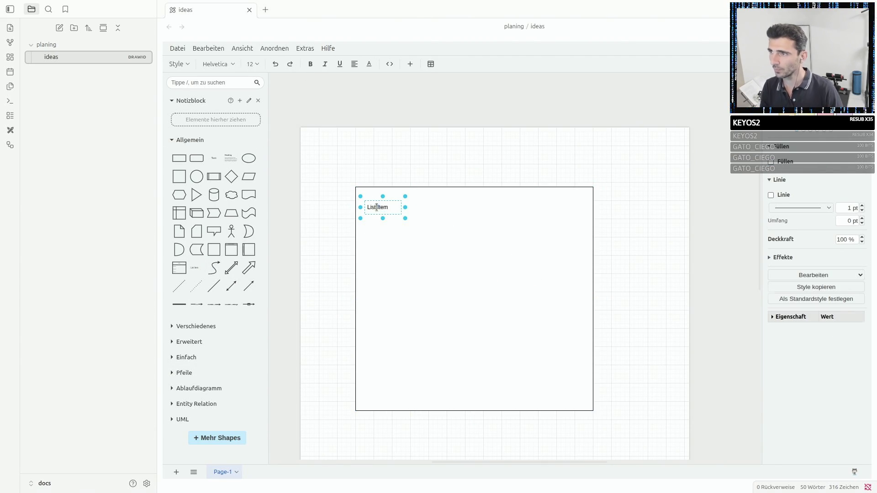
{"action": "type", "text": "All Todos"}
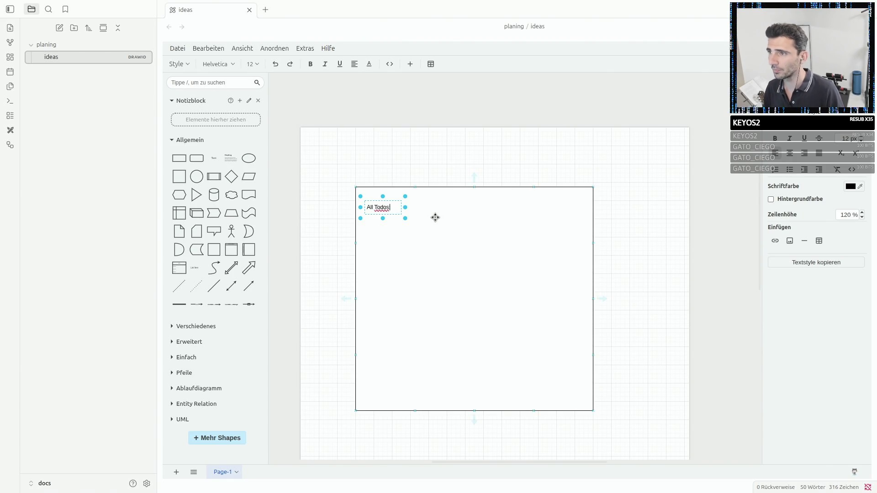
{"action": "left_click", "coordinate": [453, 260]}
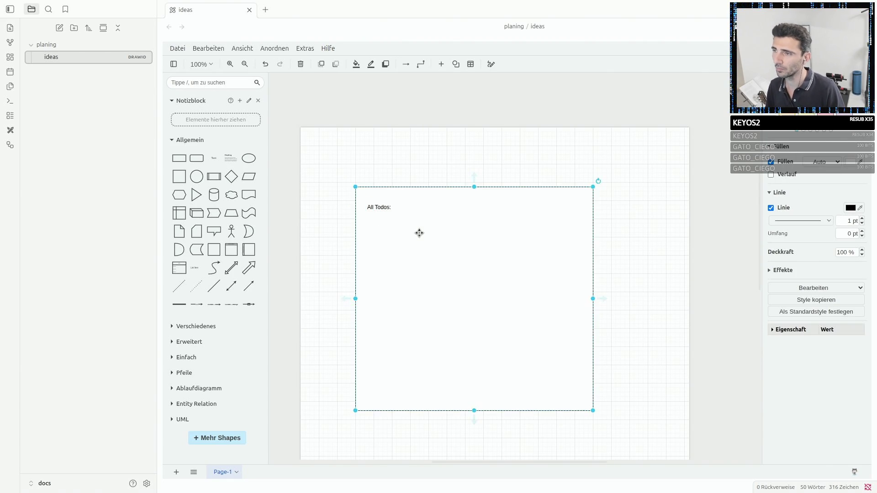
{"action": "scroll", "coordinate": [418, 233], "scroll_direction": "up", "scroll_amount": 2}
Make the All Todos: heading bold and review its placement in the rectangle.
{"action": "left_click", "coordinate": [370, 199]}
{"action": "double_click", "coordinate": [370, 198]}
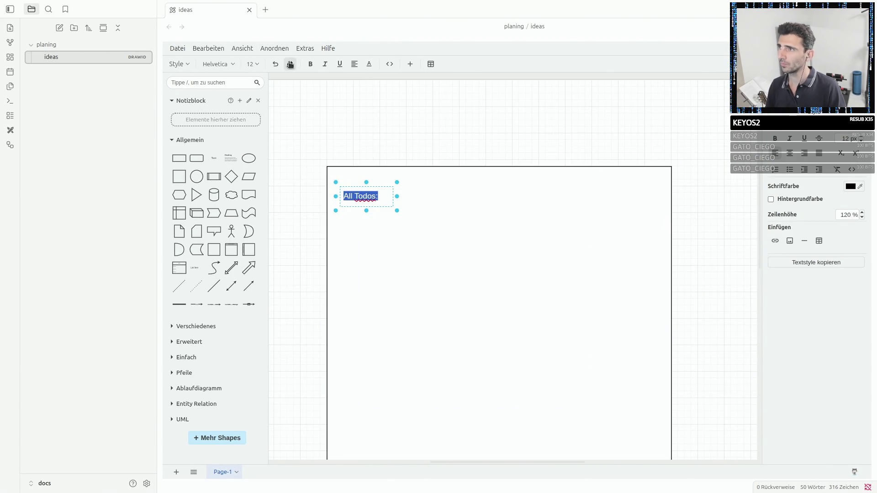
{"action": "left_click", "coordinate": [308, 64]}
{"action": "left_click", "coordinate": [437, 194]}
{"action": "left_click", "coordinate": [374, 197]}
{"action": "left_click", "coordinate": [442, 204]}
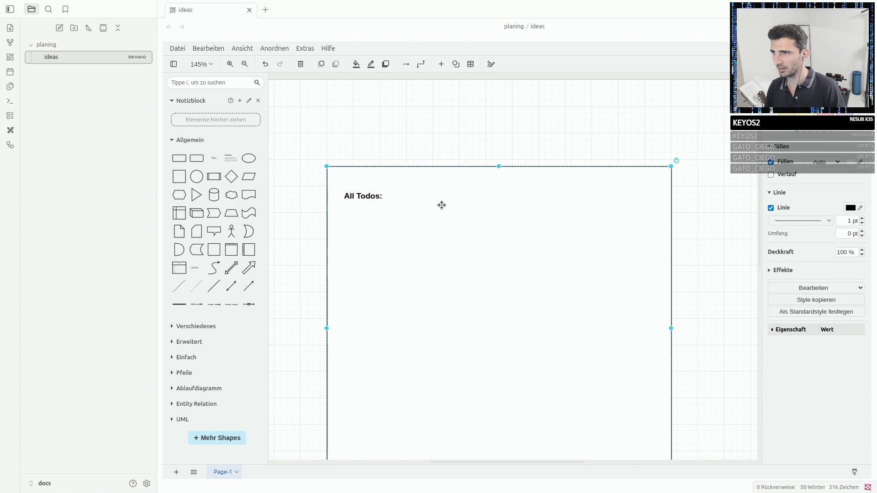
{"action": "left_click", "coordinate": [365, 196]}
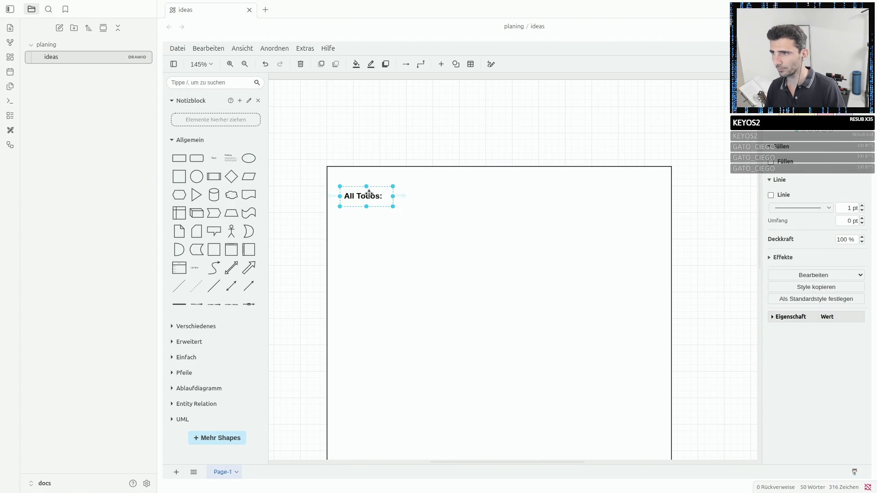
{"action": "left_click", "coordinate": [422, 201]}
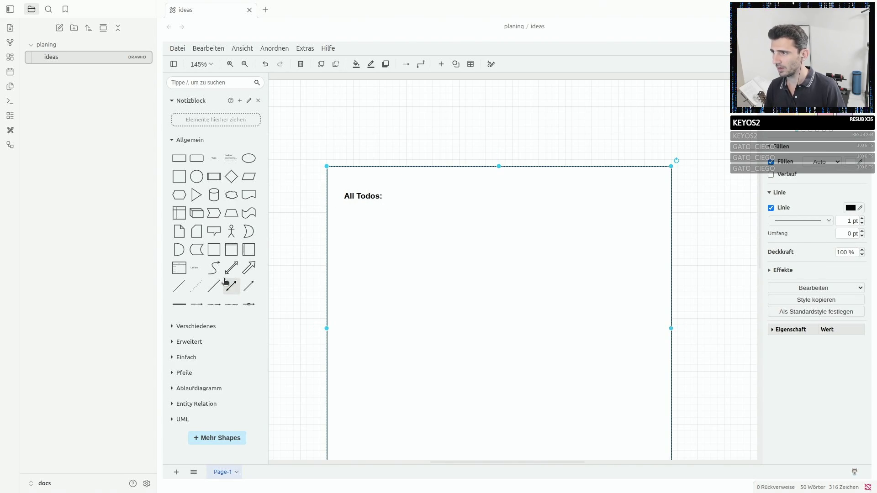
{"action": "left_click", "coordinate": [343, 195]}
{"action": "left_click", "coordinate": [291, 243]}
Insert a second List Item text in the rectangle and edit it into a Heute: label.
{"action": "left_click", "coordinate": [197, 270]}
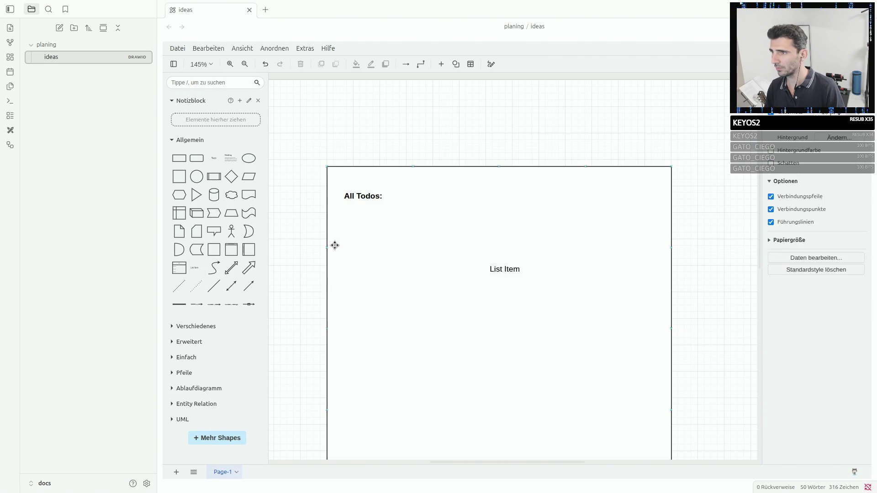
{"action": "left_click", "coordinate": [499, 266]}
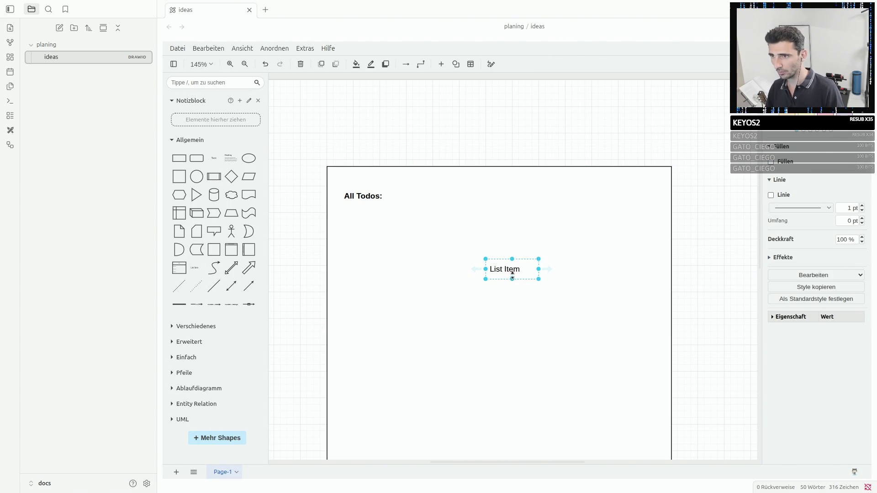
{"action": "double_click", "coordinate": [504, 268]}
{"action": "type", "text": "Heute"}
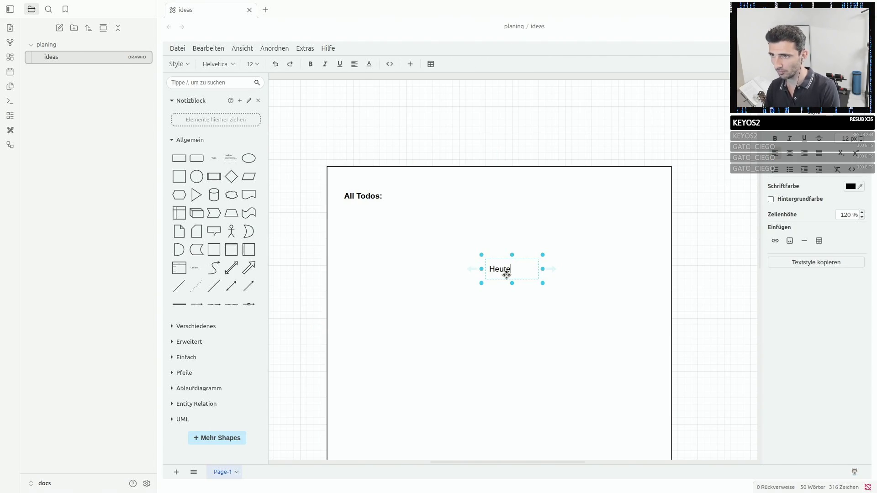
{"action": "type", "text": ":"}
Rewrite the heading to 'Alle TODO`s:' and widen its text box.
{"action": "double_click", "coordinate": [354, 197]}
{"action": "left_click", "coordinate": [353, 197]}
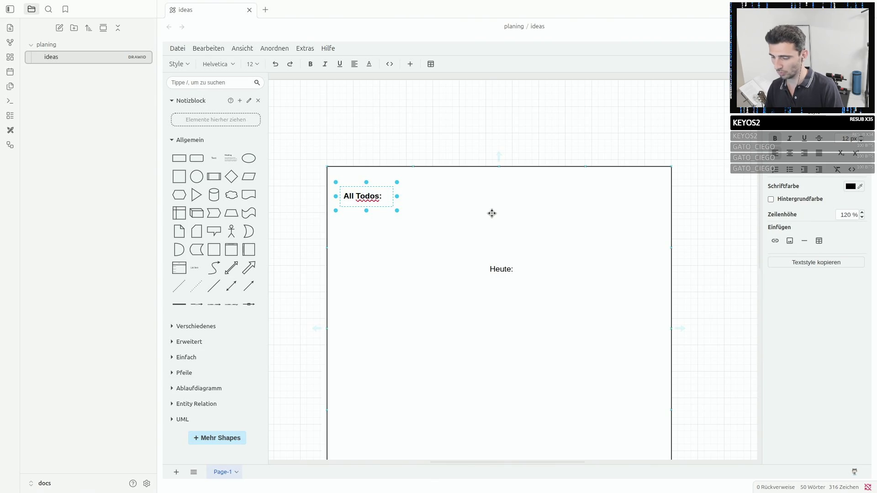
{"action": "type", "text": "e"}
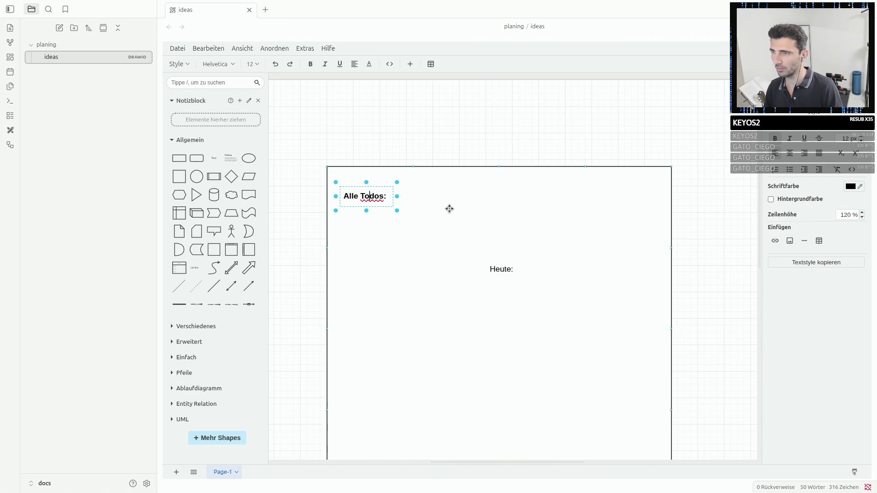
{"action": "key", "text": "BackSpace"}
{"action": "type", "text": "DO"}
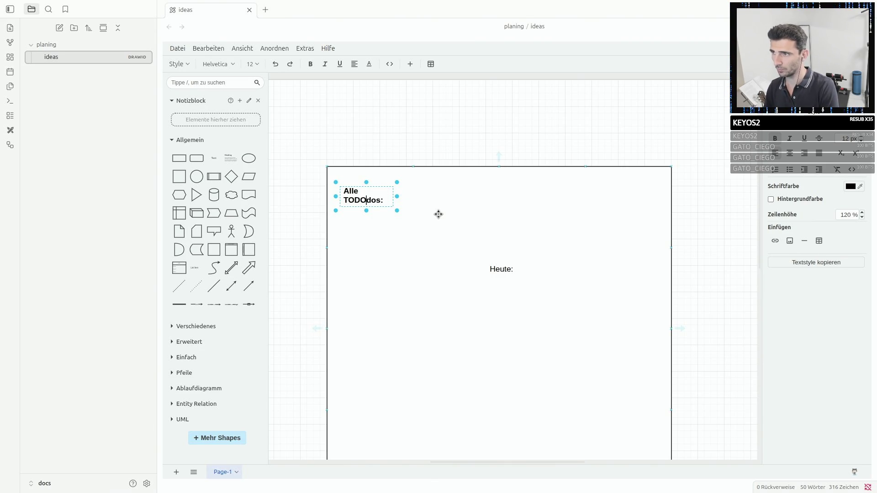
{"action": "key", "text": "BackSpace"}
{"action": "key", "text": "BackSpace"}
{"action": "type", "text": "`"}
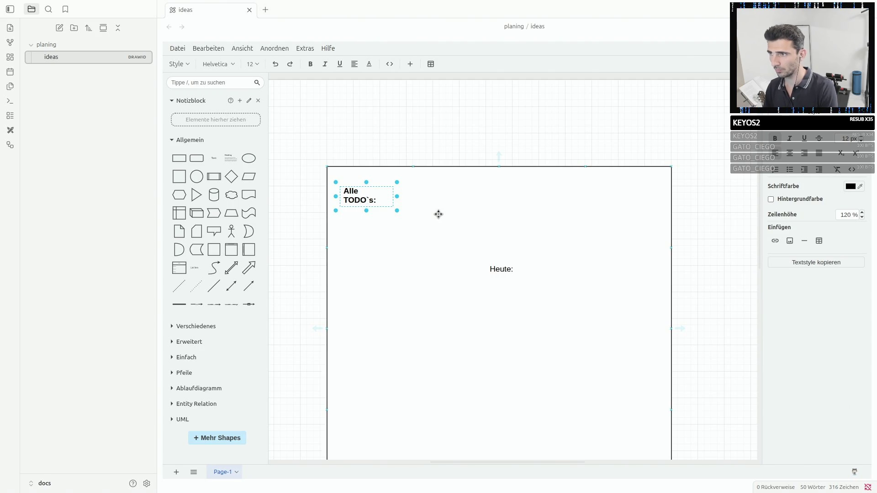
{"action": "key", "text": "BackSpace"}
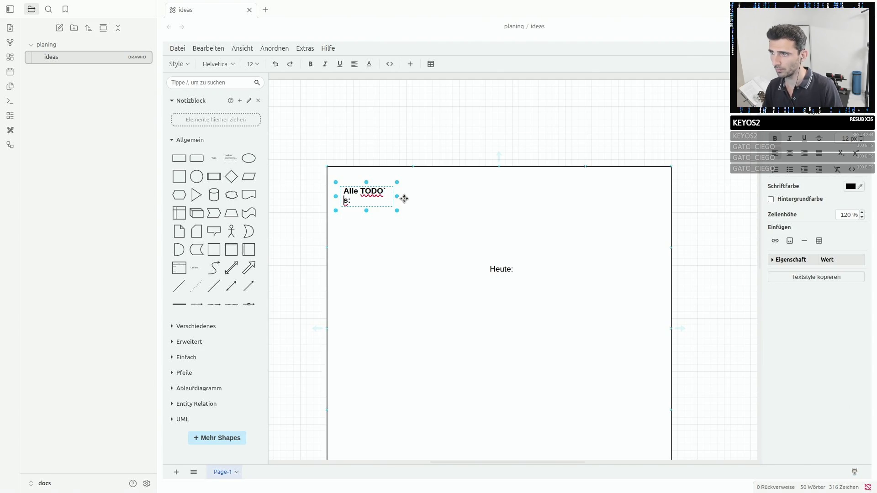
{"action": "left_click_drag", "start_coordinate": [396, 194], "coordinate": [459, 194]}
{"action": "left_click", "coordinate": [469, 206]}
{"action": "left_click", "coordinate": [407, 197]}
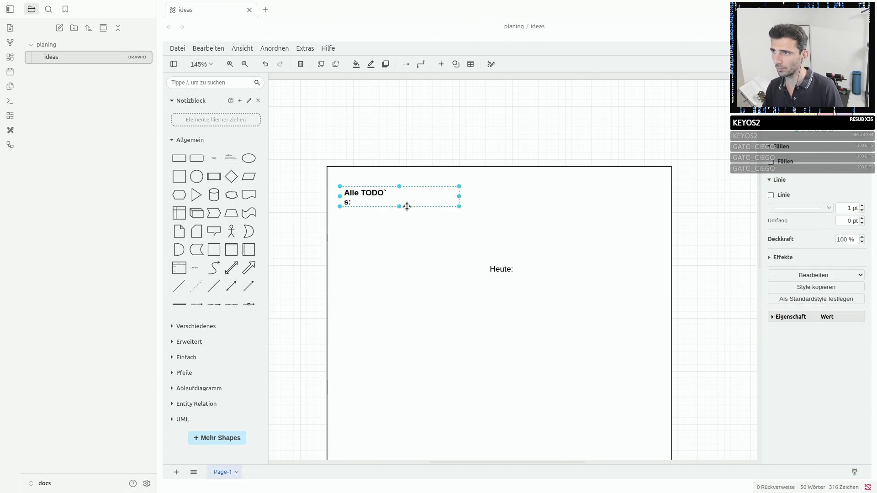
{"action": "double_click", "coordinate": [365, 197]}
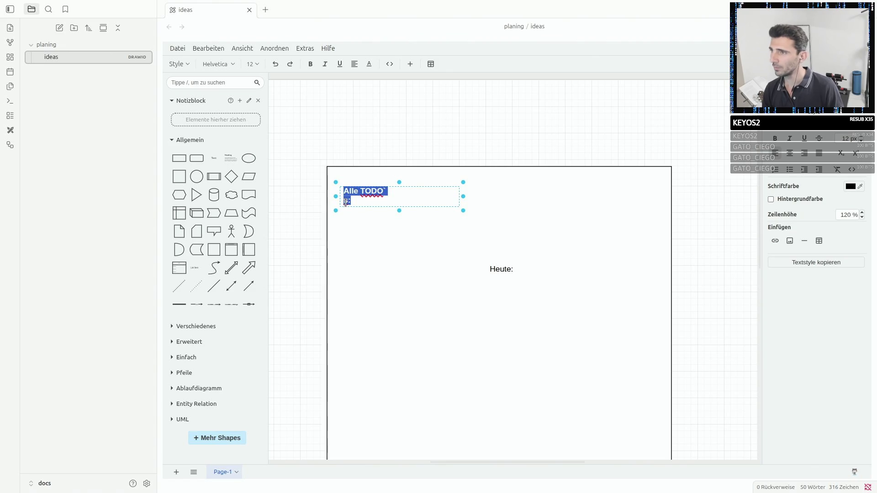
{"action": "key", "text": "Delete"}
{"action": "left_click", "coordinate": [425, 226]}
Move the Heute: label below Alle TODO`s: and underline it.
{"action": "left_click", "coordinate": [496, 264]}
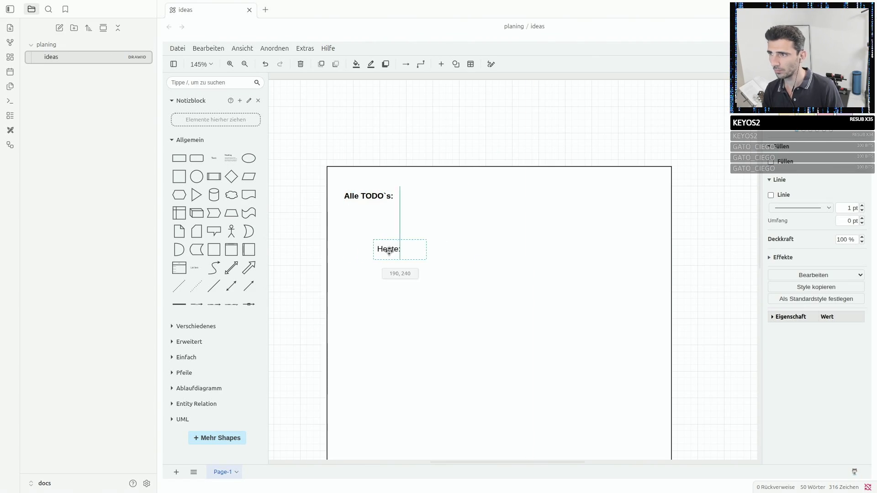
{"action": "left_click_drag", "start_coordinate": [496, 266], "coordinate": [355, 229]}
{"action": "double_click", "coordinate": [355, 230]}
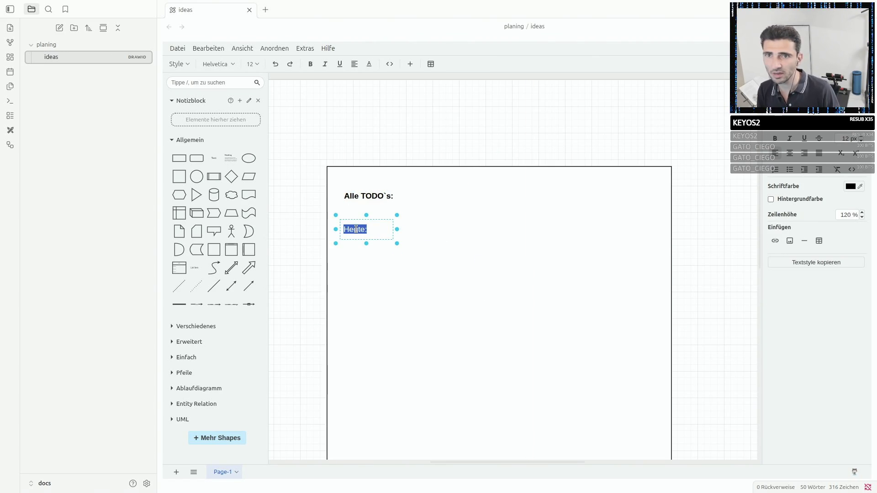
{"action": "left_click", "coordinate": [804, 137]}
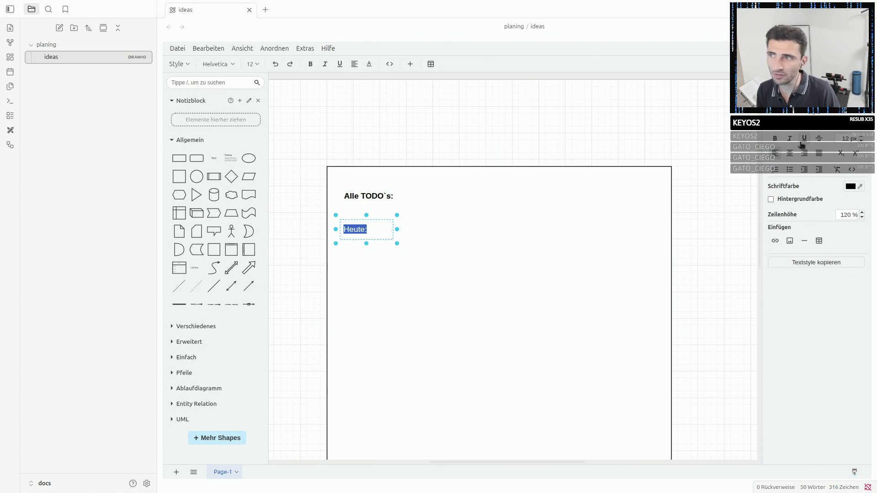
{"action": "left_click", "coordinate": [533, 231]}
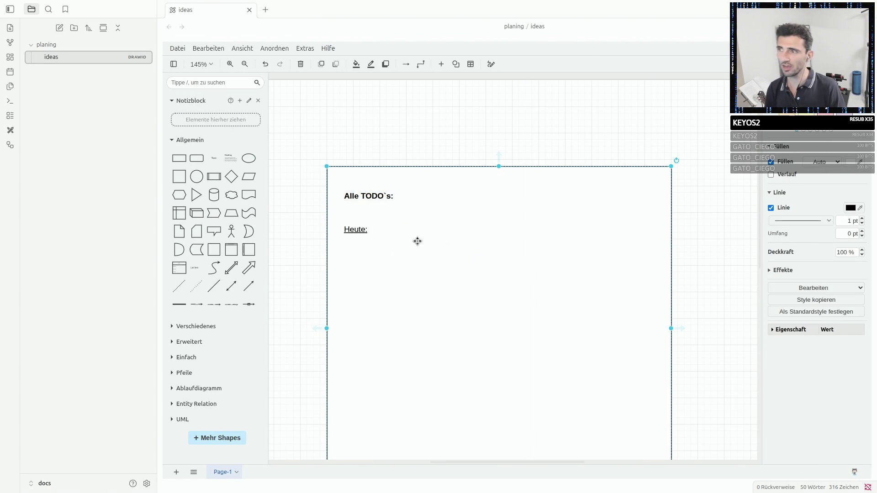
{"action": "left_click", "coordinate": [356, 229]}
{"action": "left_click", "coordinate": [469, 237]}
{"action": "scroll", "coordinate": [446, 241], "scroll_direction": "up", "scroll_amount": 3}
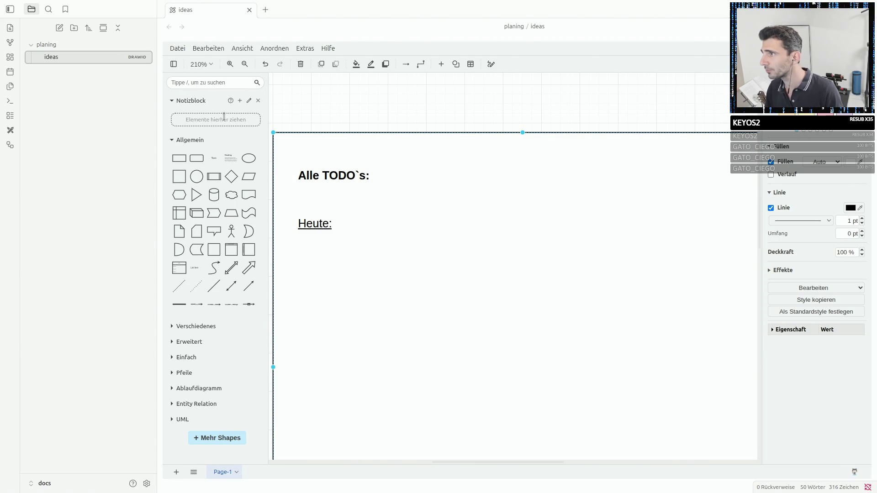
Search the shape library for 'check' and add a small square below Heute:.
{"action": "left_click", "coordinate": [212, 82]}
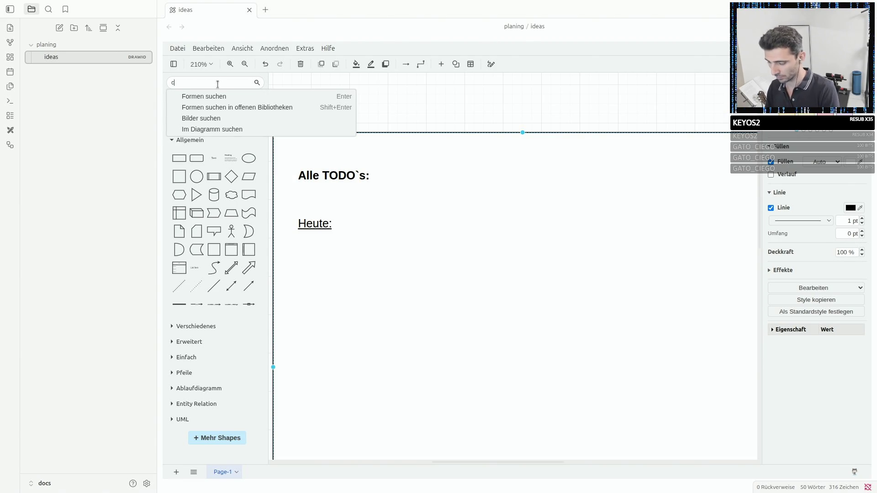
{"action": "type", "text": "check"}
{"action": "left_click", "coordinate": [198, 96]}
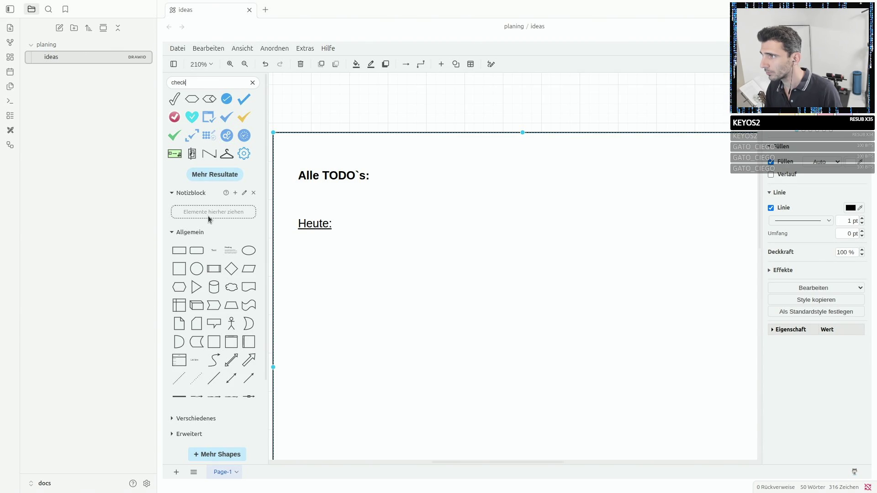
{"action": "left_click_drag", "start_coordinate": [179, 251], "coordinate": [360, 286]}
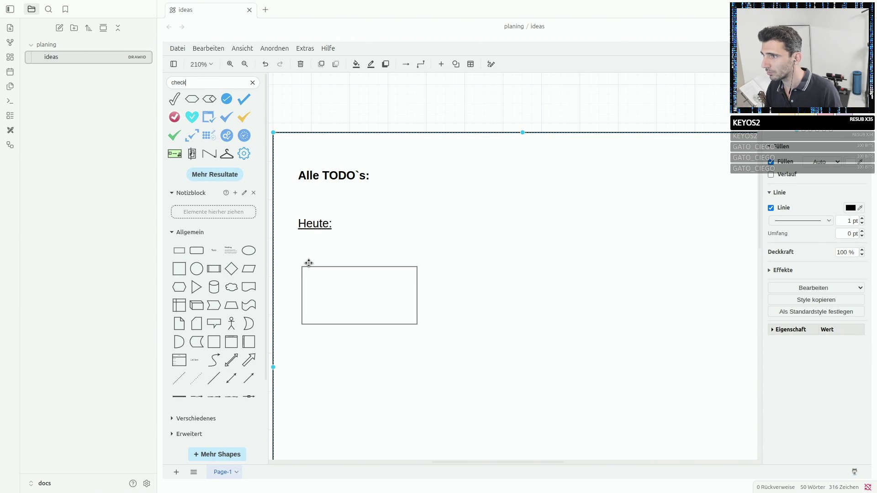
{"action": "mouse_move", "coordinate": [420, 317]}
{"action": "left_mouse_down"}
{"action": "mouse_move", "coordinate": [312, 268]}
{"action": "mouse_move", "coordinate": [306, 252]}
{"action": "left_mouse_up"}
{"action": "left_click", "coordinate": [340, 249]}
Try editing and widening the square, then undo to keep it a small square.
{"action": "double_click", "coordinate": [306, 252]}
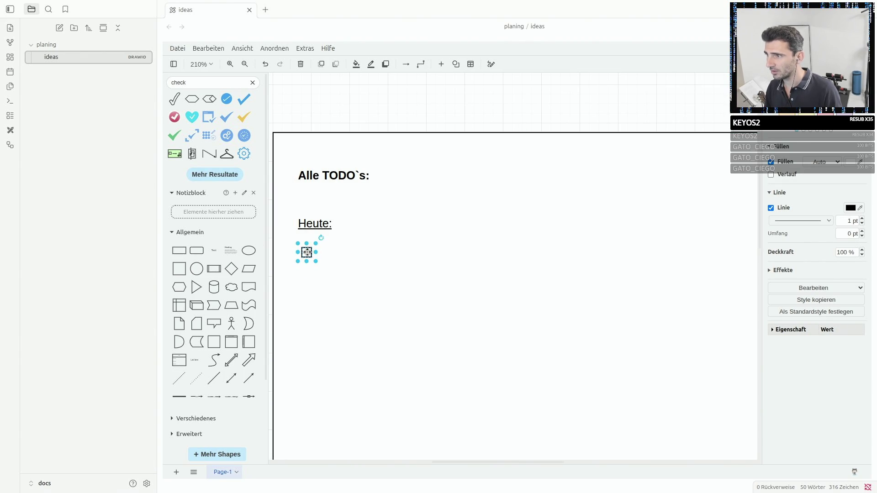
{"action": "key", "text": "Escape"}
{"action": "left_click_drag", "start_coordinate": [315, 252], "coordinate": [364, 252]}
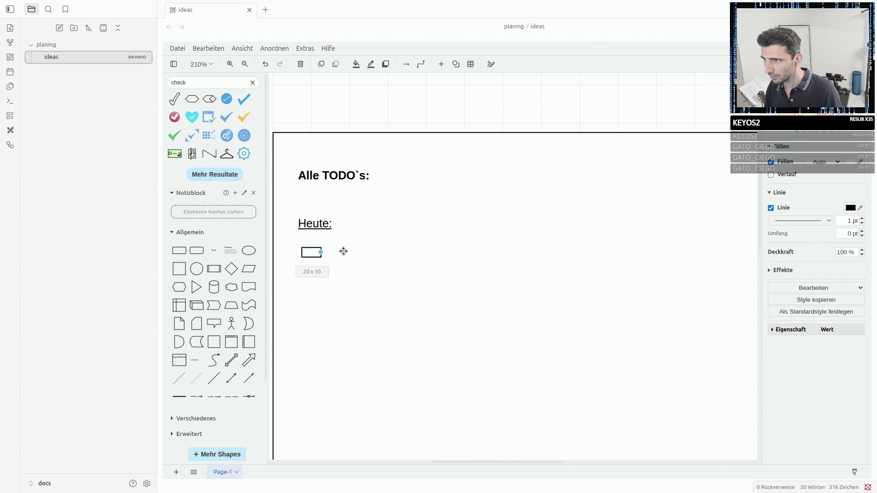
{"action": "key", "text": "ctrl+z"}
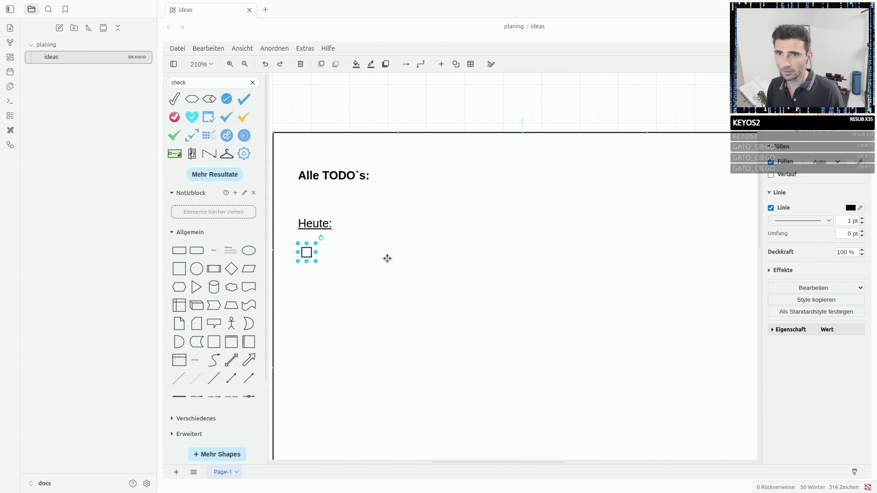
{"action": "left_click", "coordinate": [388, 256]}
{"action": "scroll", "coordinate": [225, 274], "scroll_direction": "down", "scroll_amount": 3}
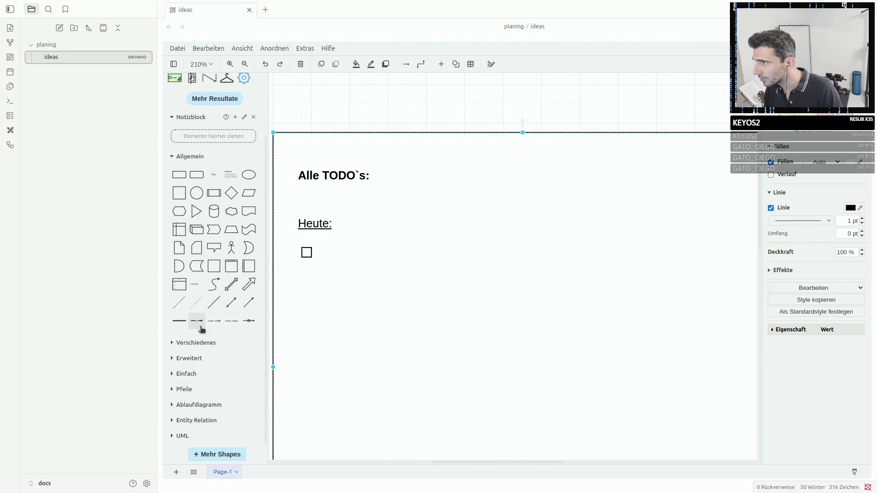
{"action": "scroll", "coordinate": [194, 322], "scroll_direction": "up", "scroll_amount": 3}
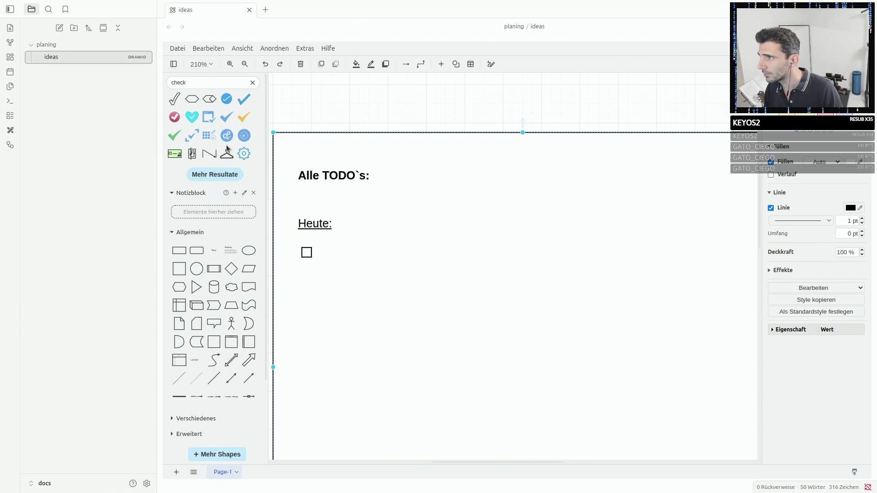
Search for 'checkbox', insert a checkbox-with-text shape and delete the old square.
{"action": "left_click", "coordinate": [214, 174]}
{"action": "double_click", "coordinate": [201, 83]}
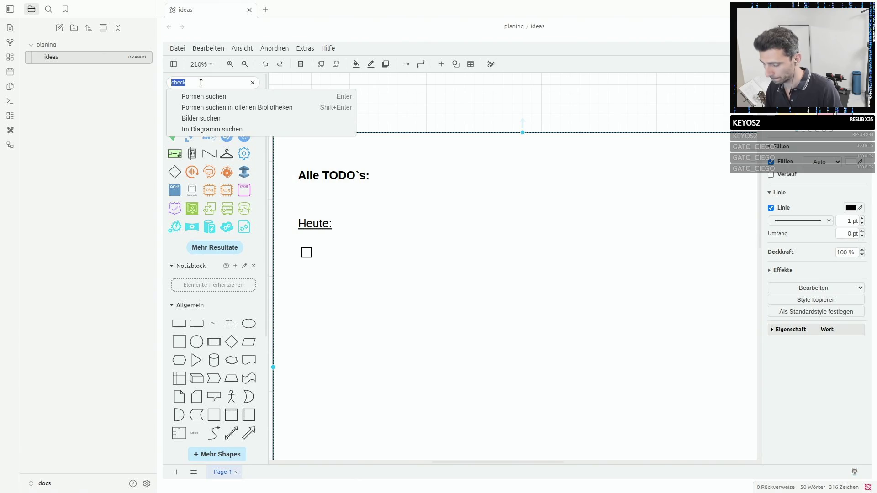
{"action": "type", "text": "box"}
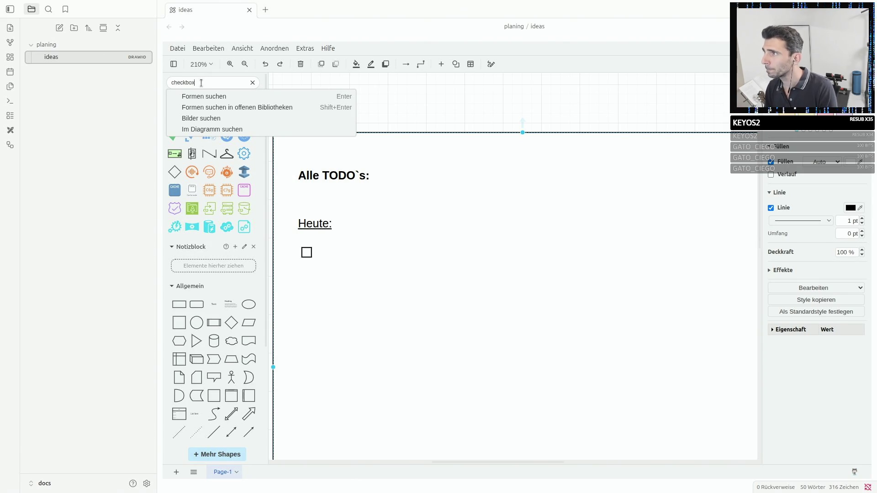
{"action": "key", "text": "Return"}
{"action": "left_click", "coordinate": [192, 100]}
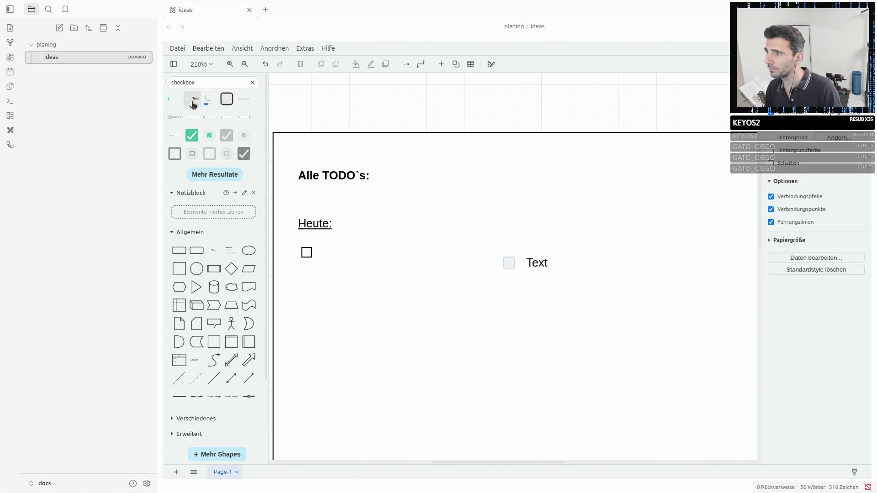
{"action": "left_click", "coordinate": [307, 252]}
{"action": "key", "text": "Delete"}
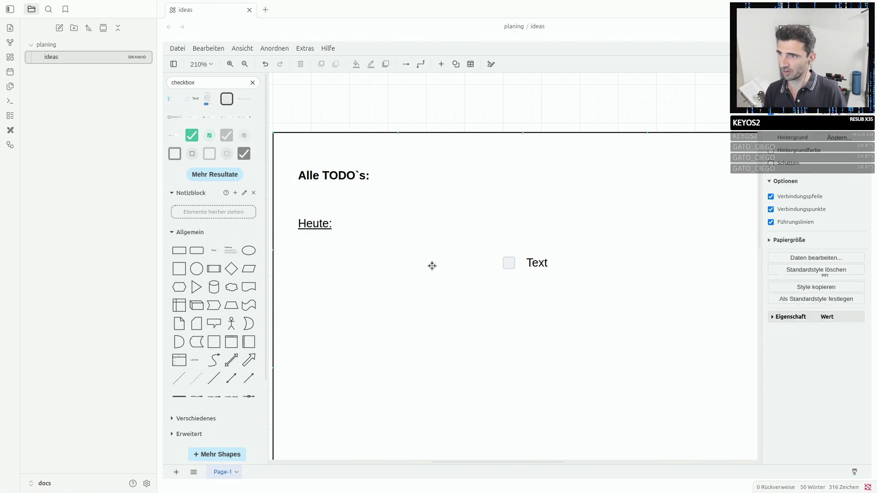
Label the checkbox 'Einkaufen' and move it beneath Heute:.
{"action": "left_click", "coordinate": [508, 263]}
{"action": "double_click", "coordinate": [536, 263]}
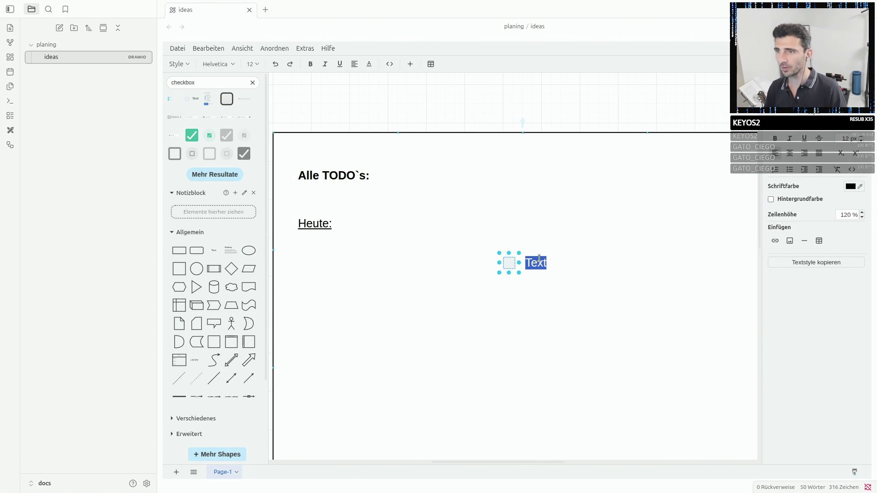
{"action": "type", "text": "Einkaufen"}
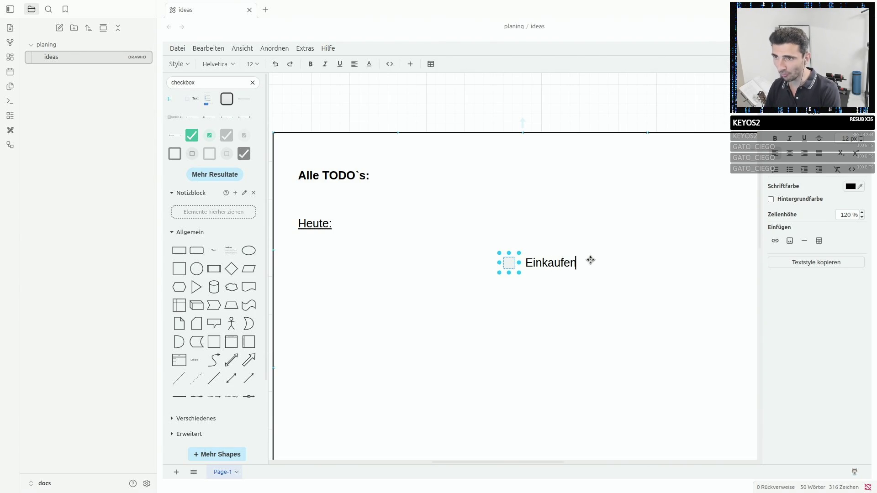
{"action": "key", "text": "Return"}
{"action": "left_click", "coordinate": [614, 293]}
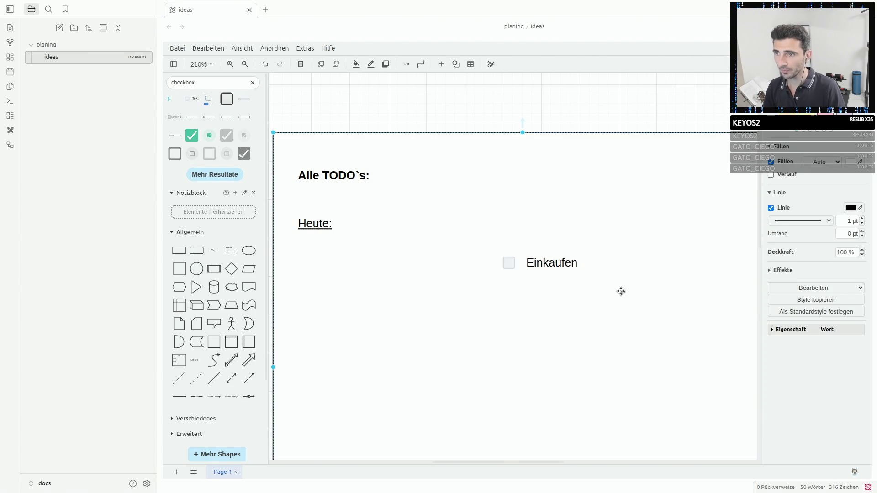
{"action": "left_click", "coordinate": [509, 263]}
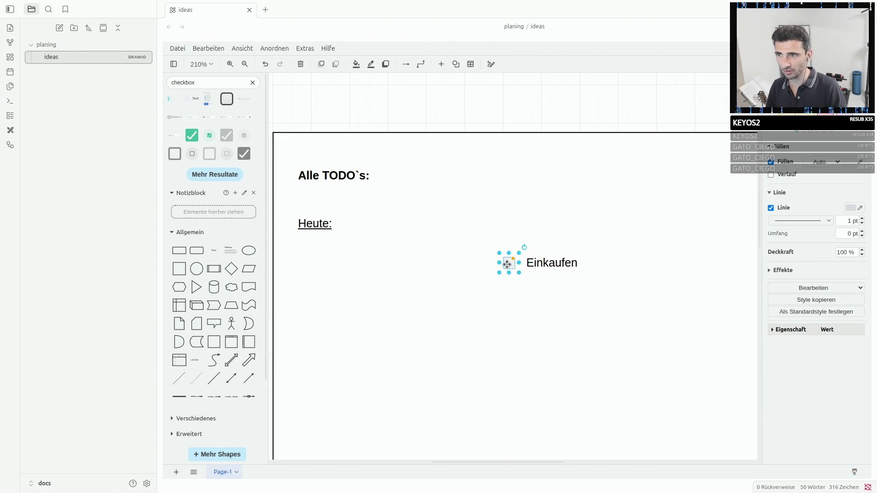
{"action": "double_click", "coordinate": [548, 263]}
{"action": "left_click", "coordinate": [541, 253]}
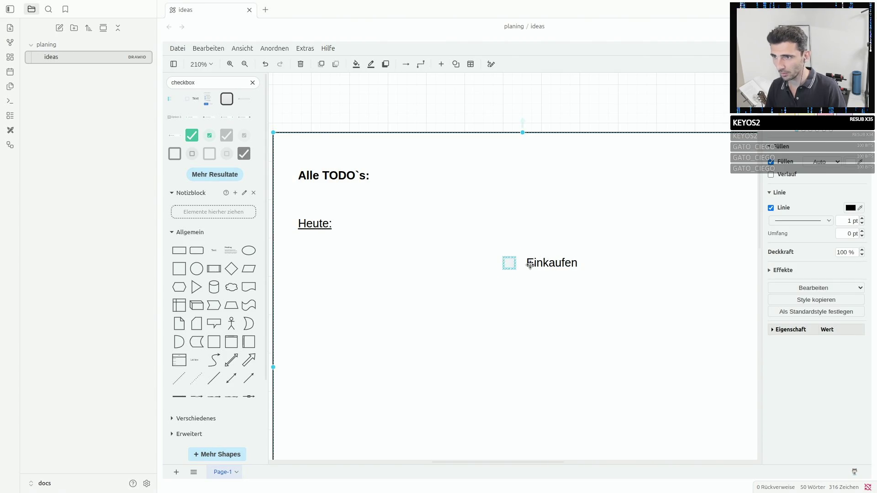
{"action": "left_click_drag", "start_coordinate": [511, 263], "coordinate": [308, 254]}
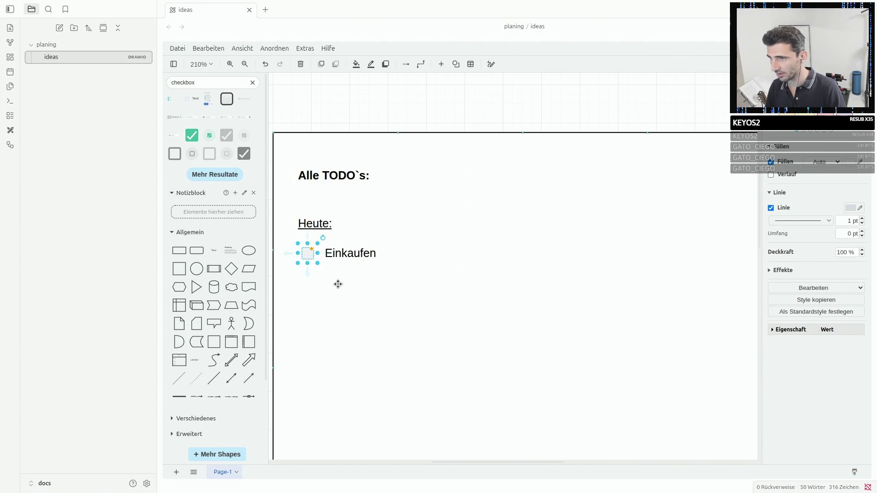
{"action": "right_click", "coordinate": [310, 252]}
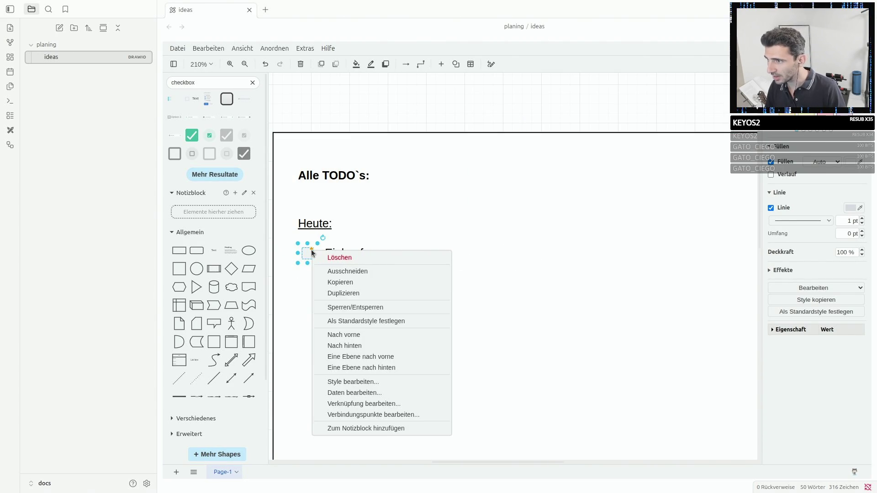
{"action": "left_click", "coordinate": [388, 382]}
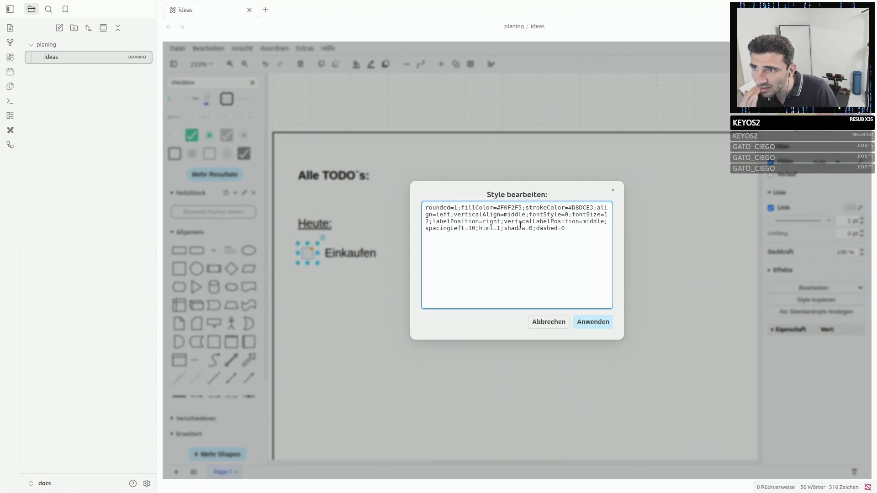
{"action": "left_click", "coordinate": [548, 321]}
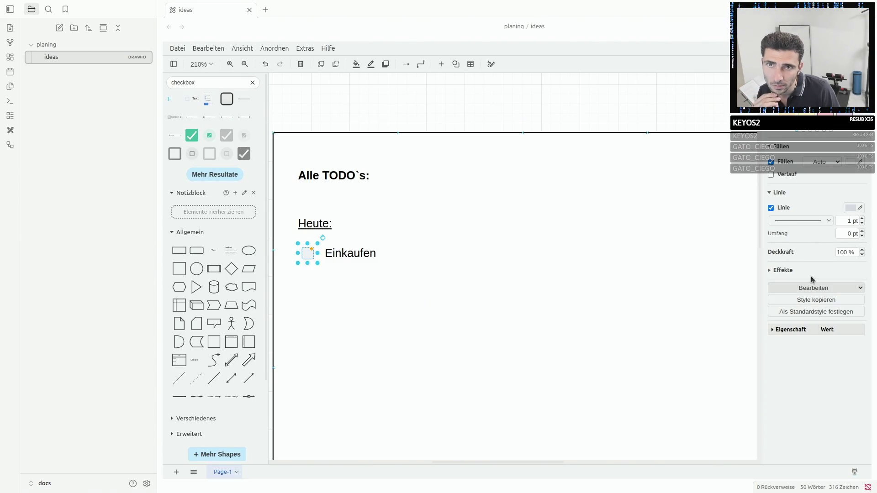
{"action": "left_click", "coordinate": [375, 244]}
{"action": "right_click", "coordinate": [306, 256]}
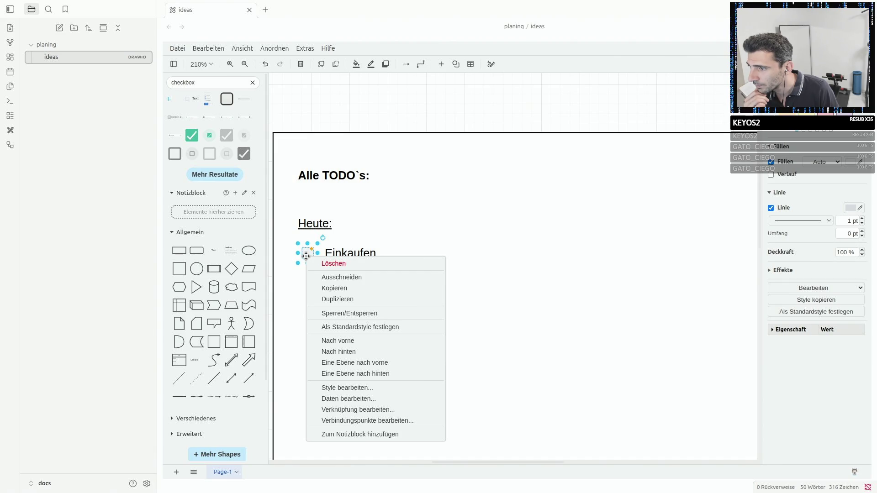
{"action": "left_click", "coordinate": [306, 255]}
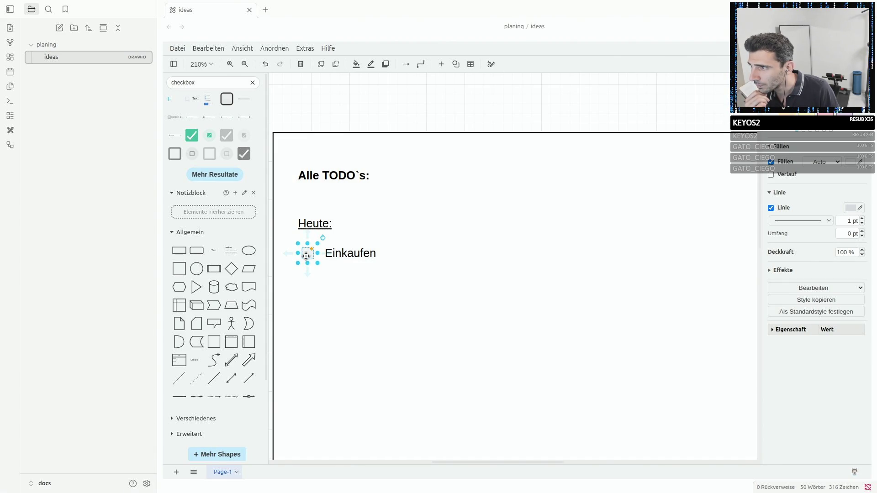
{"action": "double_click", "coordinate": [308, 255]}
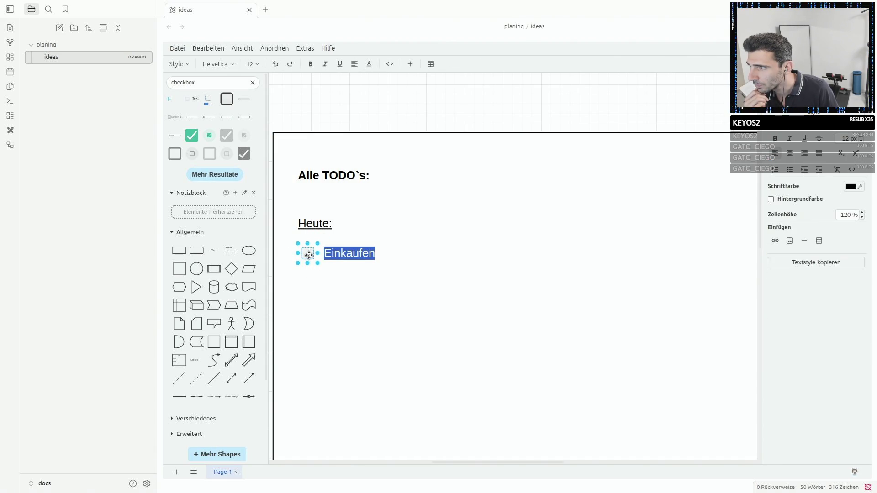
{"action": "left_click", "coordinate": [388, 317]}
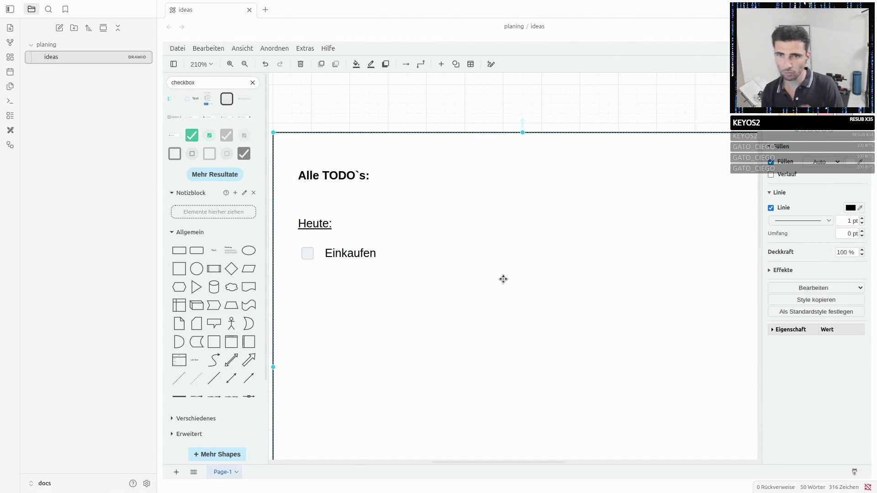
Expand the frame's Eigenschaft/Wert property table and toggle Edit Icon without keeping changes.
{"action": "left_click", "coordinate": [788, 289]}
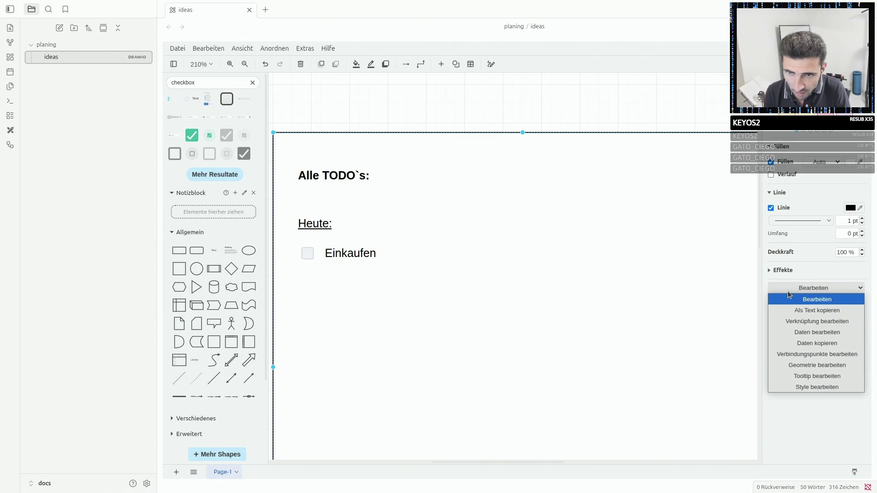
{"action": "left_click", "coordinate": [833, 310]}
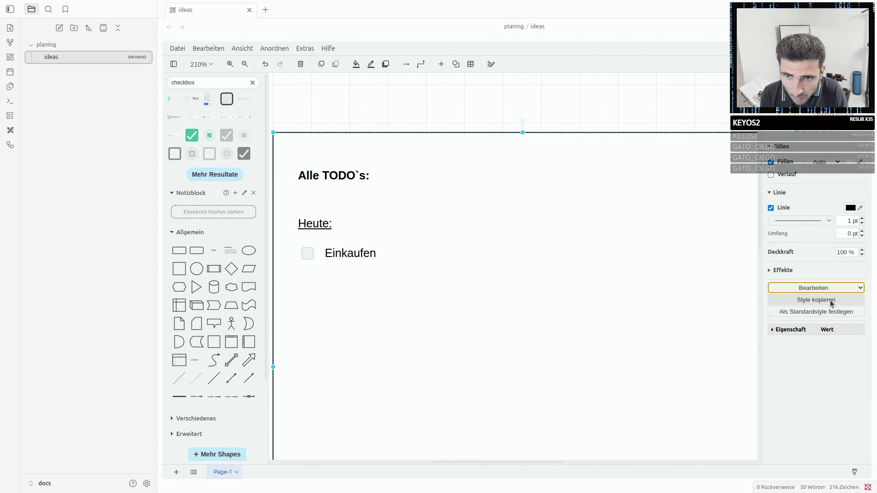
{"action": "left_click", "coordinate": [783, 330]}
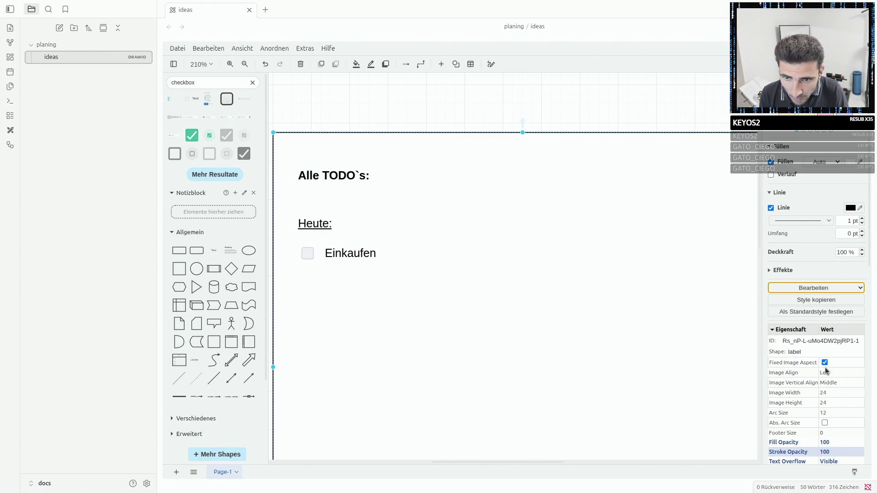
{"action": "scroll", "coordinate": [858, 406], "scroll_direction": "down", "scroll_amount": 2}
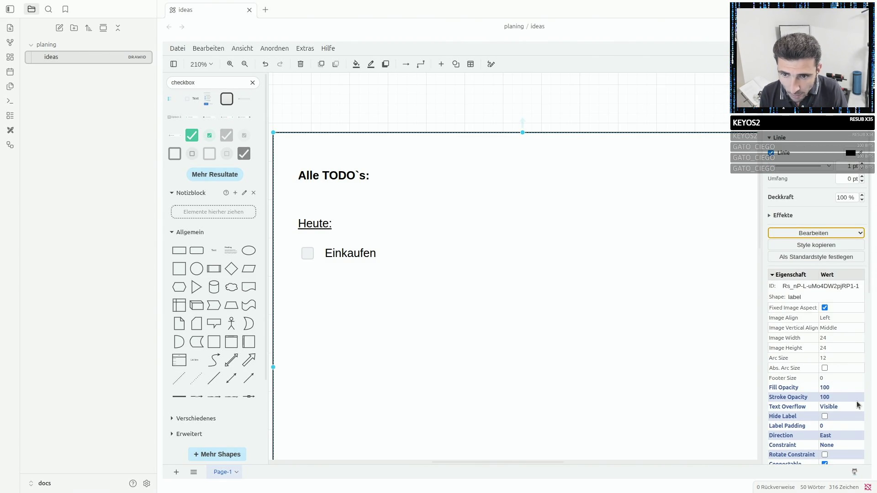
{"action": "scroll", "coordinate": [857, 406], "scroll_direction": "down", "scroll_amount": 3}
{"action": "scroll", "coordinate": [856, 405], "scroll_direction": "down", "scroll_amount": 2}
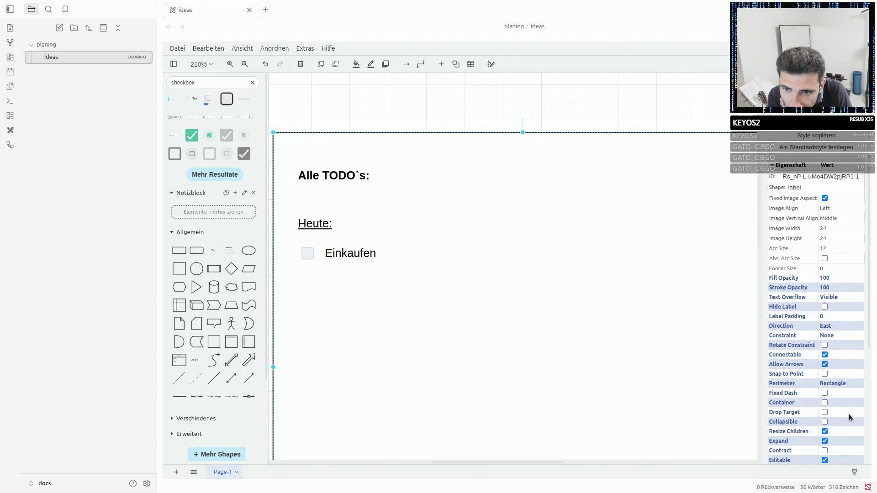
{"action": "scroll", "coordinate": [832, 435], "scroll_direction": "down", "scroll_amount": 3}
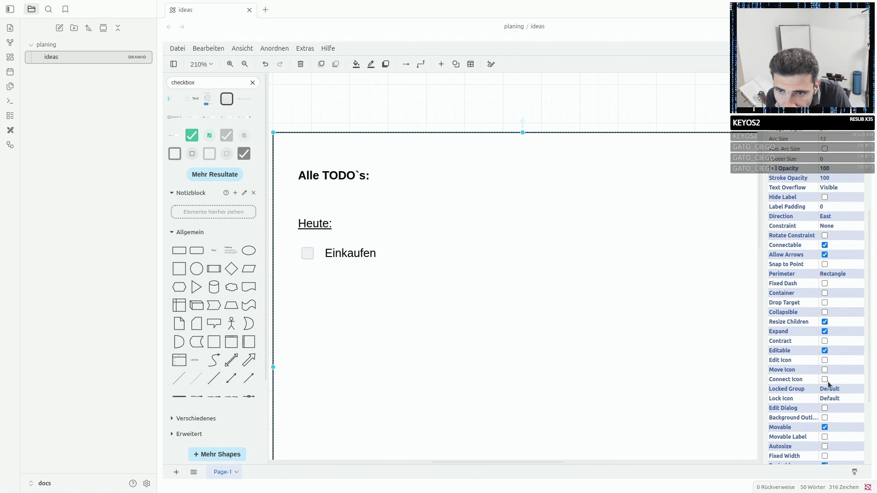
{"action": "scroll", "coordinate": [853, 385], "scroll_direction": "down", "scroll_amount": 2}
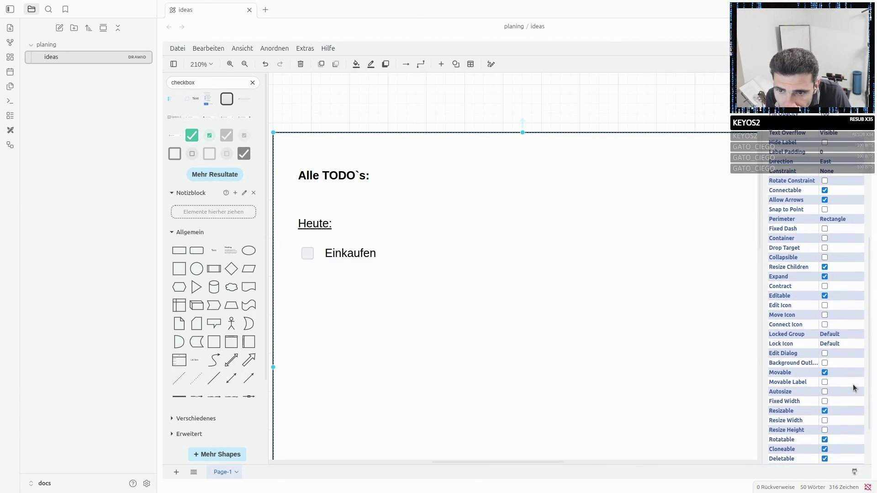
{"action": "scroll", "coordinate": [853, 384], "scroll_direction": "down", "scroll_amount": 2}
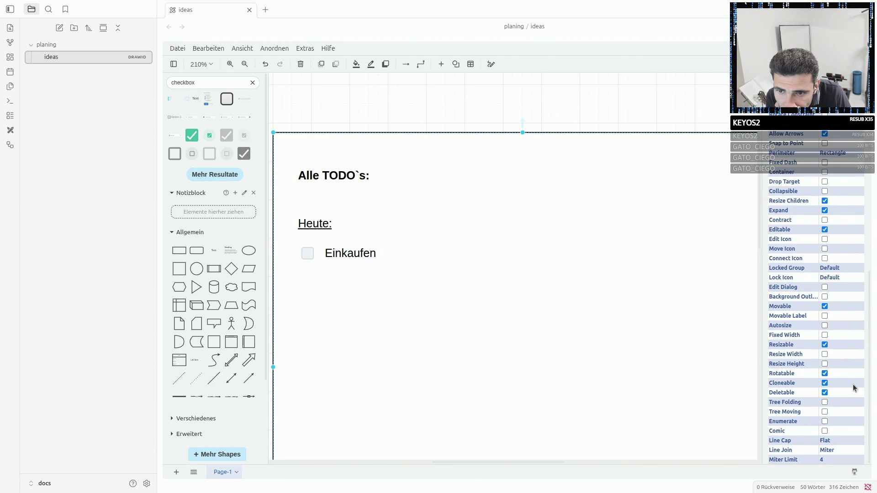
{"action": "scroll", "coordinate": [853, 387], "scroll_direction": "up", "scroll_amount": 4}
{"action": "scroll", "coordinate": [853, 386], "scroll_direction": "up", "scroll_amount": 4}
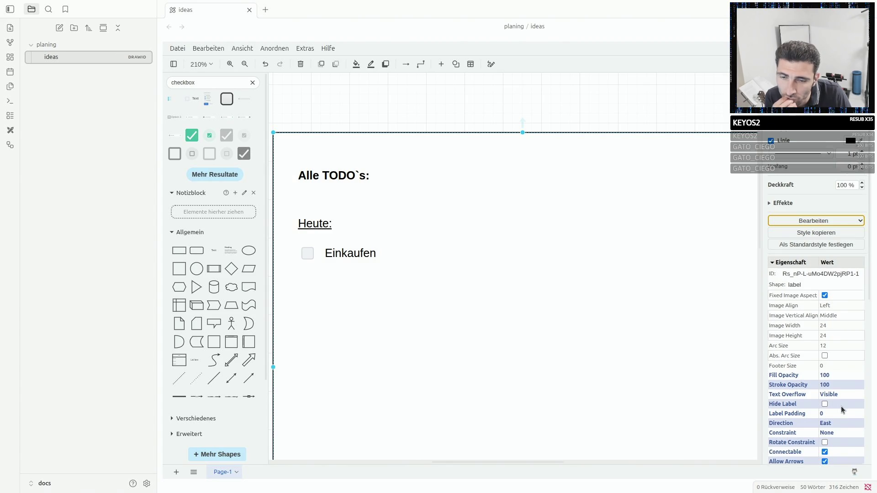
{"action": "scroll", "coordinate": [842, 408], "scroll_direction": "down", "scroll_amount": 4}
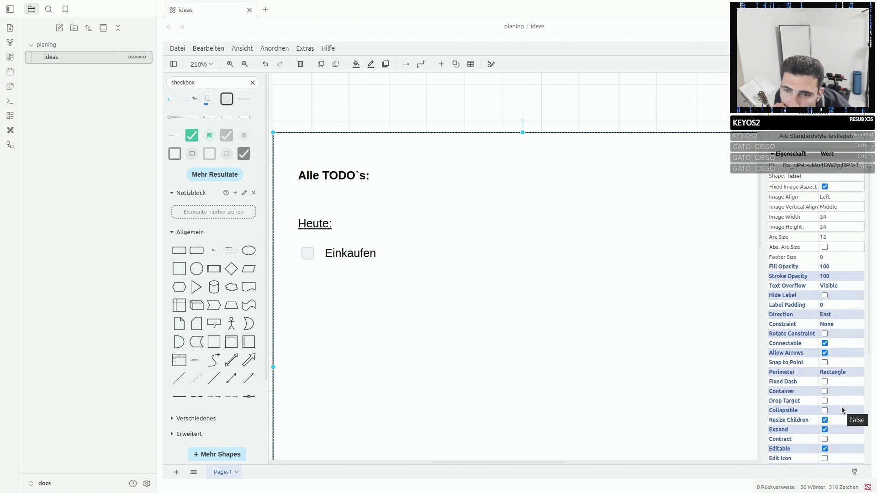
{"action": "scroll", "coordinate": [839, 428], "scroll_direction": "down", "scroll_amount": 2}
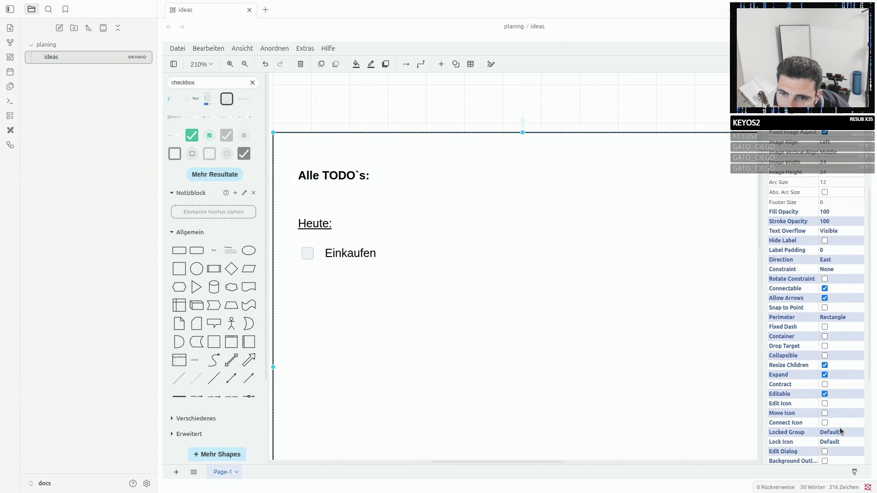
{"action": "left_click", "coordinate": [825, 403]}
{"action": "scroll", "coordinate": [824, 407], "scroll_direction": "down", "scroll_amount": 4}
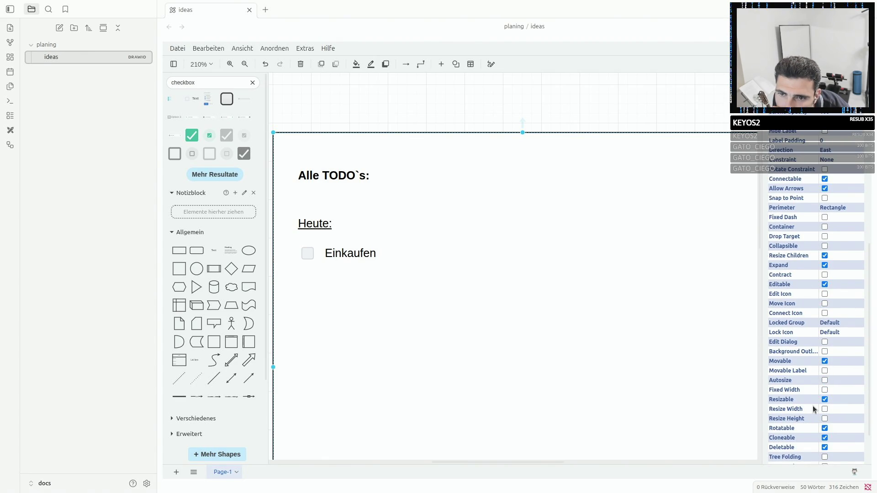
{"action": "scroll", "coordinate": [811, 407], "scroll_direction": "down", "scroll_amount": 2}
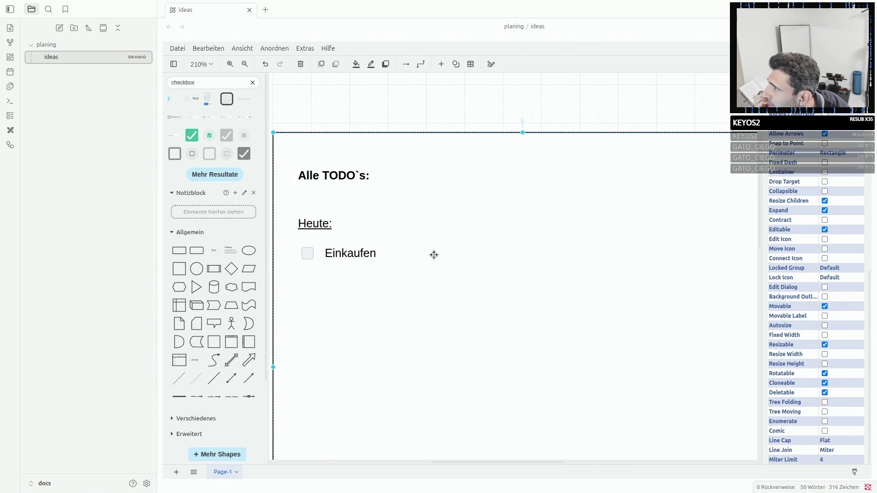
Select the Einkaufen checkbox, open its Daten bearbeiten editor and cancel it.
{"action": "left_click", "coordinate": [309, 253]}
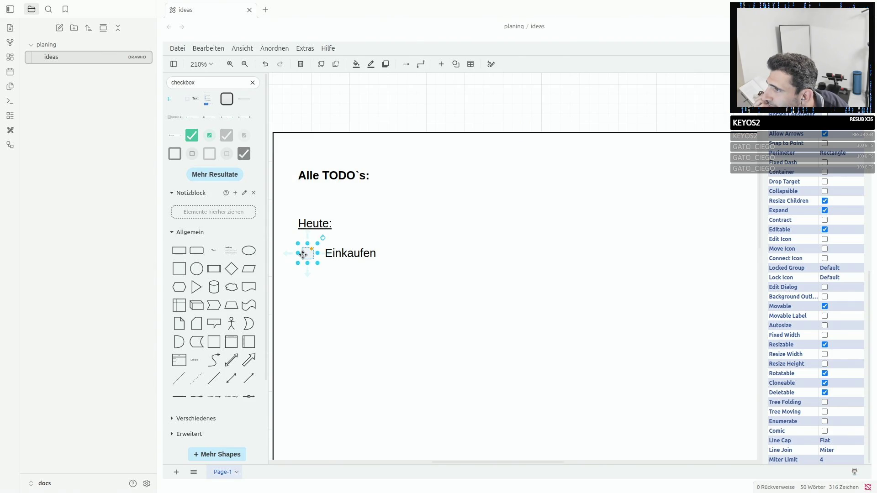
{"action": "left_click", "coordinate": [303, 253]}
{"action": "left_click", "coordinate": [315, 282]}
{"action": "left_click", "coordinate": [307, 251]}
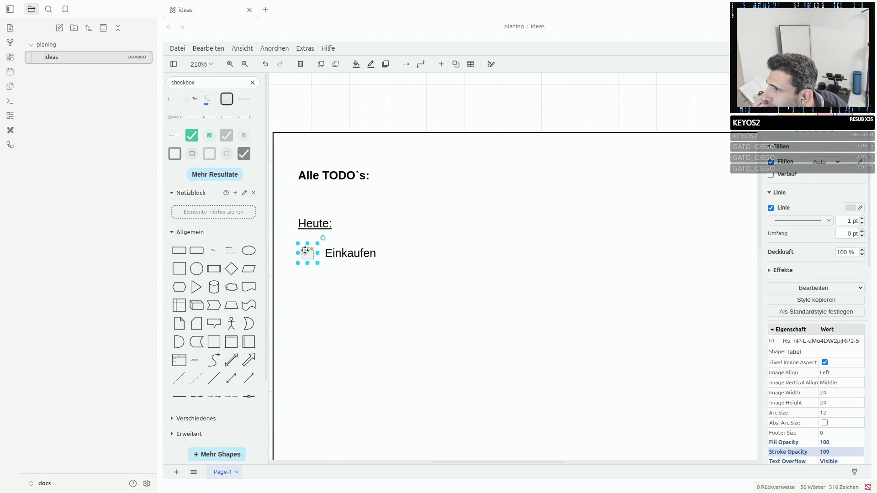
{"action": "right_click", "coordinate": [306, 250]}
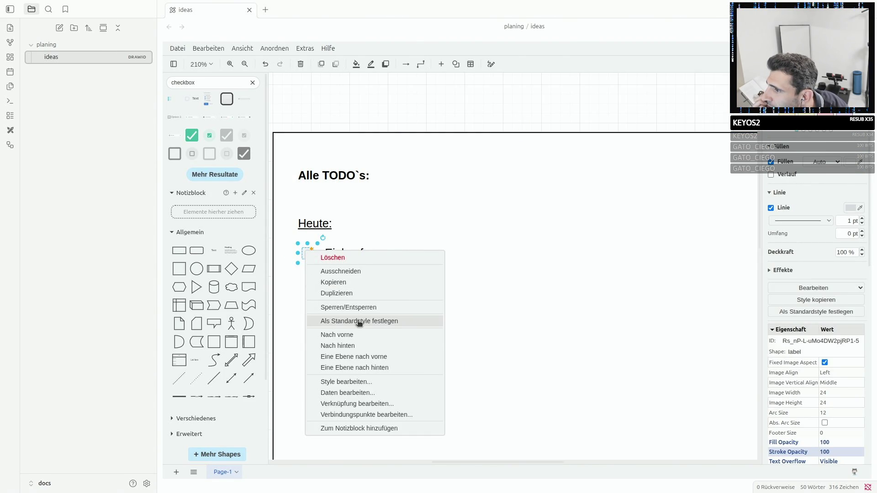
{"action": "left_click", "coordinate": [377, 393]}
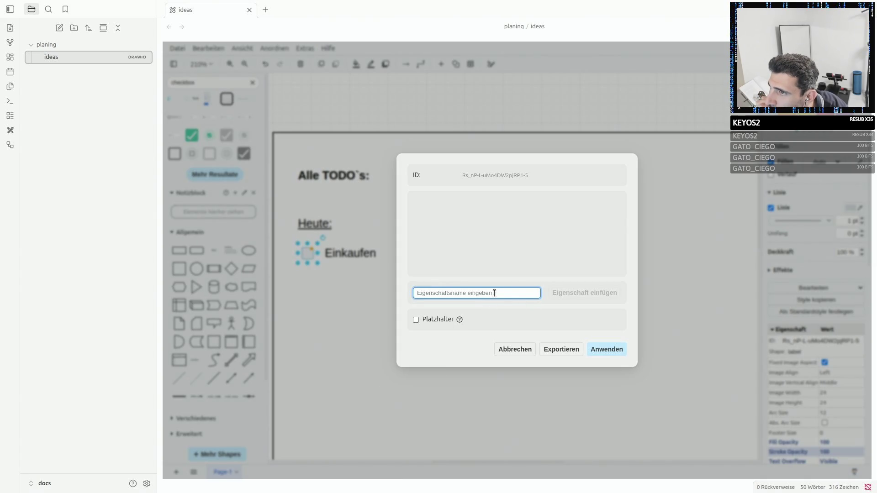
{"action": "left_click", "coordinate": [514, 348]}
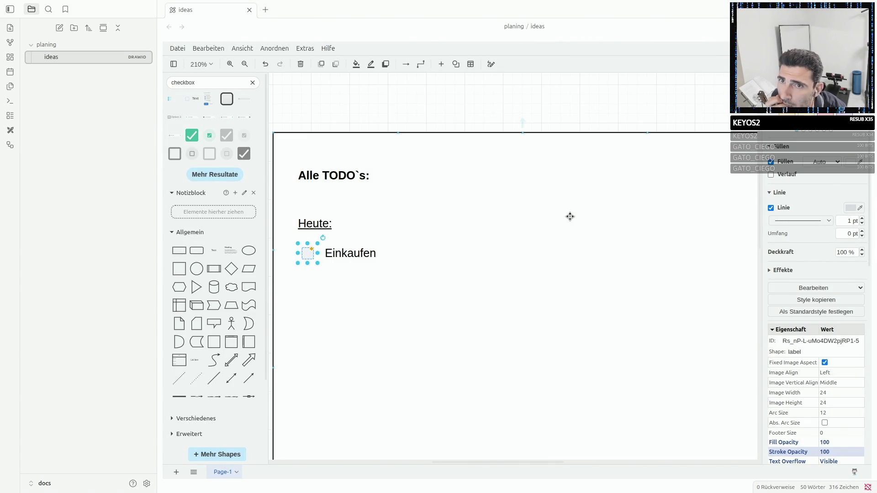
Apply strikethrough to the Einkaufen text.
{"action": "double_click", "coordinate": [345, 253]}
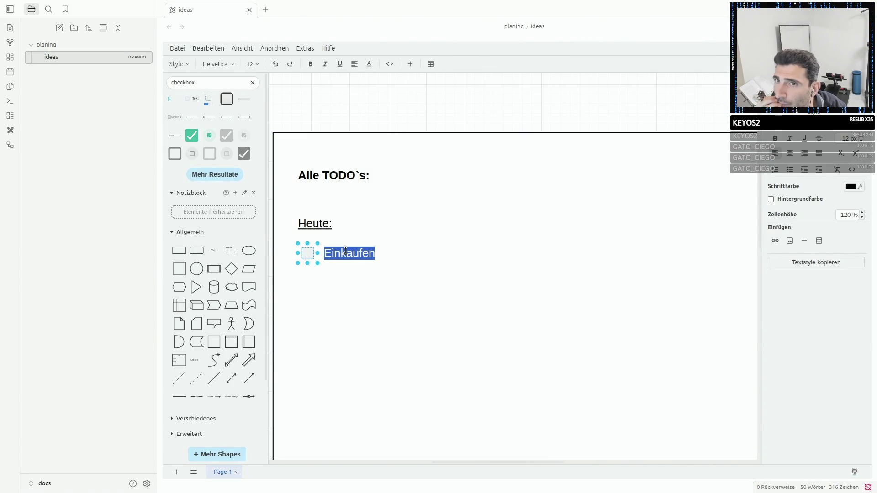
{"action": "left_click", "coordinate": [806, 154]}
{"action": "left_click", "coordinate": [578, 239]}
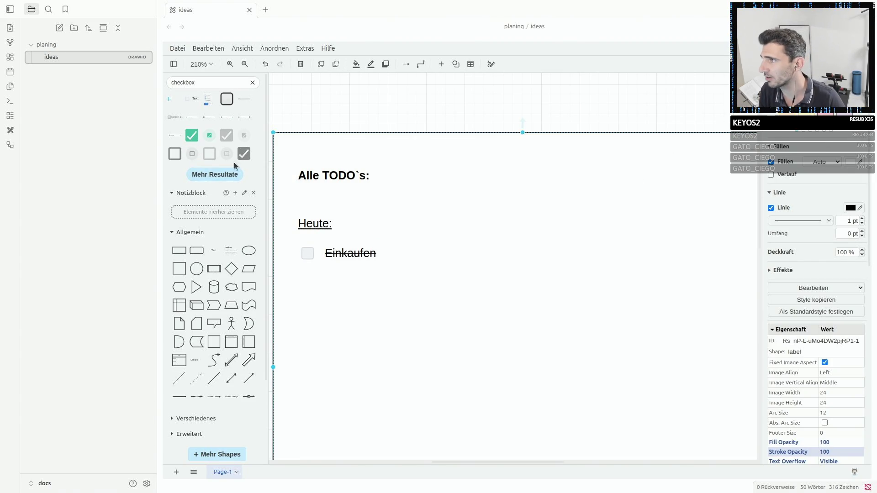
Place a checked checkbox from the library over the empty box beside Einkaufen.
{"action": "left_click_drag", "start_coordinate": [244, 153], "coordinate": [511, 265]}
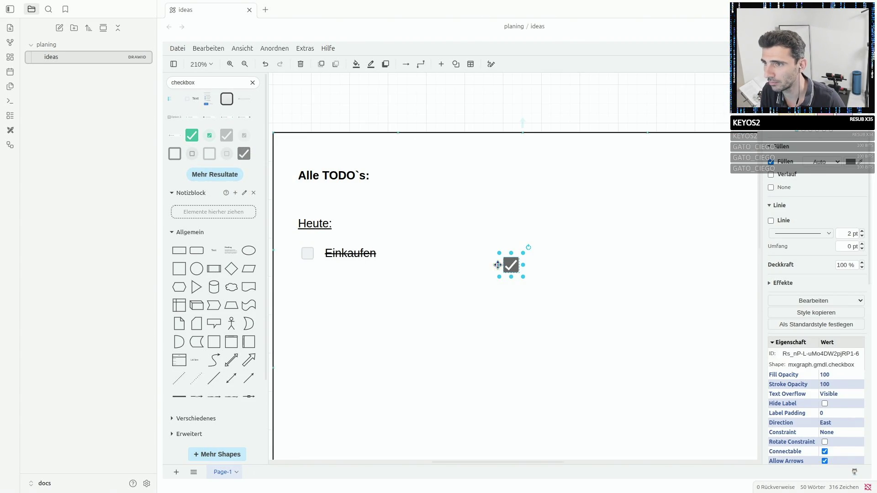
{"action": "mouse_move", "coordinate": [510, 268]}
{"action": "left_mouse_down"}
{"action": "mouse_move", "coordinate": [304, 260]}
{"action": "mouse_move", "coordinate": [299, 252]}
{"action": "left_mouse_up"}
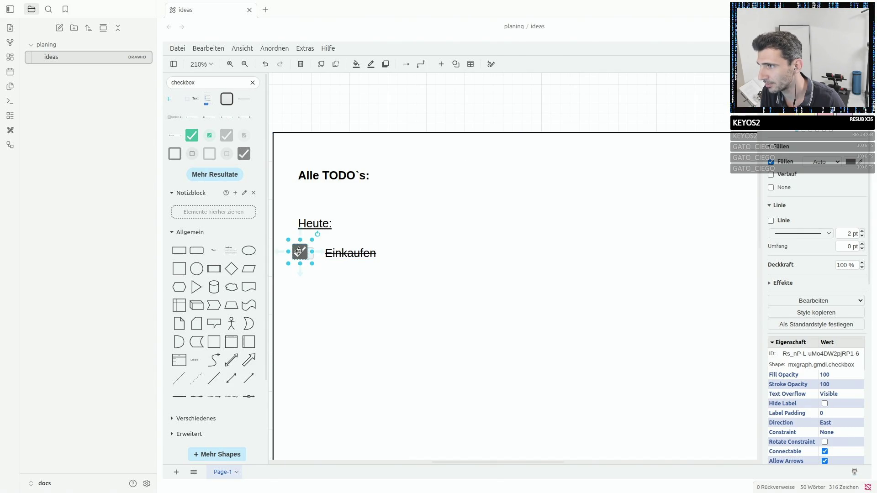
{"action": "left_click", "coordinate": [477, 241]}
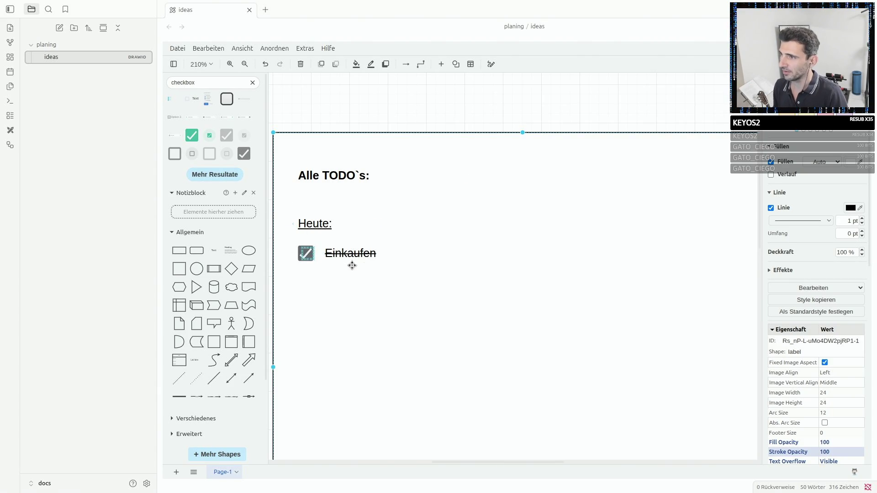
{"action": "left_click", "coordinate": [317, 226]}
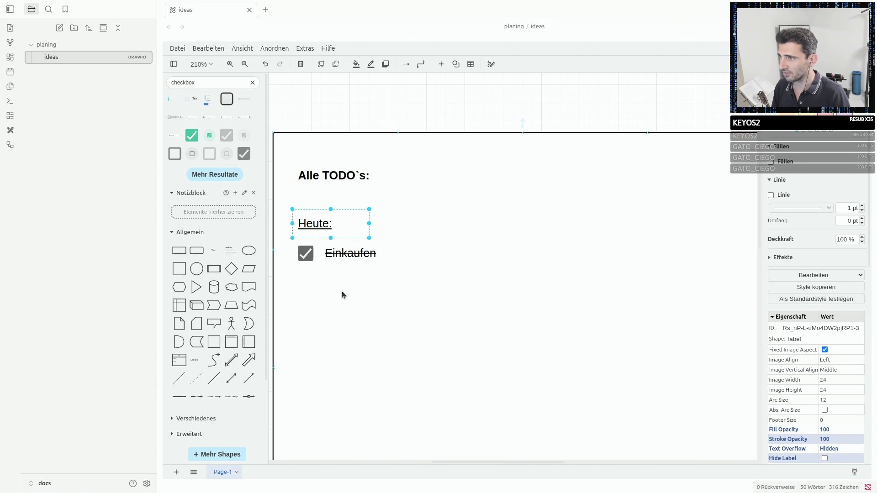
Duplicate Heute: below Einkaufen as 'Do, 02.07.2026' and widen it onto one line.
{"action": "key", "text": "ctrl+d"}
{"action": "left_click_drag", "start_coordinate": [348, 296], "coordinate": [319, 302]}
{"action": "double_click", "coordinate": [314, 301]}
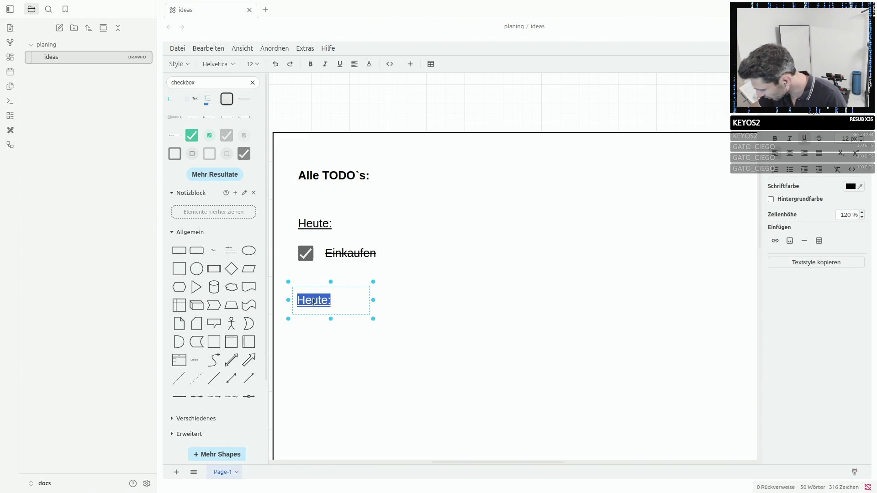
{"action": "type", "text": "02"}
{"action": "key", "text": "BackSpace"}
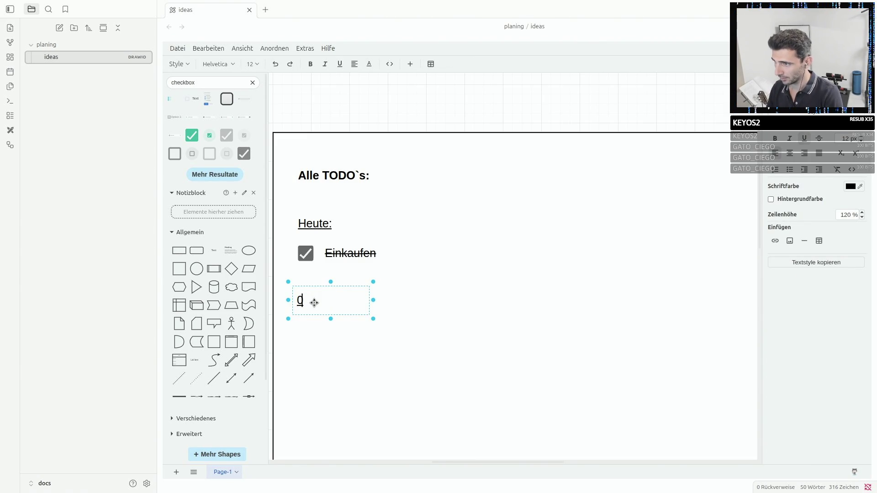
{"action": "key", "text": "BackSpace"}
{"action": "type", "text": "Do"}
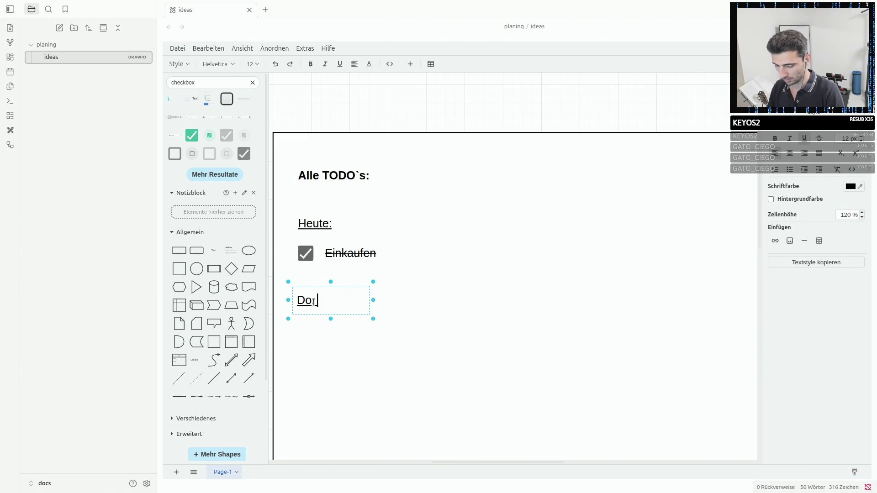
{"action": "type", "text": "2.07.2"}
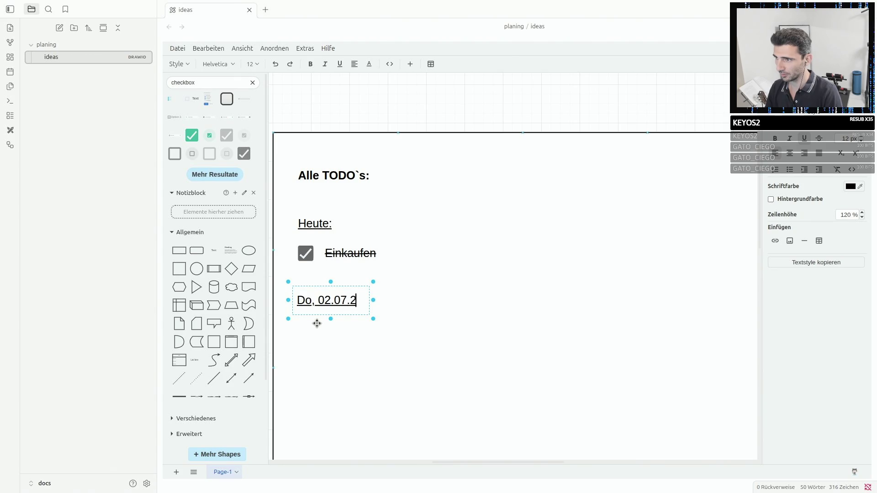
{"action": "type", "text": "02"}
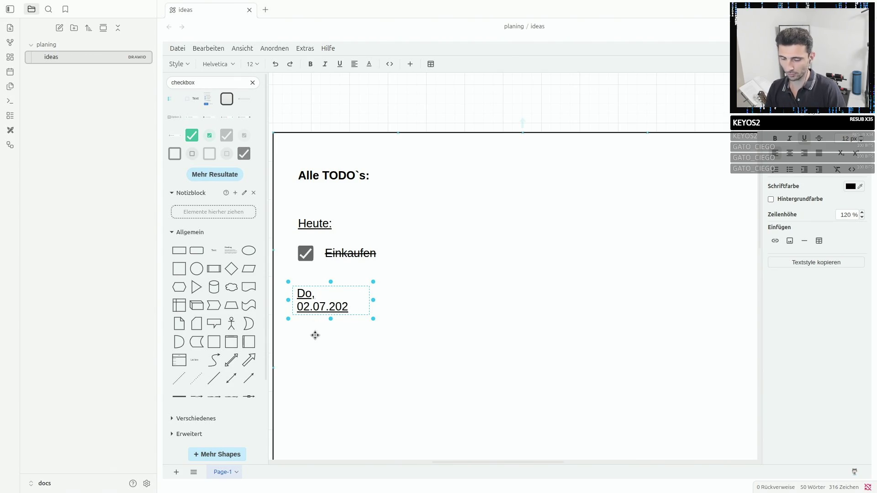
{"action": "type", "text": "86"}
{"action": "left_click", "coordinate": [439, 302]}
{"action": "left_click_drag", "start_coordinate": [373, 300], "coordinate": [408, 300]}
{"action": "left_click", "coordinate": [440, 307]}
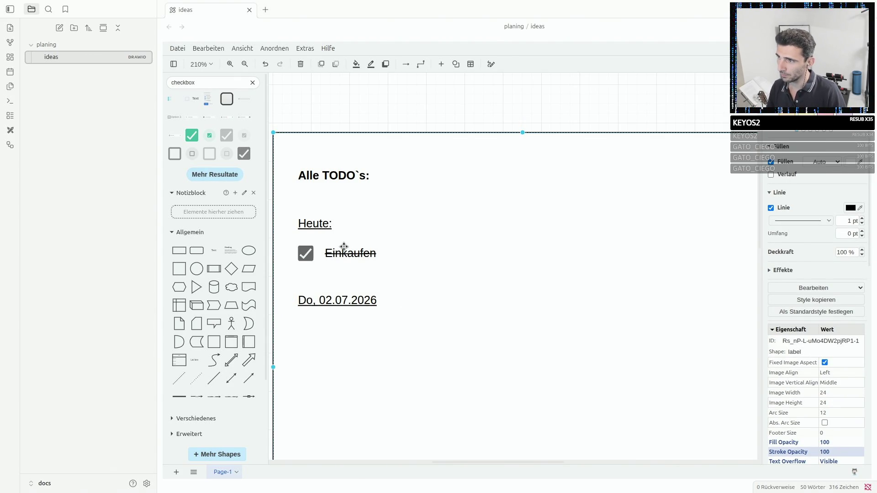
Attempt a duplicate of the Einkaufen checkbox below the date, then undo it.
{"action": "left_click", "coordinate": [317, 253]}
{"action": "left_click", "coordinate": [335, 252]}
{"action": "left_click", "coordinate": [307, 253]}
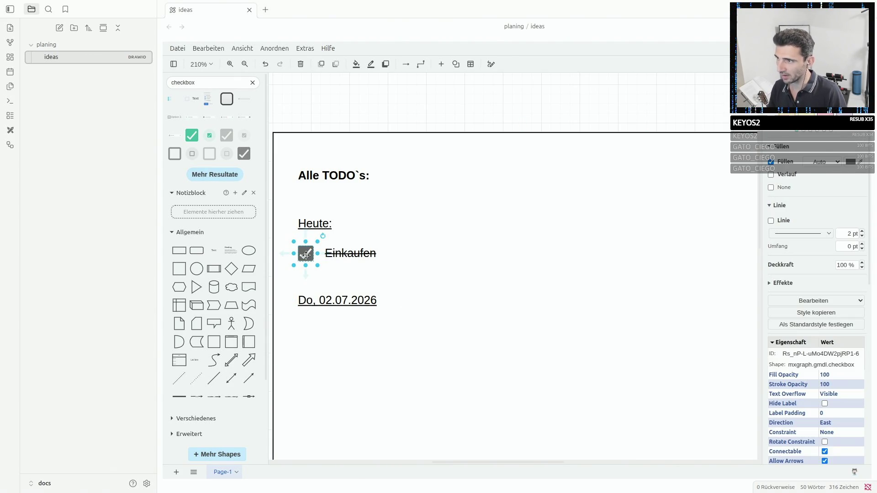
{"action": "key", "text": "Left"}
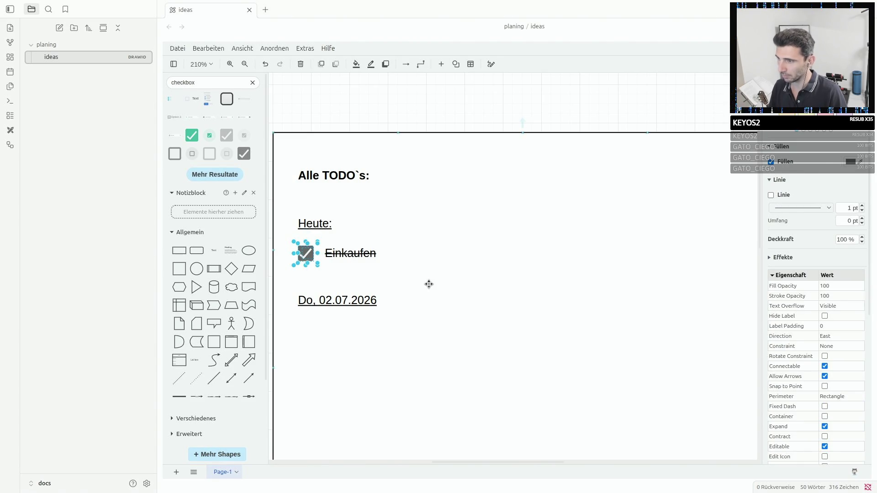
{"action": "left_click", "coordinate": [319, 342]}
{"action": "key", "text": "ctrl+v"}
{"action": "left_click_drag", "start_coordinate": [342, 344], "coordinate": [307, 328]}
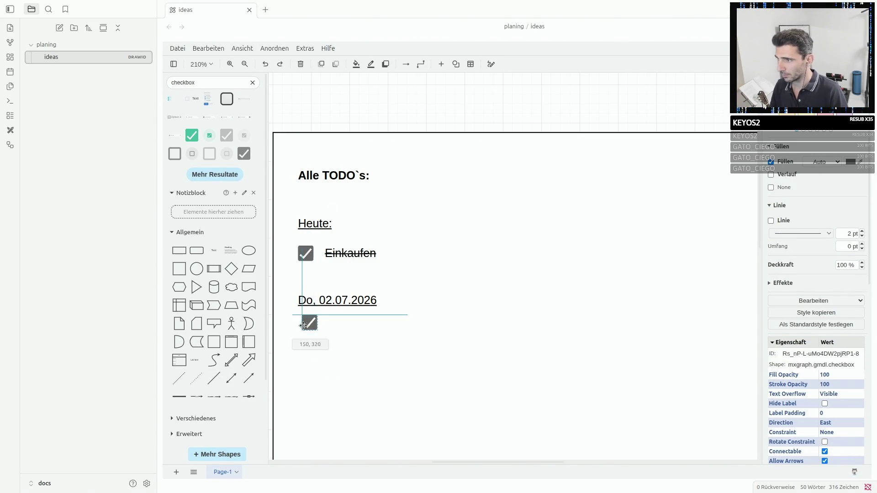
{"action": "left_click", "coordinate": [343, 254]}
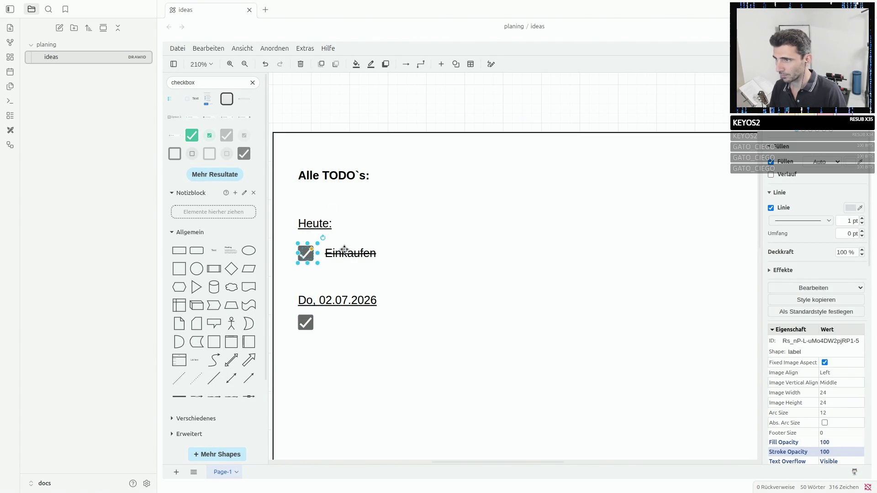
{"action": "key", "text": "ctrl+z"}
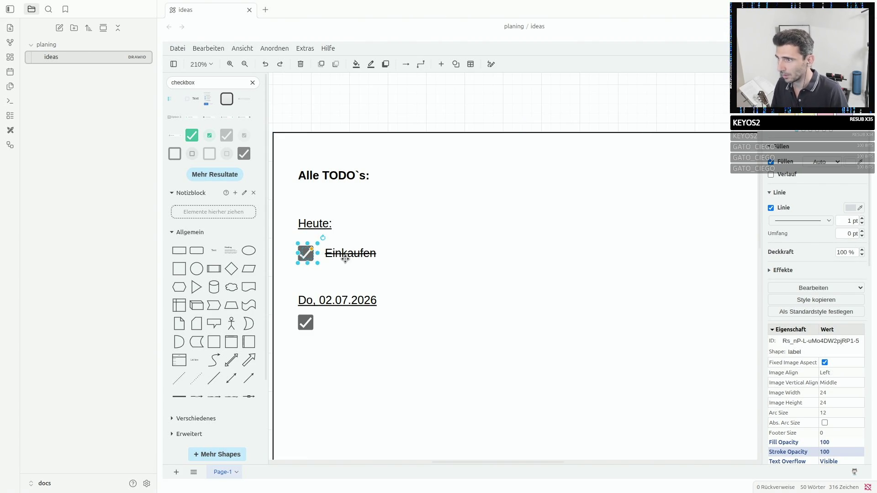
Delete the stray checkbox and duplicate the whole Einkaufen item under Do, 02.07.2026.
{"action": "left_click", "coordinate": [306, 250]}
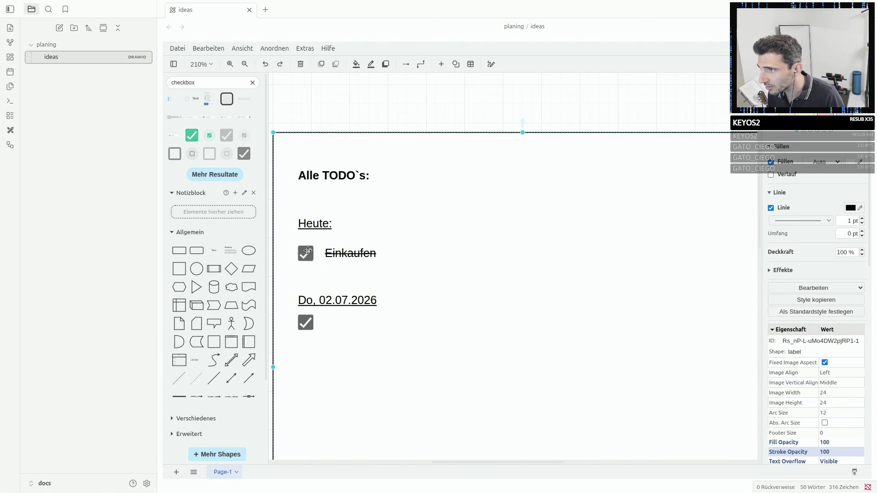
{"action": "right_click", "coordinate": [353, 255]}
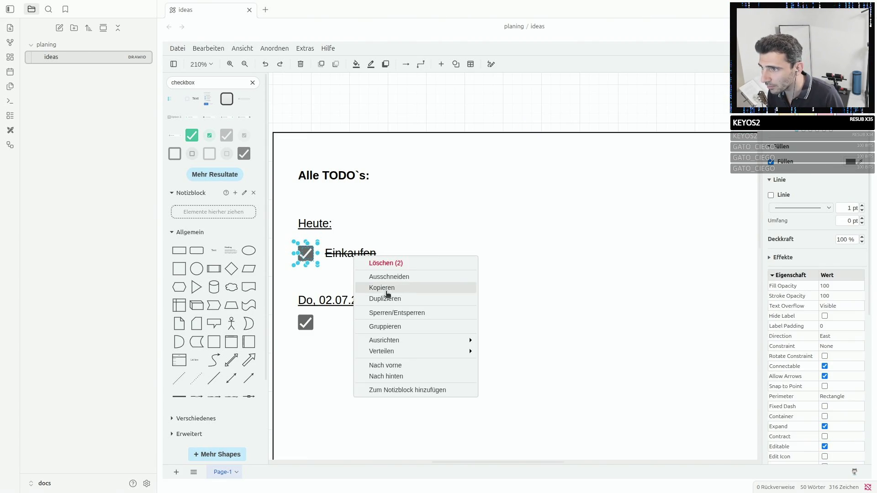
{"action": "left_click", "coordinate": [396, 314]}
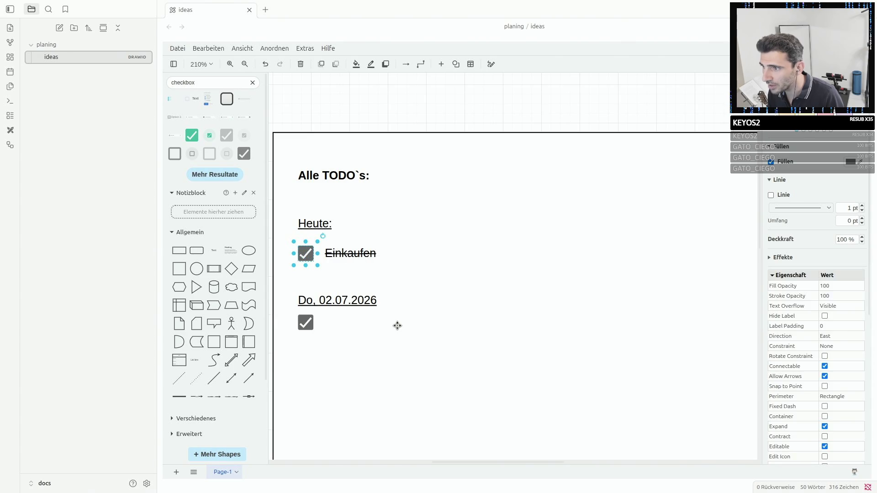
{"action": "left_click", "coordinate": [306, 323]}
{"action": "key", "text": "Delete"}
{"action": "left_click", "coordinate": [358, 254]}
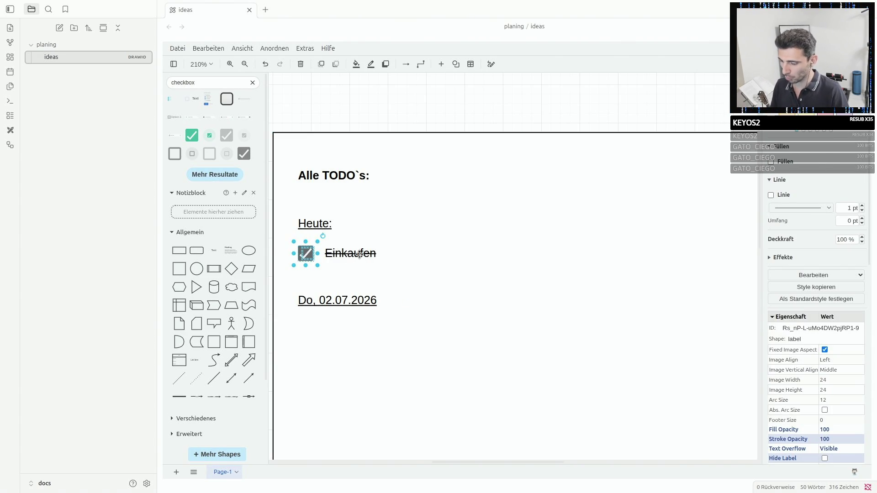
{"action": "key", "text": "ctrl+d"}
{"action": "mouse_move", "coordinate": [375, 318]}
{"action": "left_mouse_down"}
{"action": "mouse_move", "coordinate": [336, 323]}
{"action": "mouse_move", "coordinate": [351, 324]}
{"action": "mouse_move", "coordinate": [350, 333]}
{"action": "left_mouse_up"}
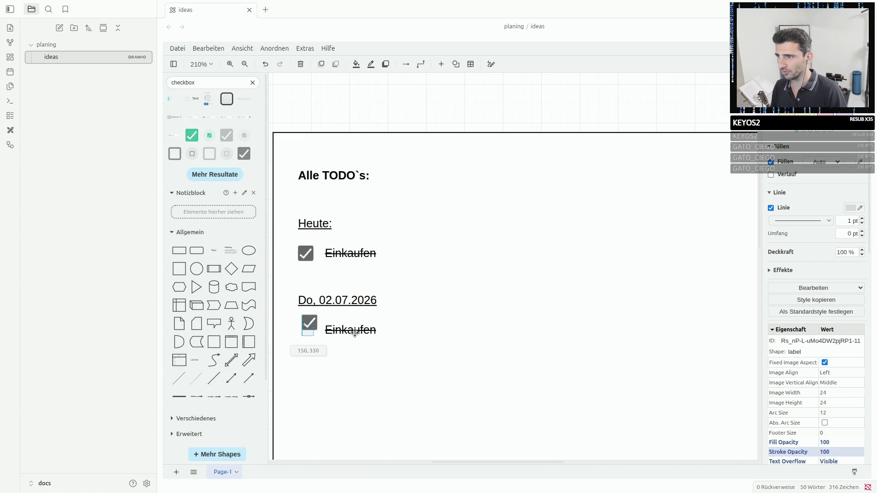
Nudge the Heute Einkaufen item up slightly and select the item under the date.
{"action": "left_click", "coordinate": [449, 317]}
{"action": "mouse_move", "coordinate": [343, 253]}
{"action": "left_mouse_down"}
{"action": "mouse_move", "coordinate": [354, 248]}
{"action": "mouse_move", "coordinate": [343, 246]}
{"action": "left_mouse_up"}
{"action": "left_click", "coordinate": [370, 260]}
Align the date's Einkaufen item with the Heute one and fix the date to 'Do, 02.07.2026'.
{"action": "left_click", "coordinate": [310, 322]}
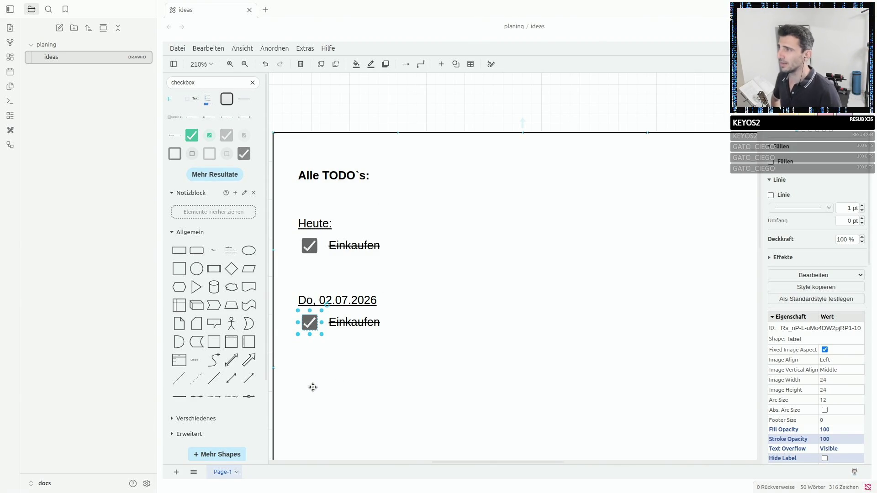
{"action": "left_click", "coordinate": [445, 332]}
{"action": "left_click", "coordinate": [307, 301]}
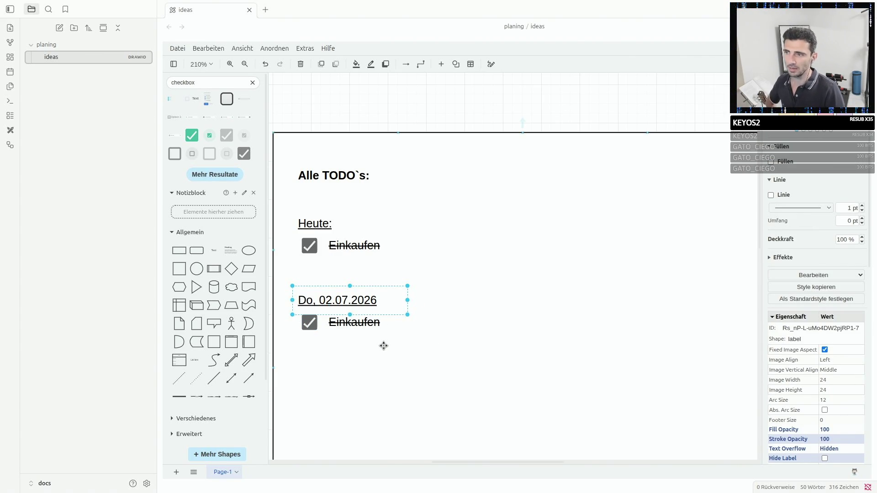
{"action": "left_click", "coordinate": [433, 319]}
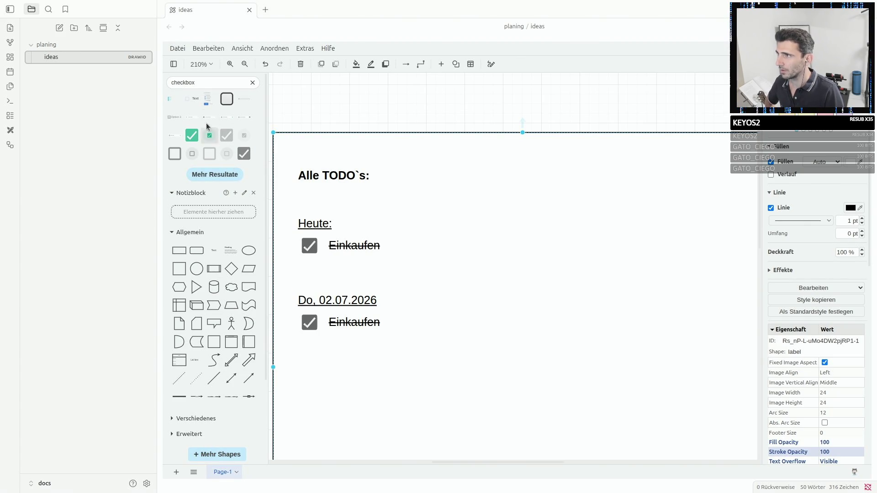
Search shapes for 'stift' then 'pen' and place the blue pen icon beside the date.
{"action": "triple_click", "coordinate": [205, 83]}
{"action": "type", "text": "sti"}
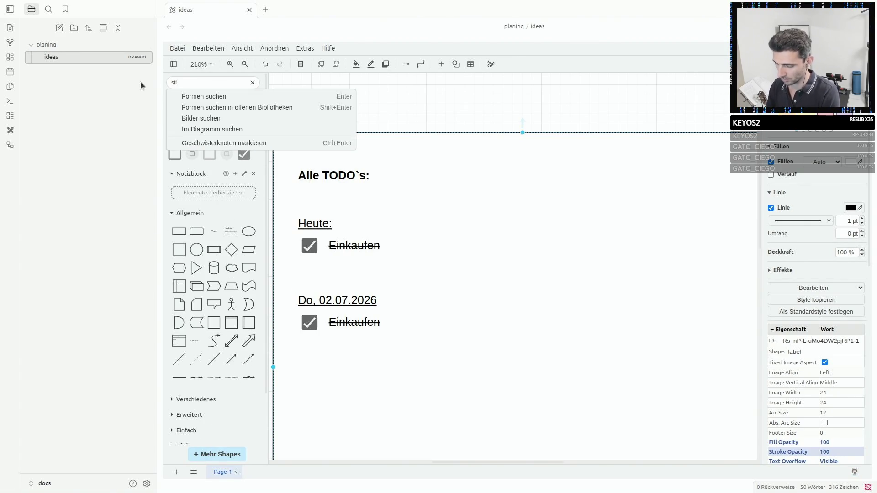
{"action": "type", "text": "ft"}
{"action": "key", "text": "Return"}
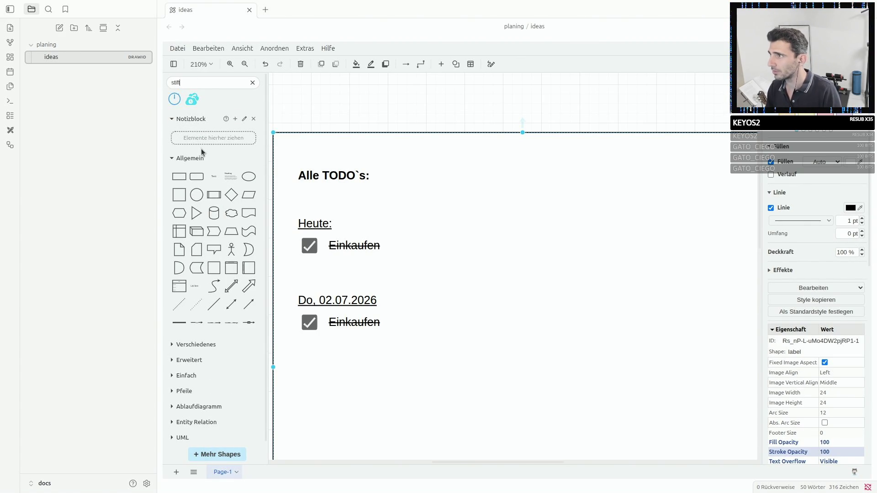
{"action": "key", "text": "ctrl+a"}
{"action": "type", "text": "pen"}
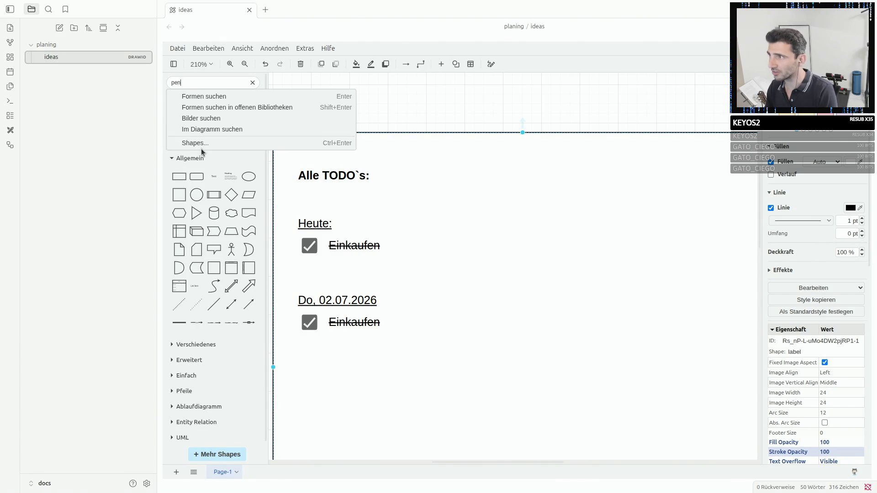
{"action": "key", "text": "Return"}
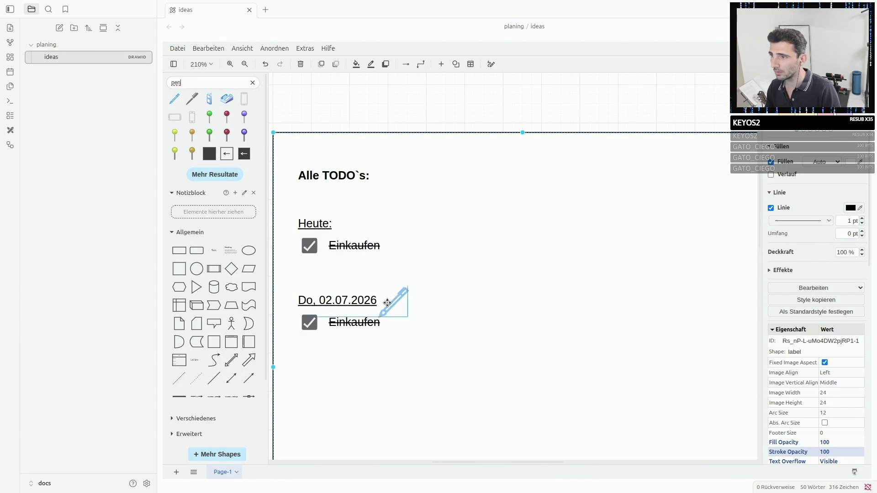
{"action": "mouse_move", "coordinate": [173, 102]}
{"action": "left_mouse_down"}
{"action": "mouse_move", "coordinate": [411, 300]}
{"action": "mouse_move", "coordinate": [394, 310]}
{"action": "mouse_move", "coordinate": [389, 299]}
{"action": "mouse_move", "coordinate": [401, 292]}
{"action": "mouse_move", "coordinate": [397, 299]}
{"action": "left_mouse_up"}
{"action": "left_click", "coordinate": [488, 270]}
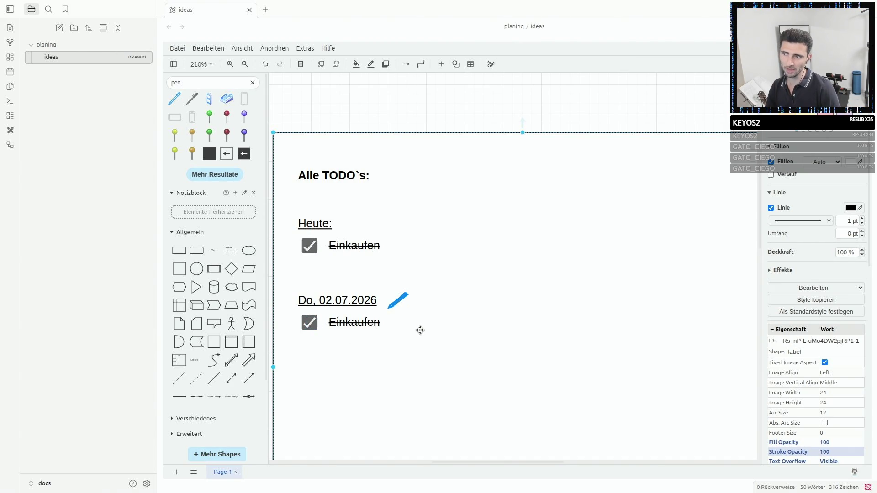
{"action": "left_click", "coordinate": [393, 303]}
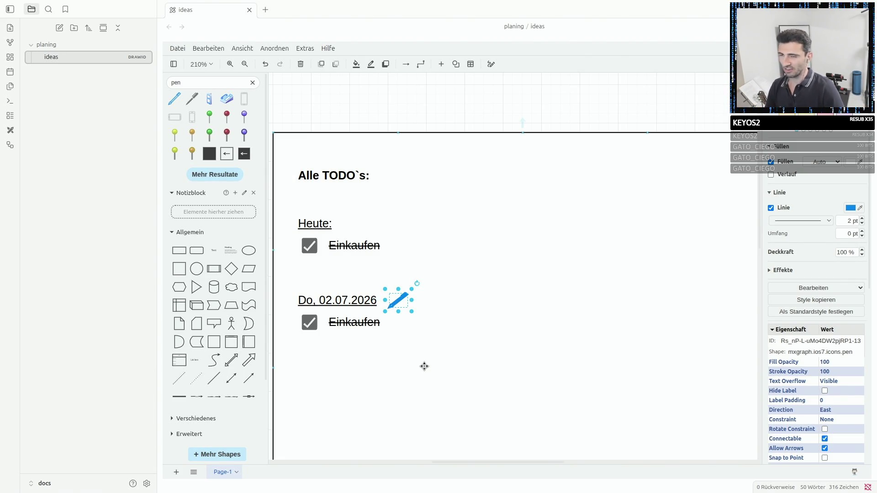
{"action": "left_click", "coordinate": [351, 328]}
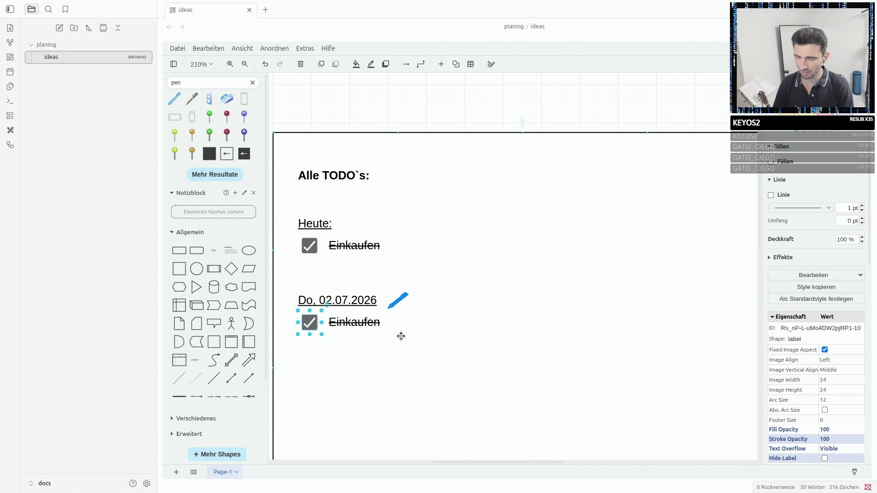
{"action": "left_click", "coordinate": [405, 314]}
{"action": "left_click", "coordinate": [355, 270]}
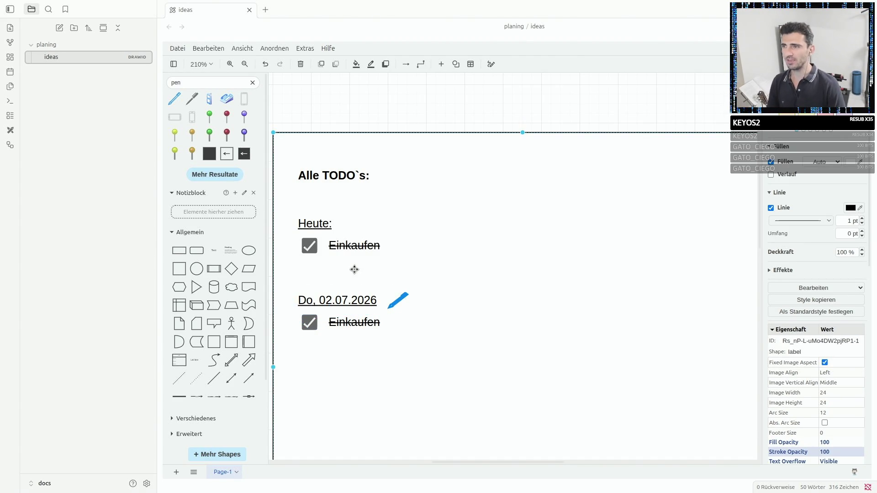
{"action": "left_click", "coordinate": [306, 247]}
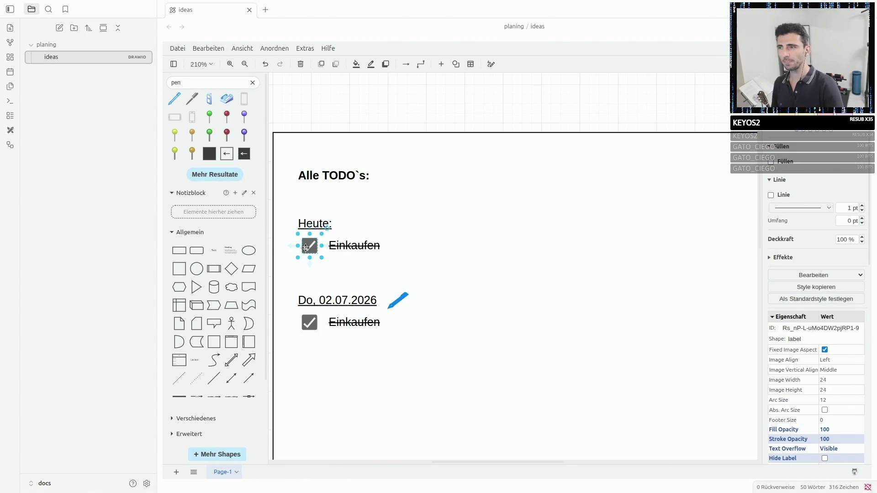
{"action": "left_click", "coordinate": [315, 304]}
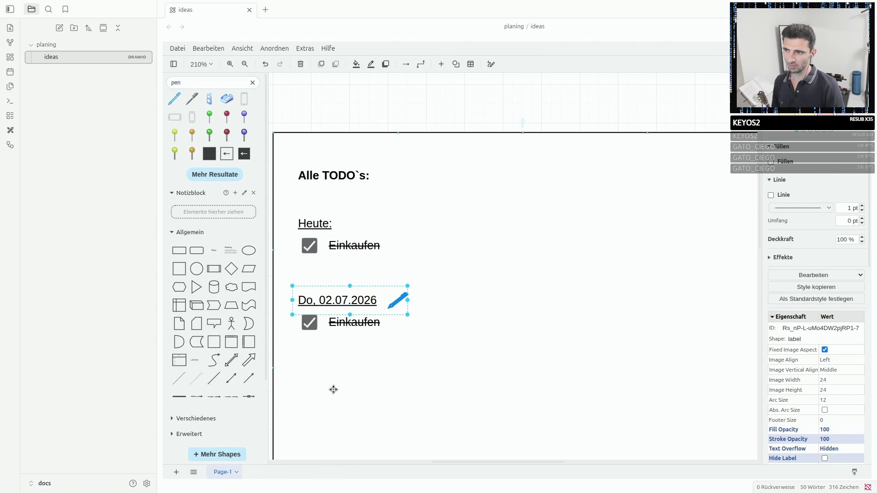
{"action": "left_click", "coordinate": [334, 191]}
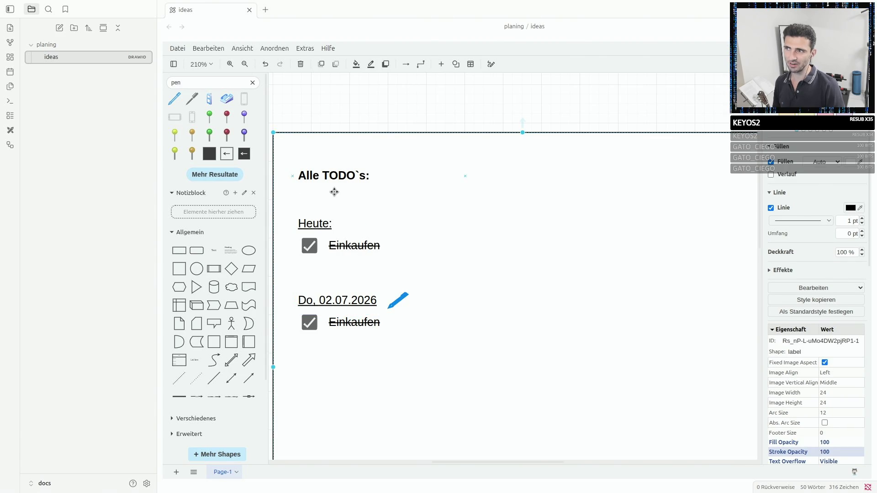
{"action": "left_click", "coordinate": [325, 177]}
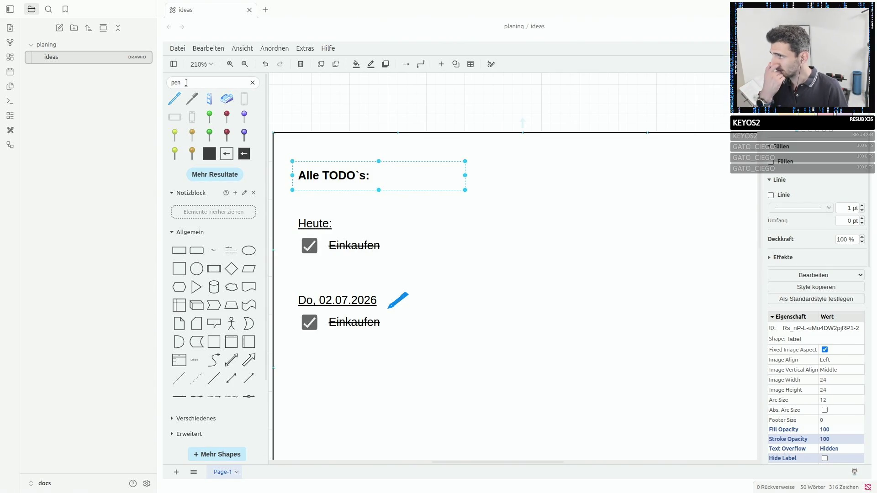
Search the shape library for 'tabula' to list table shapes.
{"action": "left_click", "coordinate": [206, 82]}
{"action": "type", "text": "tab"}
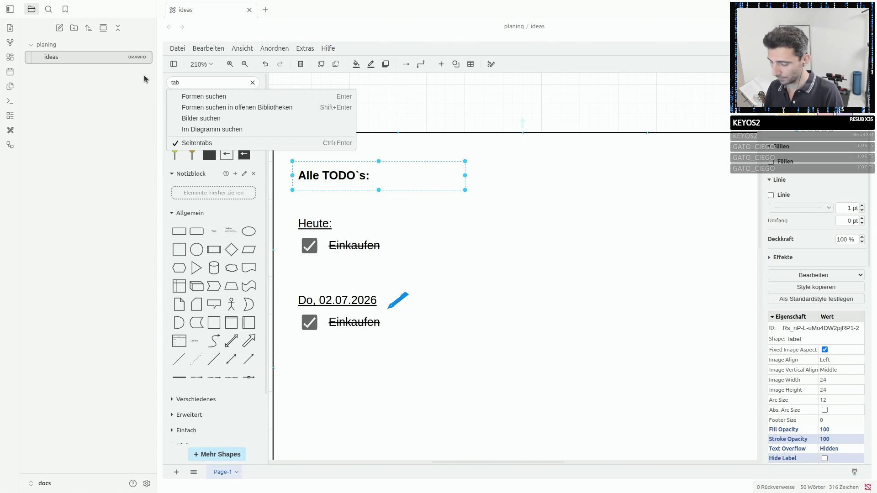
{"action": "type", "text": "ula"}
{"action": "key", "text": "Return"}
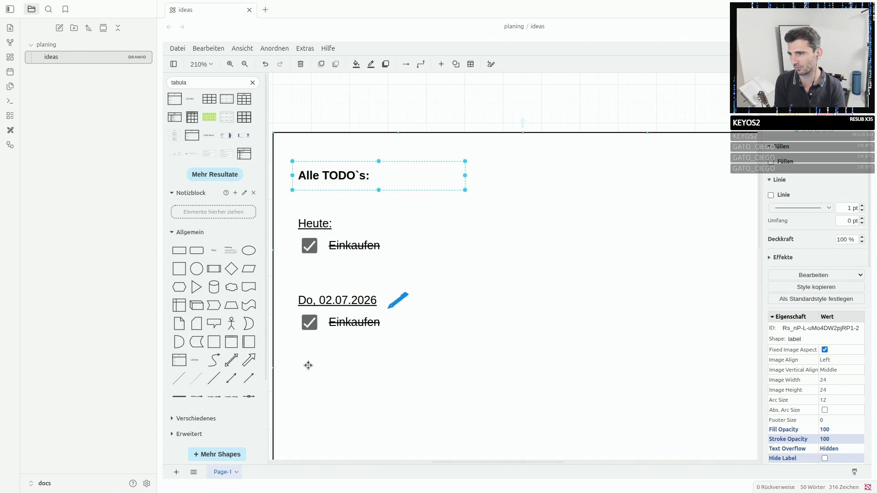
{"action": "left_click", "coordinate": [309, 322]}
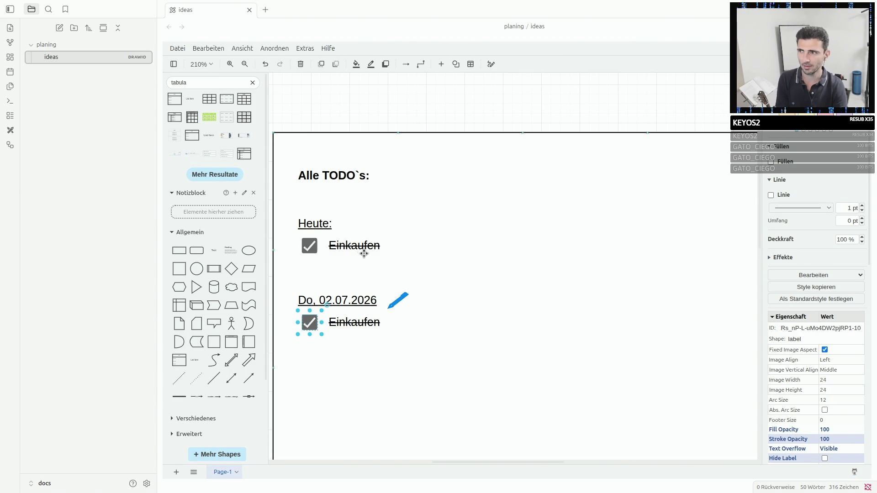
{"action": "left_click", "coordinate": [309, 245]}
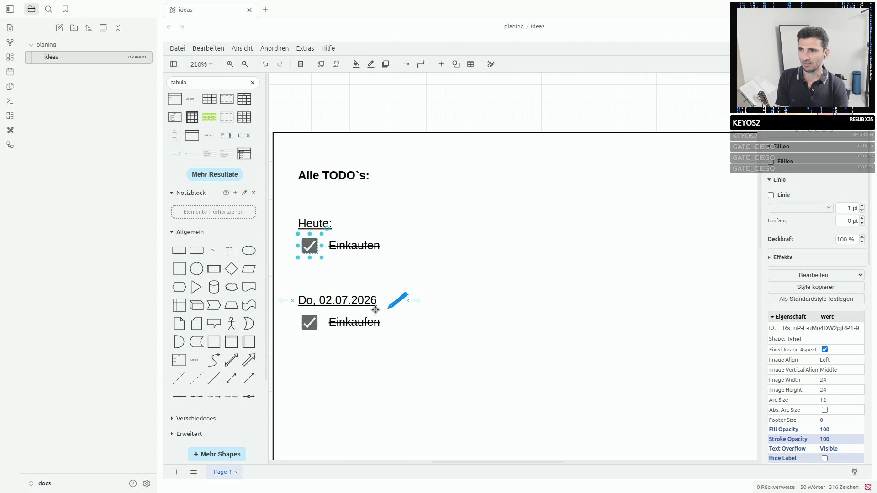
{"action": "left_click", "coordinate": [308, 321]}
{"action": "left_click", "coordinate": [399, 302]}
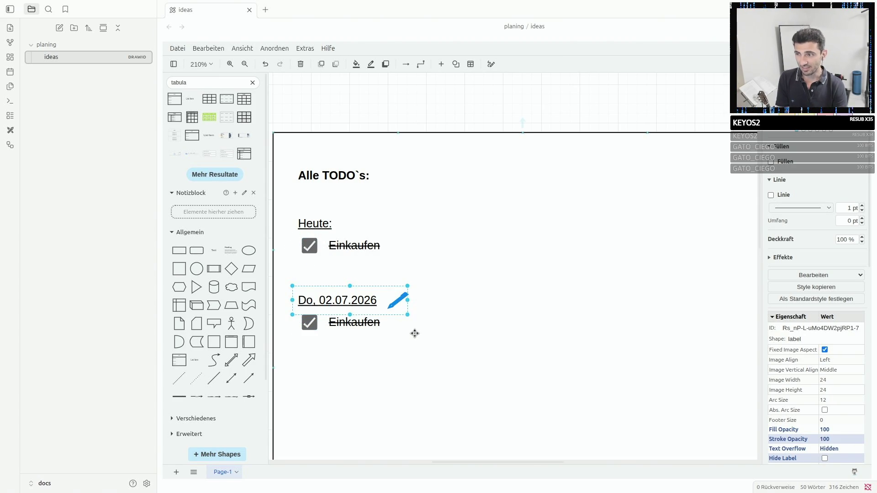
{"action": "left_click", "coordinate": [349, 323]}
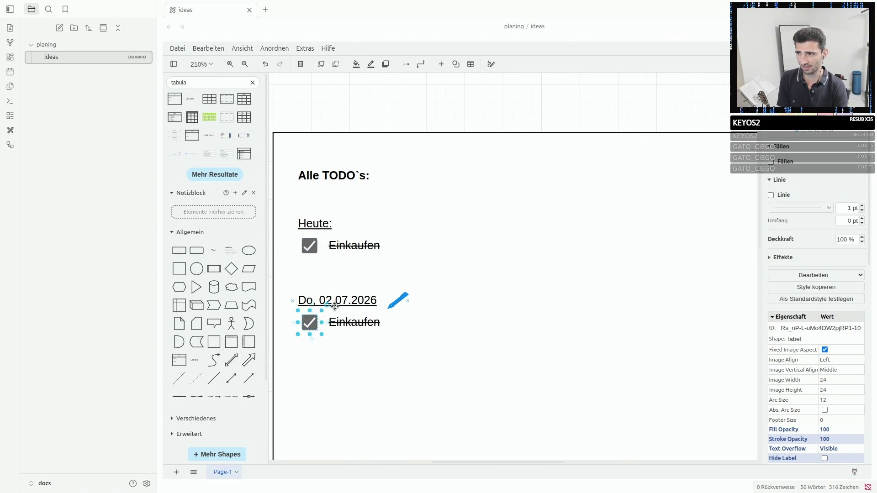
{"action": "left_click", "coordinate": [347, 302]}
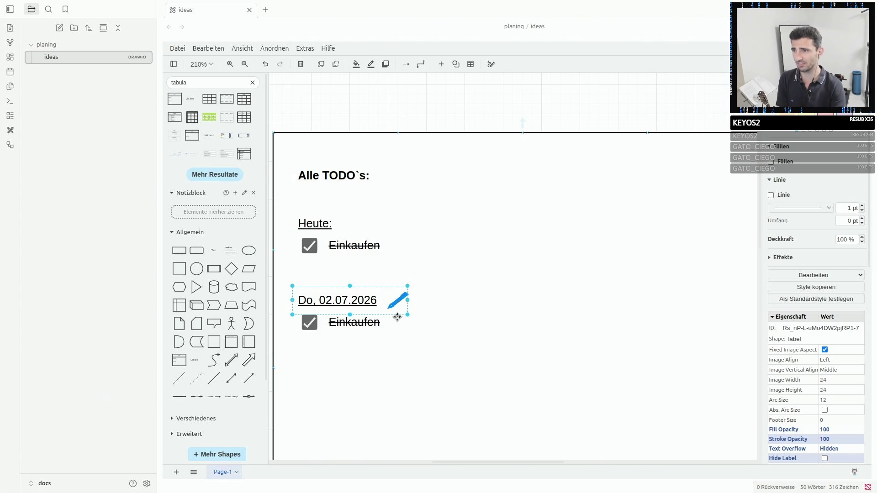
{"action": "left_click", "coordinate": [322, 230]}
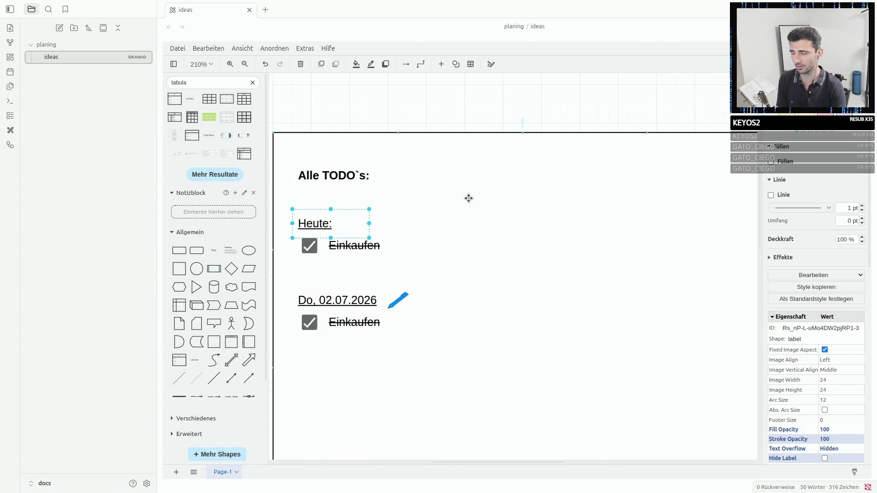
{"action": "left_click", "coordinate": [424, 238]}
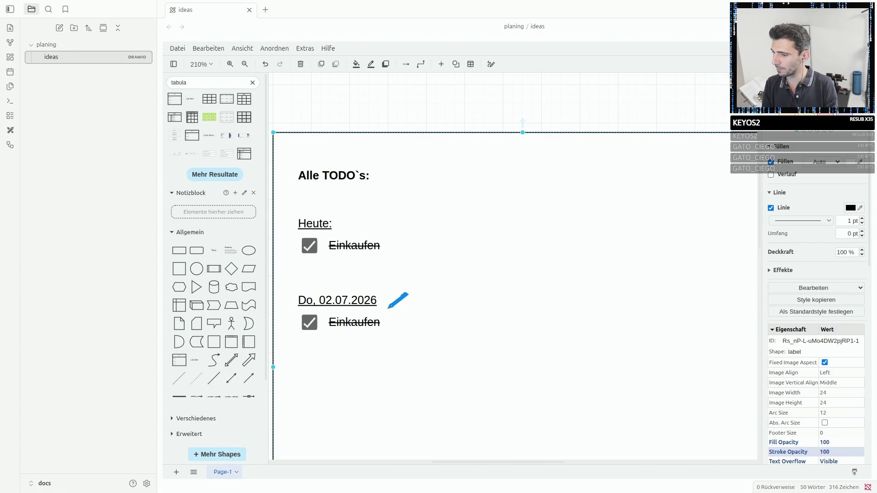
Bring the Firefox window to the front over the diagram.
{"action": "key", "text": "alt+Tab"}
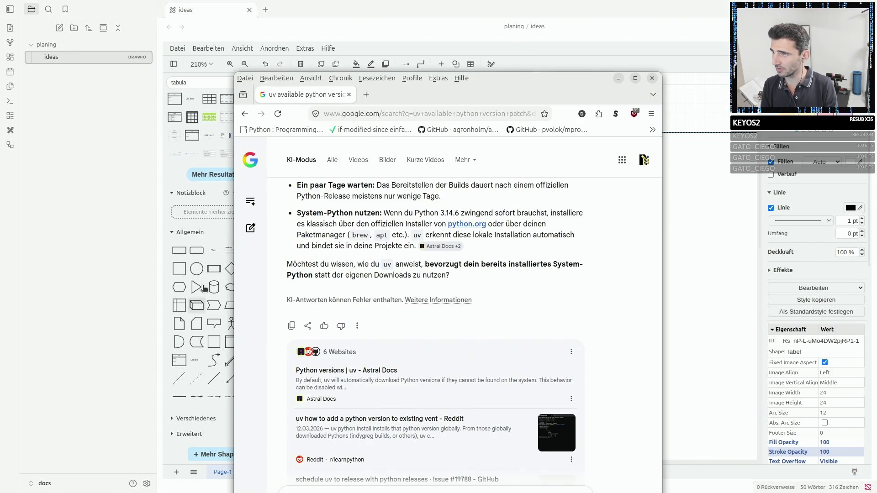
Google 'fastapi standrd' in a new tab and open the FastAPI docs result maximized.
{"action": "key", "text": "ctrl+t"}
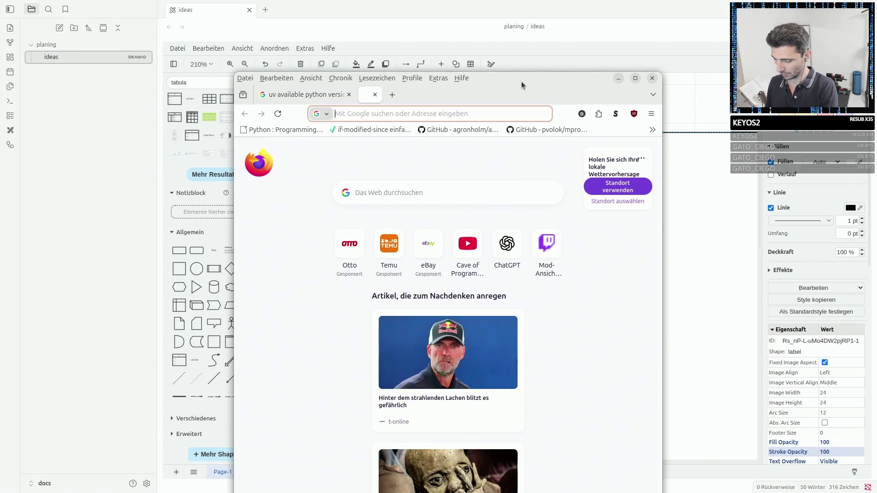
{"action": "type", "text": "fastapi stan"}
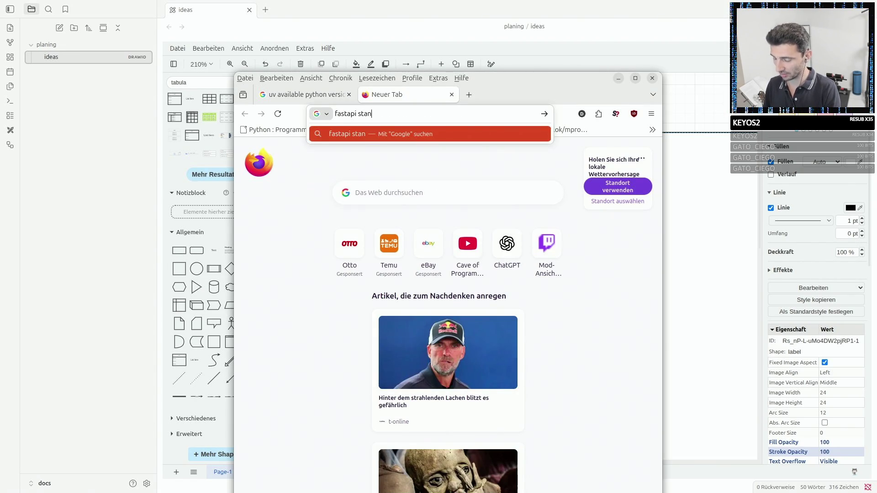
{"action": "type", "text": "drd"}
{"action": "key", "text": "Return"}
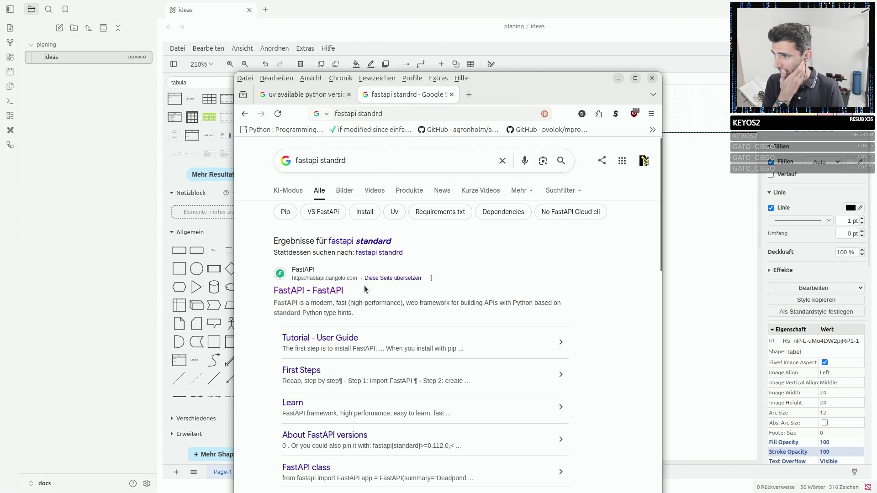
{"action": "left_click", "coordinate": [342, 291]}
{"action": "double_click", "coordinate": [524, 89]}
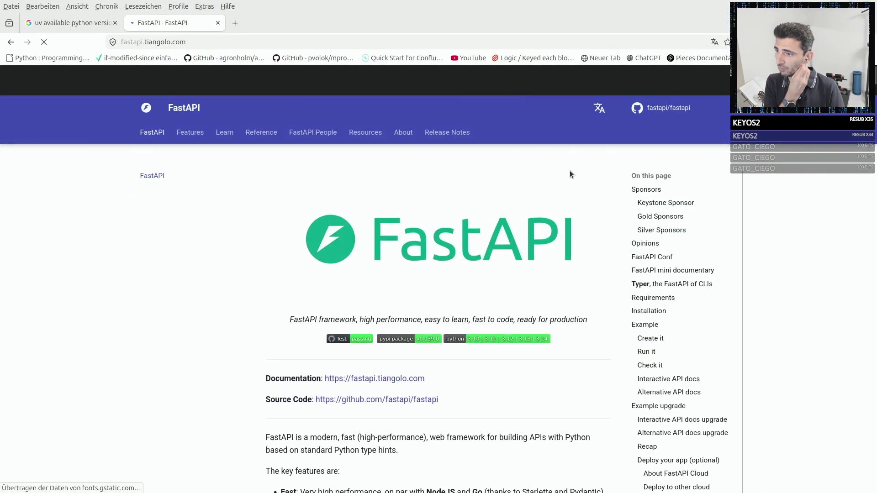
{"action": "scroll", "coordinate": [569, 171], "scroll_direction": "down", "scroll_amount": 5}
{"action": "scroll", "coordinate": [569, 171], "scroll_direction": "down", "scroll_amount": 5}
{"action": "scroll", "coordinate": [570, 169], "scroll_direction": "down", "scroll_amount": 5}
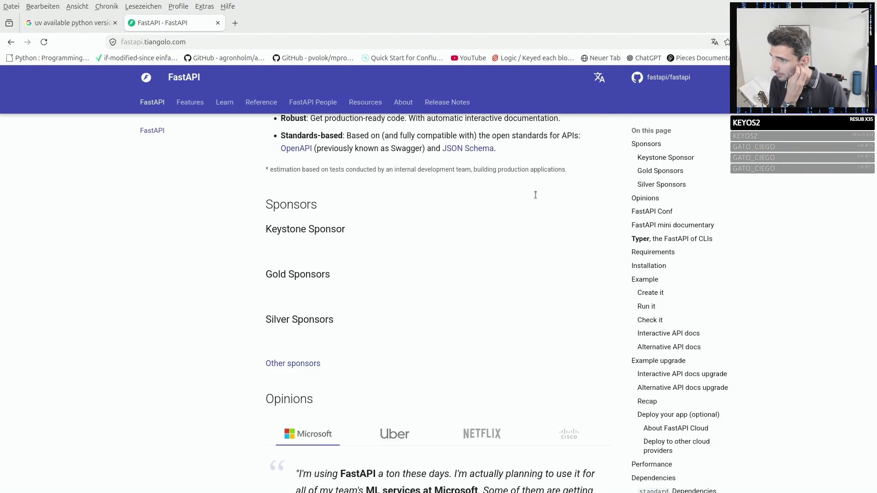
{"action": "scroll", "coordinate": [473, 218], "scroll_direction": "down", "scroll_amount": 5}
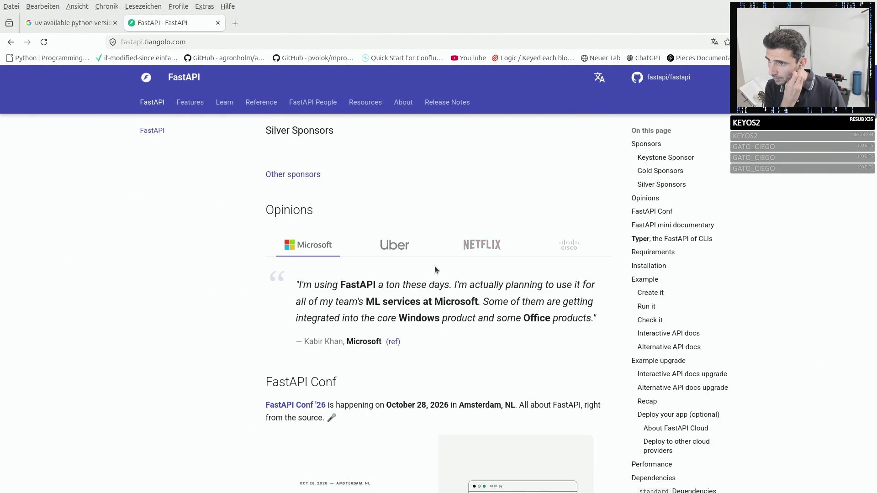
{"action": "scroll", "coordinate": [435, 267], "scroll_direction": "down", "scroll_amount": 3}
{"action": "scroll", "coordinate": [435, 266], "scroll_direction": "down", "scroll_amount": 4}
{"action": "scroll", "coordinate": [434, 266], "scroll_direction": "up", "scroll_amount": 4}
{"action": "scroll", "coordinate": [435, 266], "scroll_direction": "up", "scroll_amount": 5}
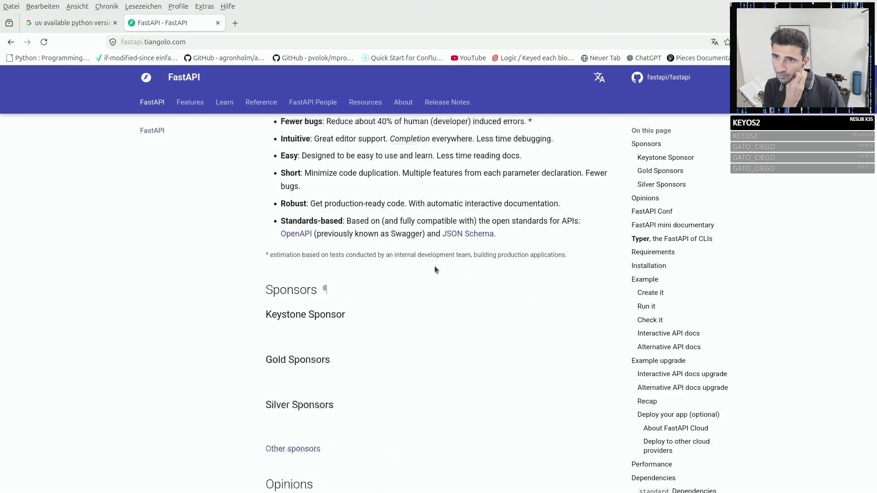
{"action": "scroll", "coordinate": [434, 266], "scroll_direction": "up", "scroll_amount": 5}
{"action": "scroll", "coordinate": [584, 243], "scroll_direction": "up", "scroll_amount": 4}
Jump to Installation and find the page's occurrences of 'standard'.
{"action": "left_click", "coordinate": [648, 310]}
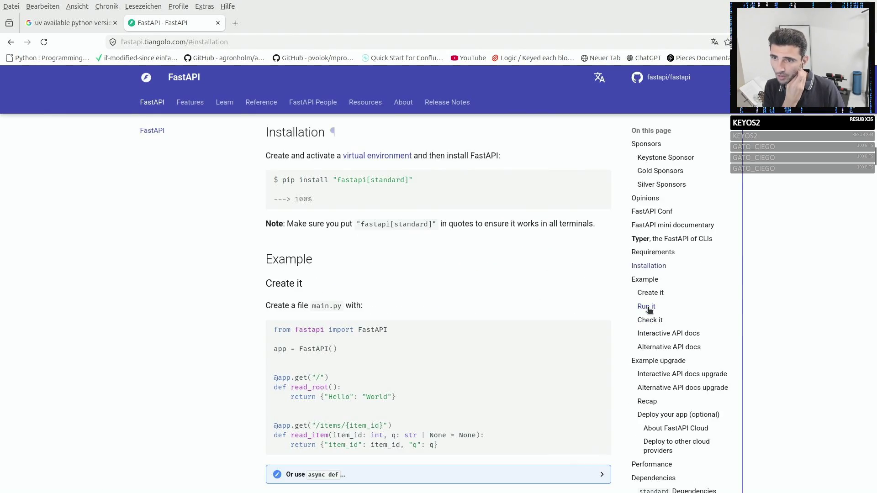
{"action": "scroll", "coordinate": [333, 345], "scroll_direction": "down", "scroll_amount": 1}
{"action": "scroll", "coordinate": [334, 345], "scroll_direction": "down", "scroll_amount": 2}
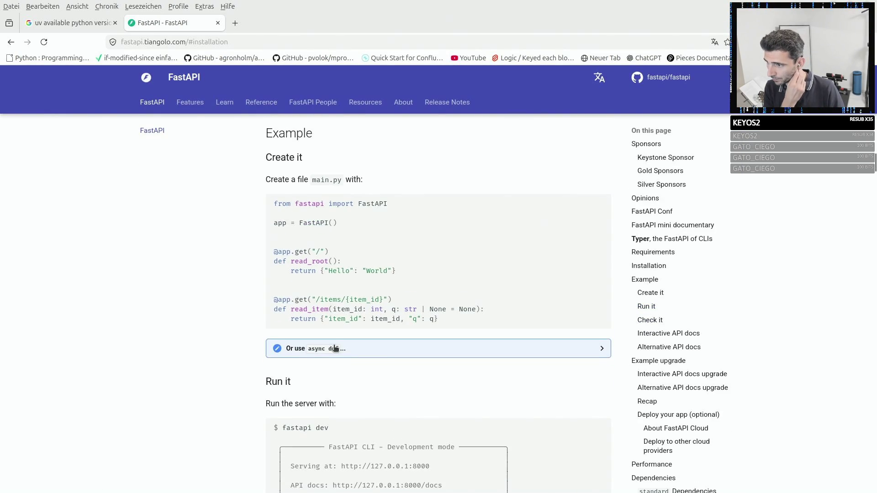
{"action": "scroll", "coordinate": [391, 361], "scroll_direction": "down", "scroll_amount": 1}
{"action": "key", "text": "ctrl+f"}
{"action": "type", "text": "sta"}
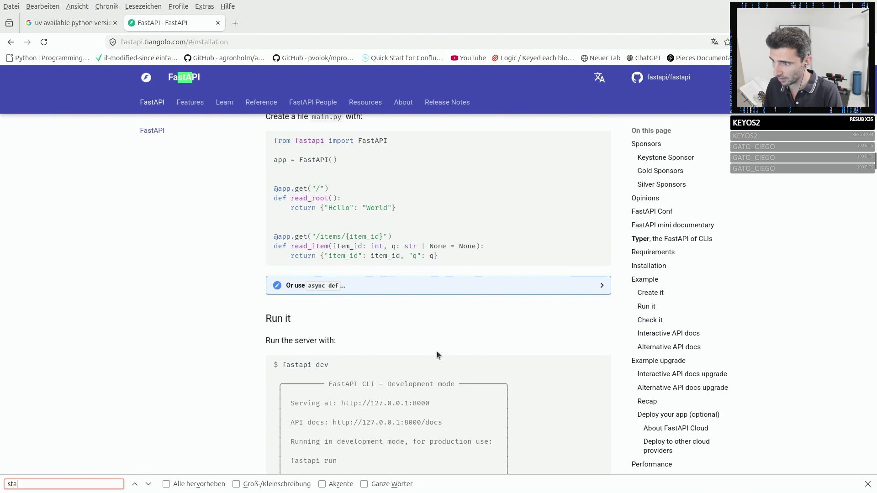
{"action": "type", "text": "ndard"}
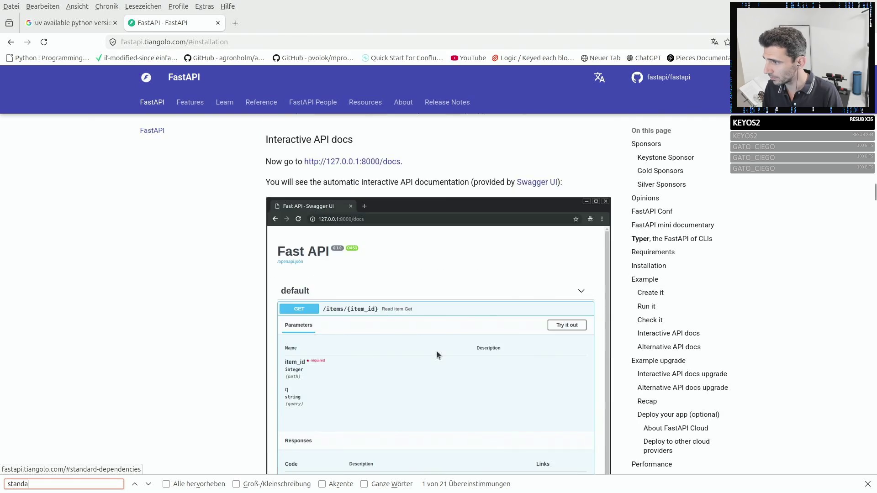
{"action": "key", "text": "Return"}
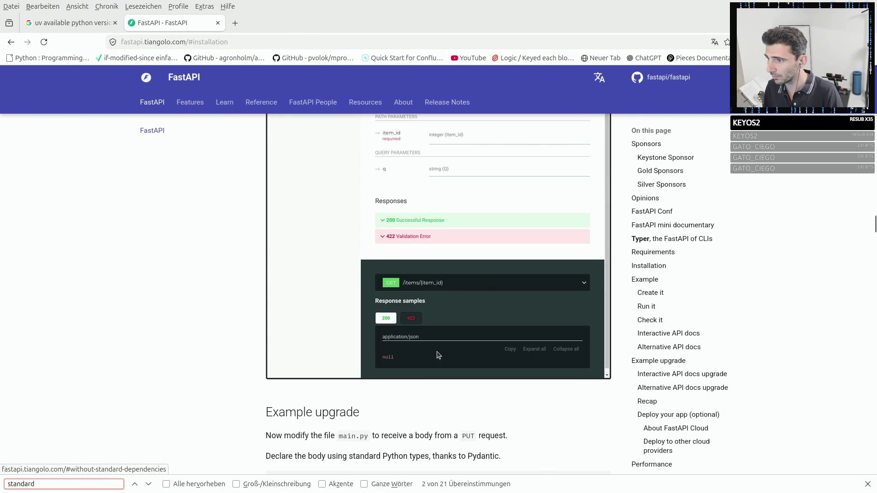
{"action": "key", "text": "Return"}
Search for installing fastapi[standard] and open the Tutorial - User Guide result.
{"action": "left_click", "coordinate": [281, 42]}
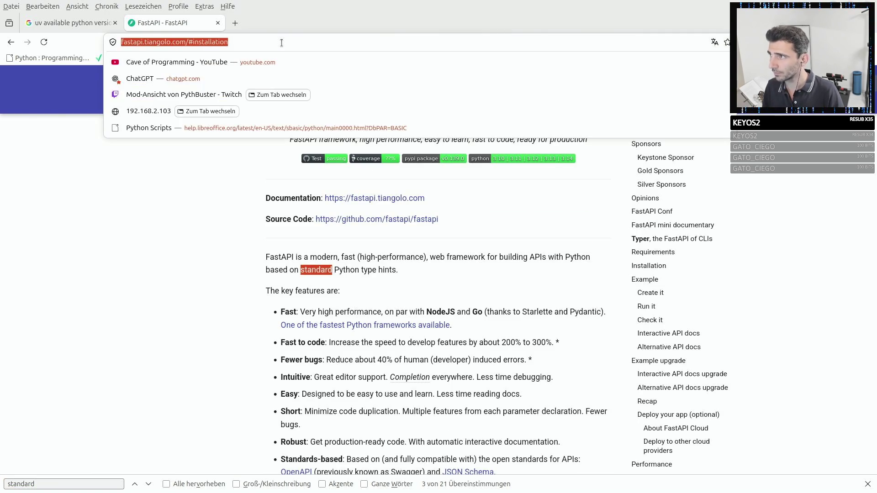
{"action": "type", "text": "install f"}
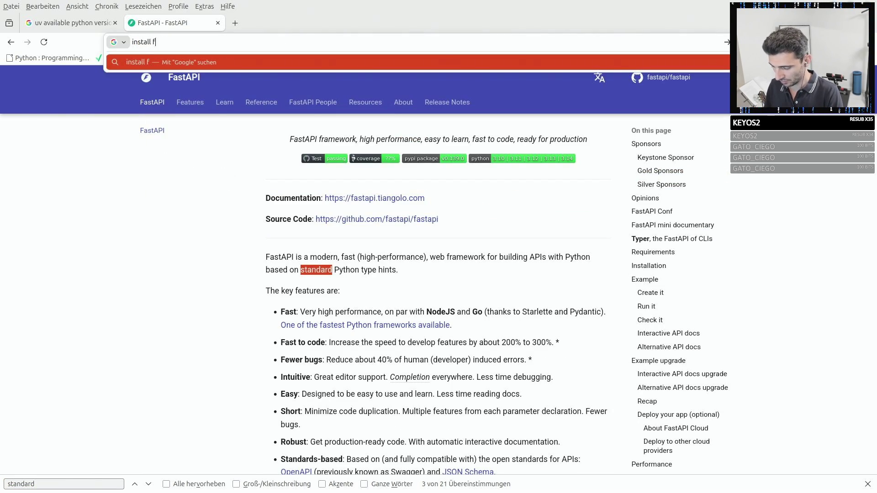
{"action": "type", "text": "astapi"}
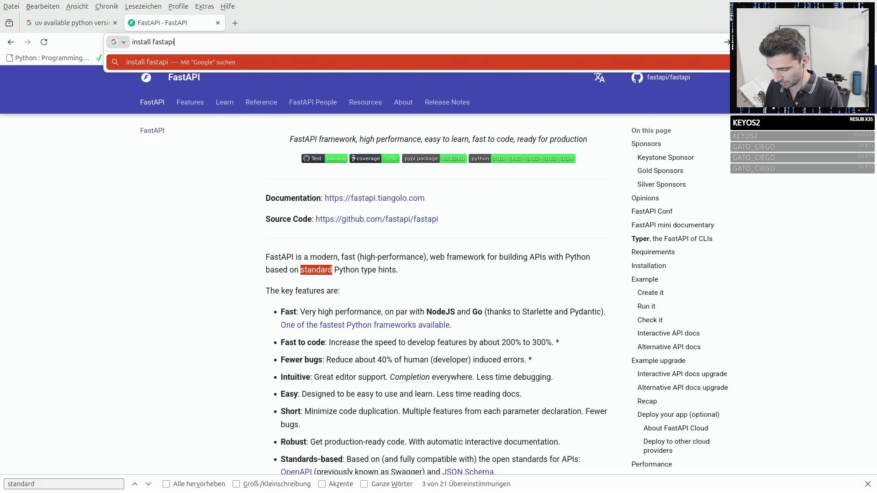
{"action": "type", "text": "[standard"}
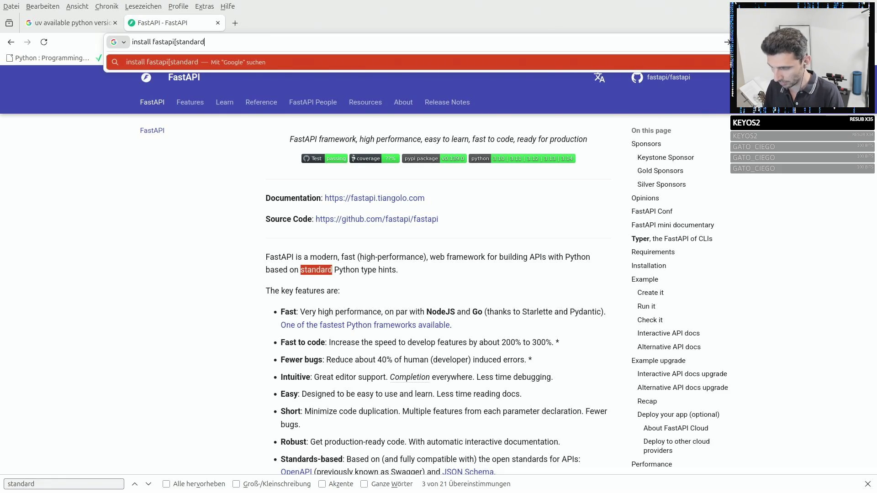
{"action": "type", "text": "]"}
{"action": "key", "text": "Return"}
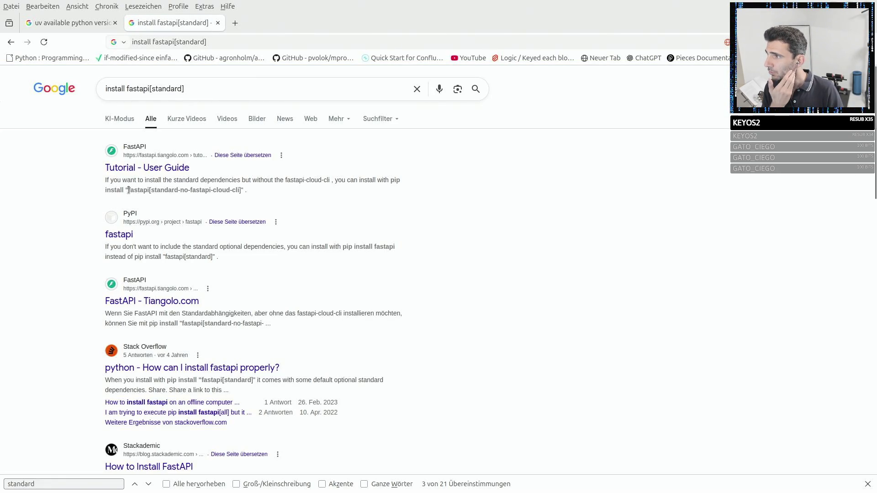
{"action": "left_click_drag", "start_coordinate": [128, 190], "coordinate": [215, 198]}
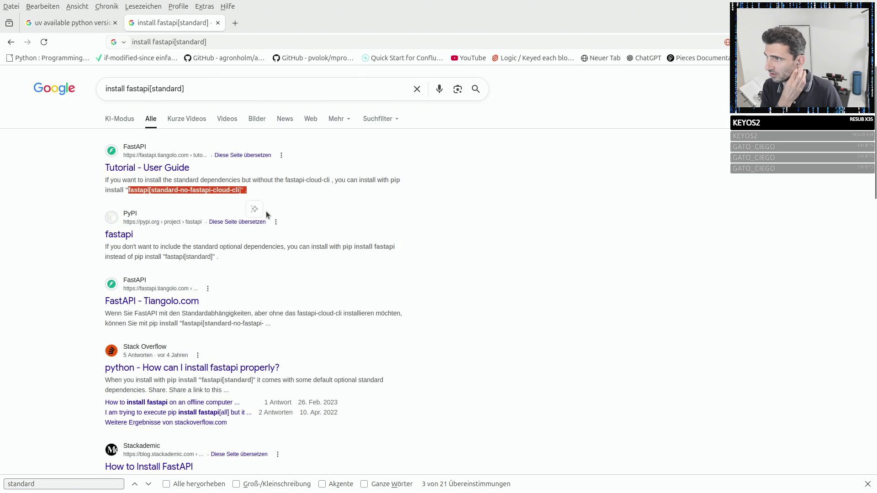
{"action": "left_click", "coordinate": [147, 167]}
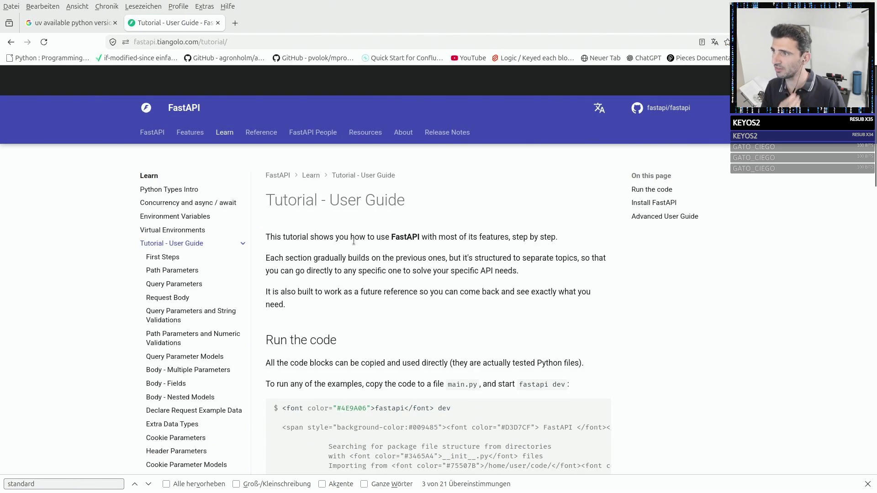
{"action": "scroll", "coordinate": [423, 274], "scroll_direction": "down", "scroll_amount": 5}
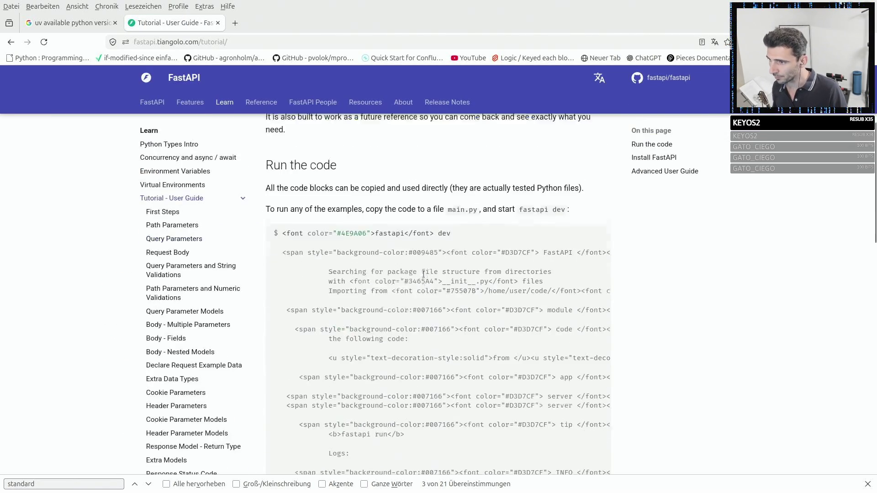
{"action": "scroll", "coordinate": [423, 274], "scroll_direction": "down", "scroll_amount": 3}
{"action": "scroll", "coordinate": [424, 275], "scroll_direction": "down", "scroll_amount": 5}
{"action": "scroll", "coordinate": [424, 274], "scroll_direction": "down", "scroll_amount": 3}
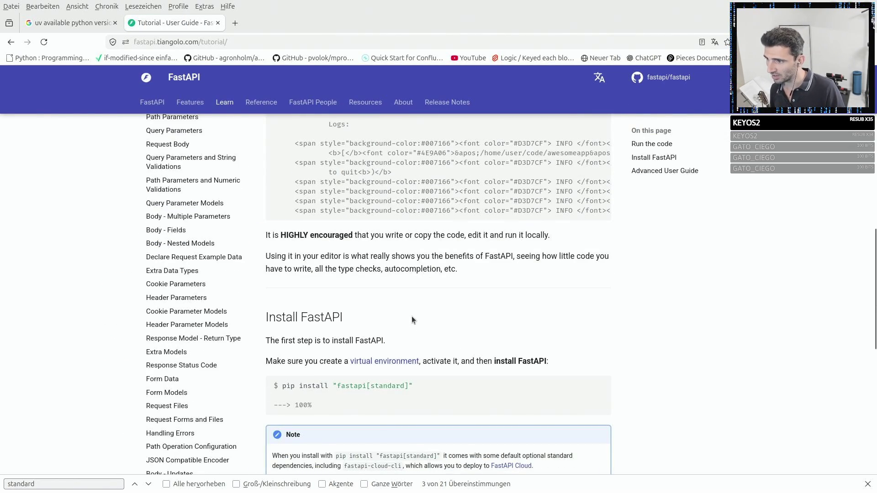
{"action": "scroll", "coordinate": [412, 316], "scroll_direction": "down", "scroll_amount": 3}
Highlight fastapi[standard] and the note that fastapi-cloud-cli enables Cloud deploys.
{"action": "left_click_drag", "start_coordinate": [334, 259], "coordinate": [408, 260]}
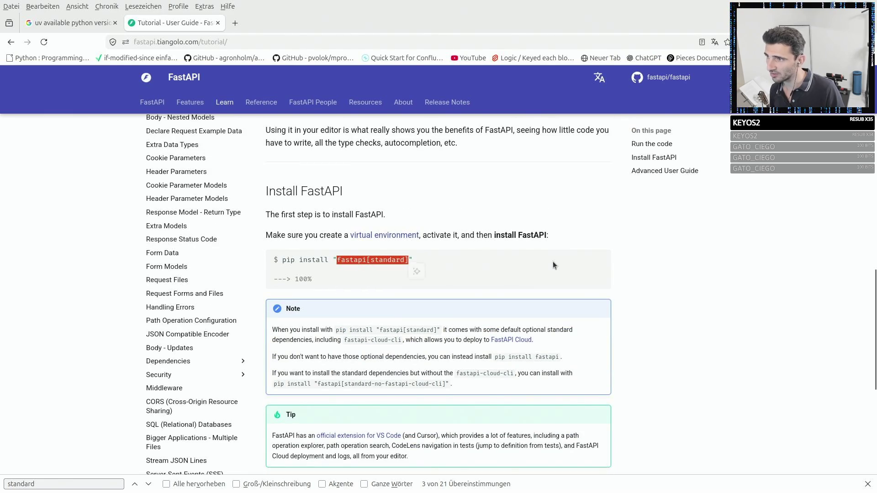
{"action": "mouse_move", "coordinate": [438, 396]}
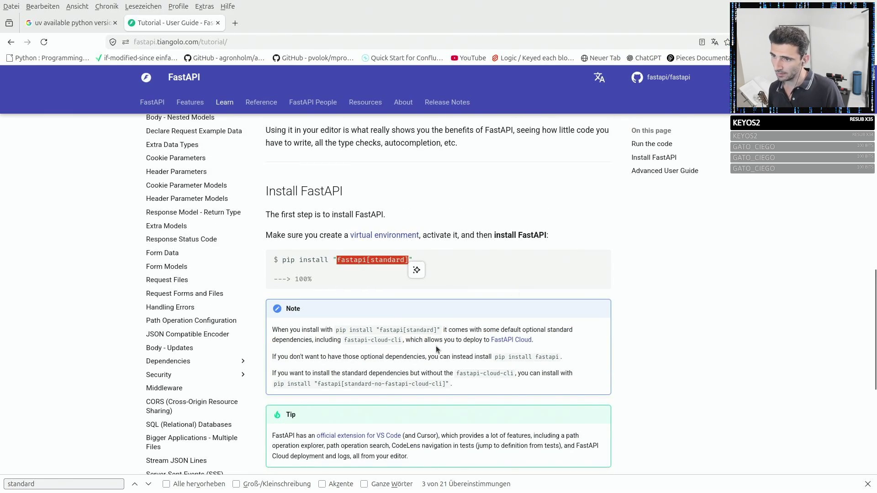
{"action": "left_click_drag", "start_coordinate": [315, 341], "coordinate": [479, 345]}
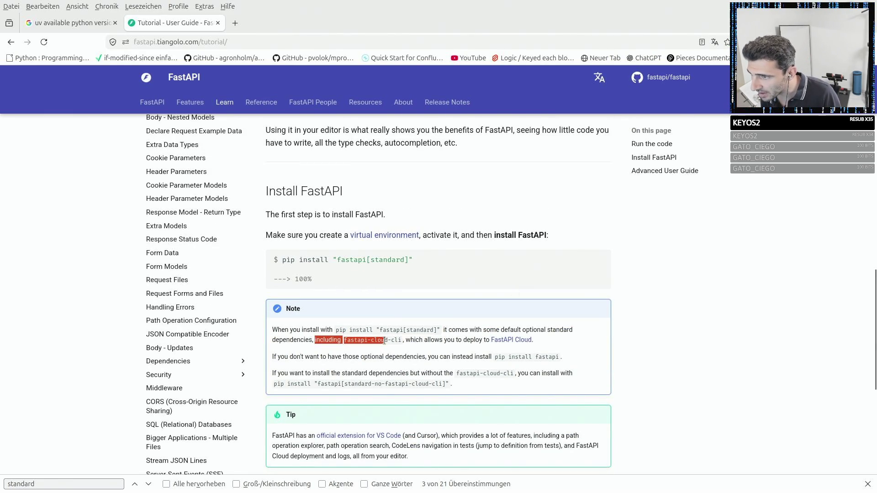
Open the FastAPI Cloud site, try the signup and close the blank signup tab.
{"action": "left_click", "coordinate": [484, 356]}
{"action": "middle_click", "coordinate": [507, 341]}
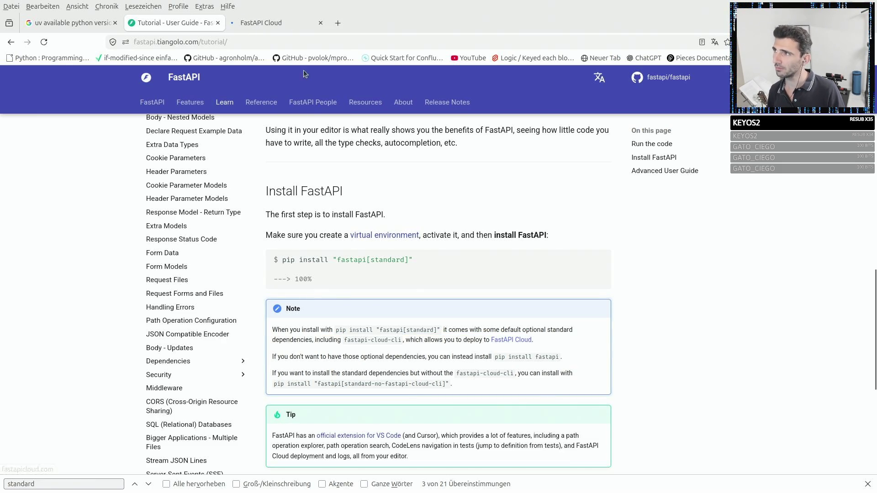
{"action": "left_click", "coordinate": [264, 23]}
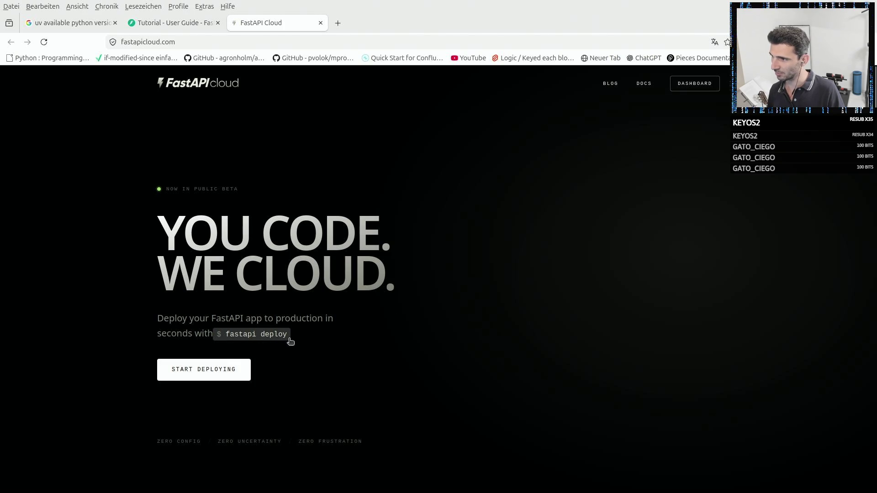
{"action": "scroll", "coordinate": [308, 341], "scroll_direction": "down", "scroll_amount": 2}
{"action": "scroll", "coordinate": [307, 340], "scroll_direction": "down", "scroll_amount": 1}
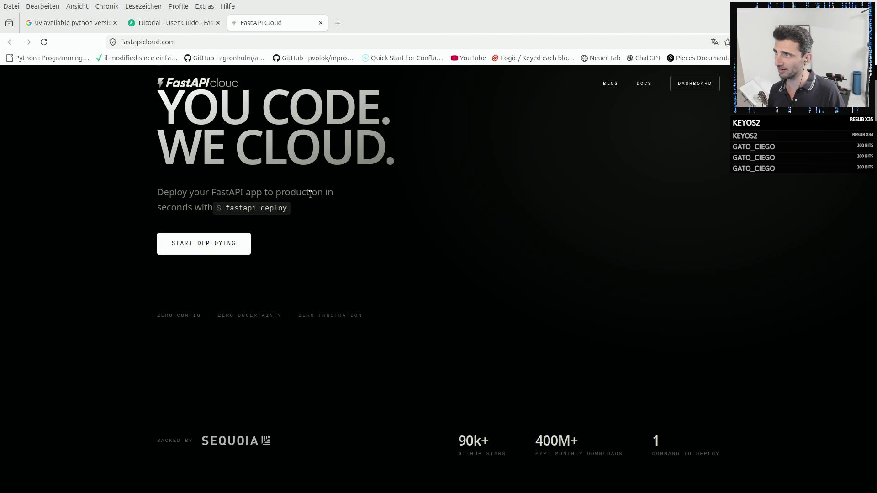
{"action": "left_click", "coordinate": [226, 248]}
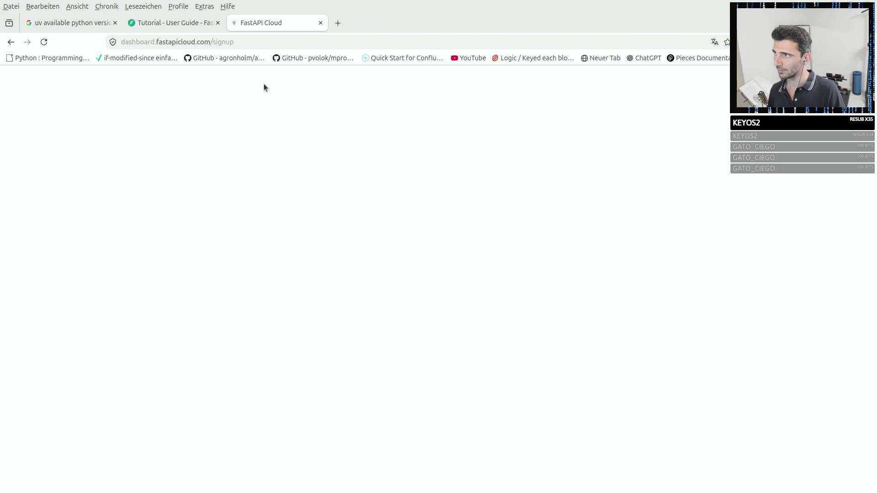
{"action": "left_click", "coordinate": [320, 23]}
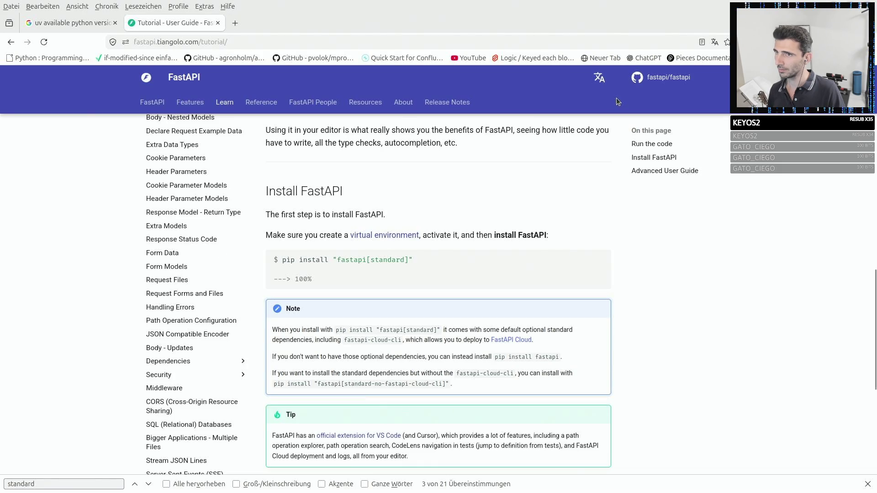
Reopen the FastAPI Cloud homepage and go to its Quick Start docs.
{"action": "middle_click", "coordinate": [511, 340]}
{"action": "left_click", "coordinate": [262, 23]}
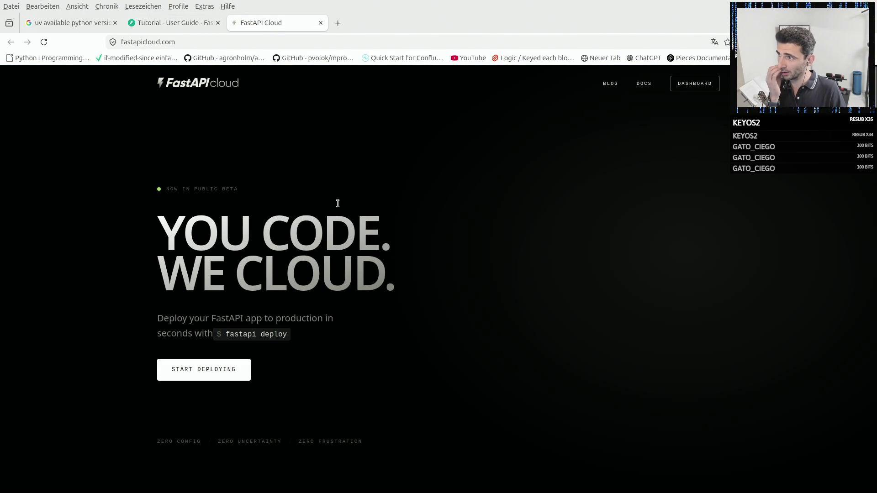
{"action": "scroll", "coordinate": [562, 168], "scroll_direction": "down", "scroll_amount": 5}
{"action": "left_click", "coordinate": [643, 82]}
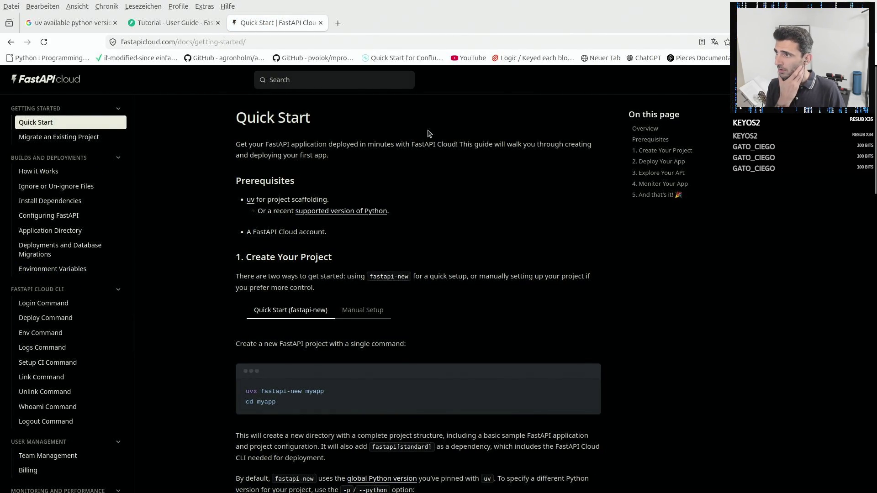
Skim the Quick Start intro, selecting words like 'deployed' and 'first app'.
{"action": "double_click", "coordinate": [343, 145]}
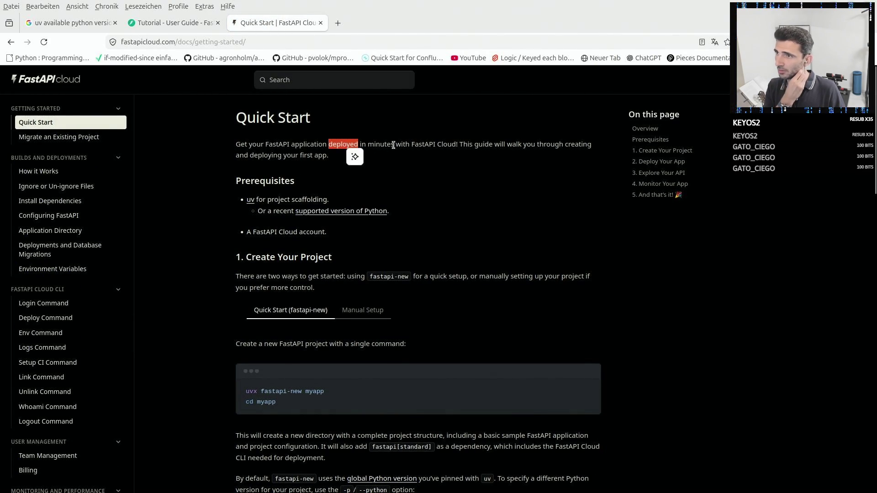
{"action": "double_click", "coordinate": [423, 145]}
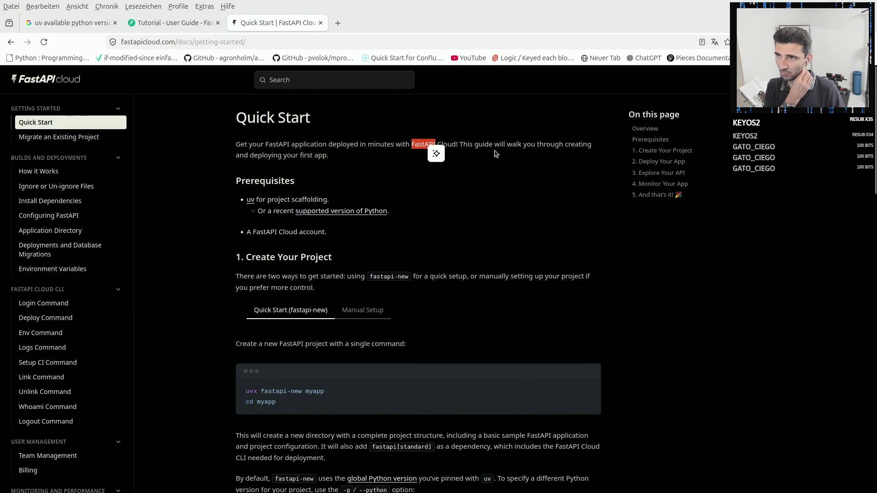
{"action": "left_click", "coordinate": [283, 159]}
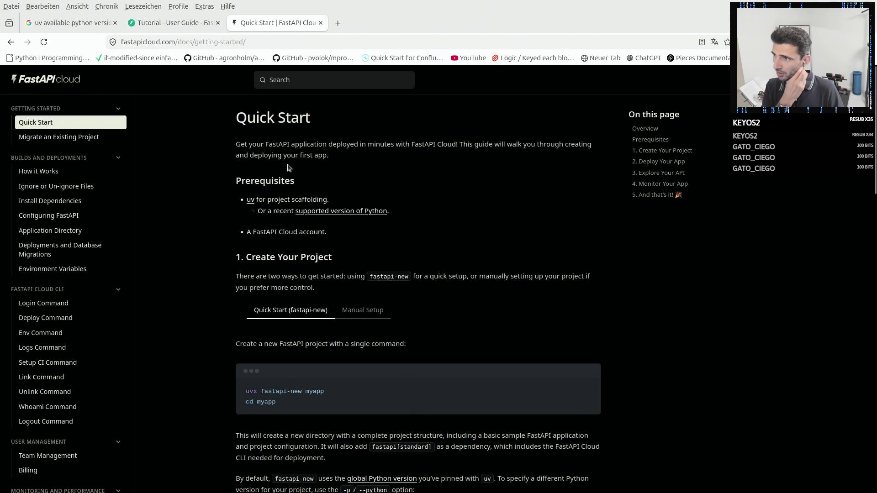
{"action": "double_click", "coordinate": [314, 155]}
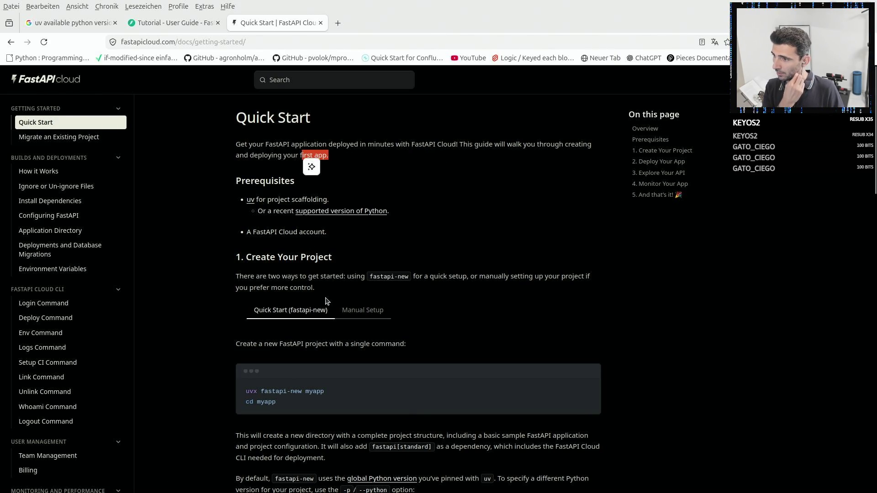
{"action": "scroll", "coordinate": [326, 363], "scroll_direction": "down", "scroll_amount": 3}
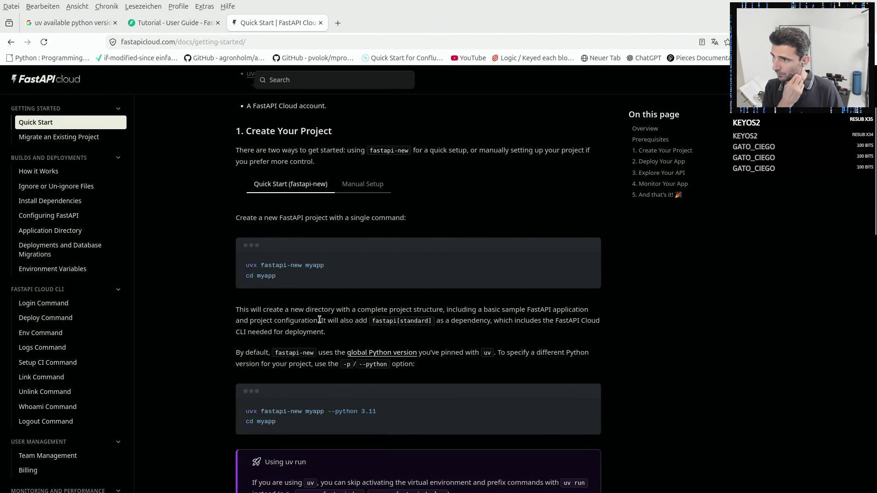
{"action": "scroll", "coordinate": [328, 337], "scroll_direction": "down", "scroll_amount": 3}
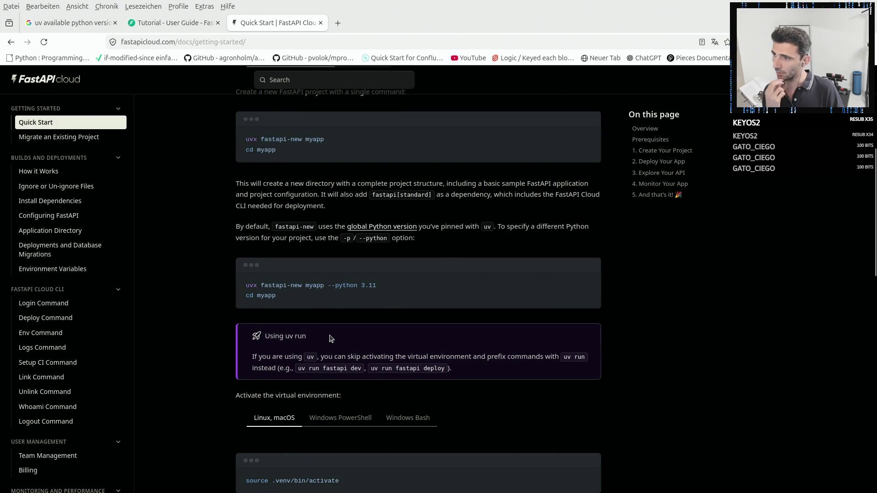
{"action": "scroll", "coordinate": [328, 337], "scroll_direction": "down", "scroll_amount": 1}
{"action": "scroll", "coordinate": [330, 337], "scroll_direction": "down", "scroll_amount": 2}
{"action": "scroll", "coordinate": [329, 337], "scroll_direction": "down", "scroll_amount": 2}
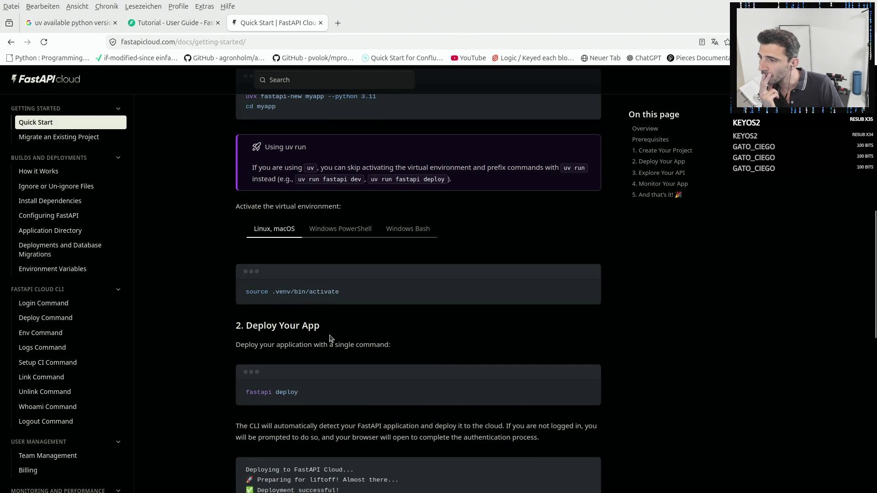
{"action": "scroll", "coordinate": [330, 337], "scroll_direction": "down", "scroll_amount": 1}
{"action": "mouse_move", "coordinate": [246, 330]}
{"action": "left_mouse_down"}
{"action": "mouse_move", "coordinate": [303, 334]}
{"action": "mouse_move", "coordinate": [309, 363]}
{"action": "mouse_move", "coordinate": [500, 366]}
{"action": "left_mouse_up"}
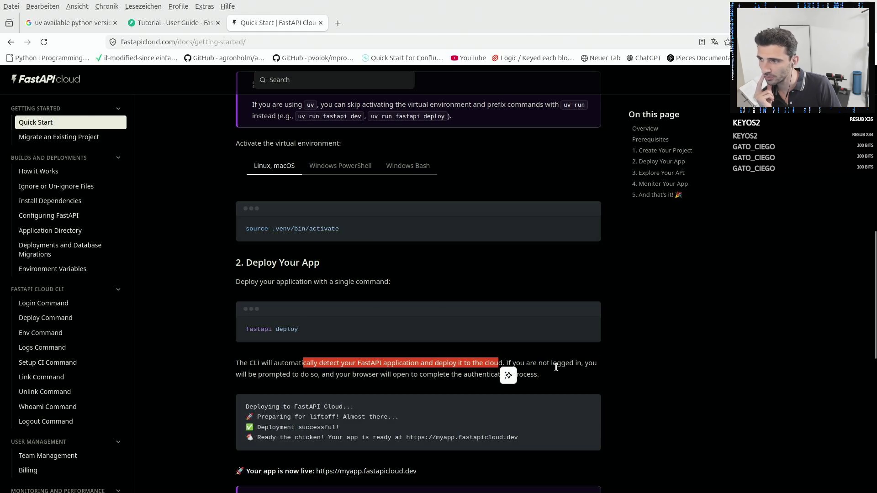
{"action": "left_click", "coordinate": [587, 372]}
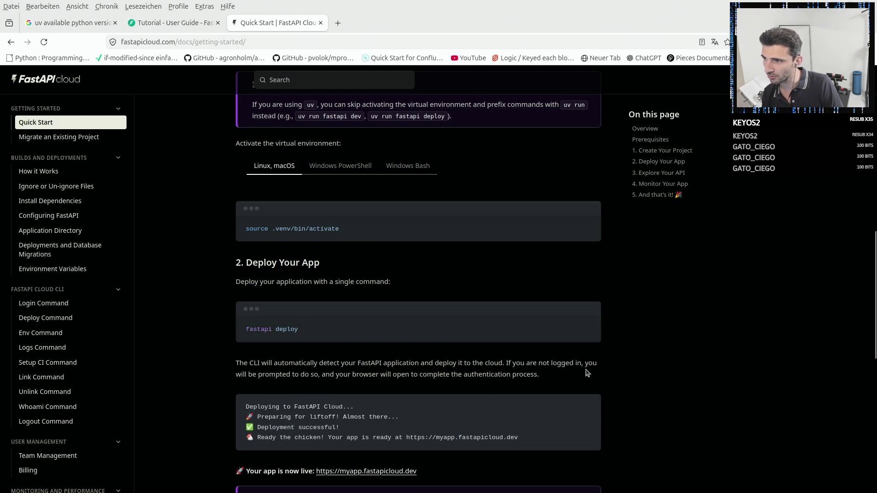
{"action": "scroll", "coordinate": [587, 373], "scroll_direction": "down", "scroll_amount": 1}
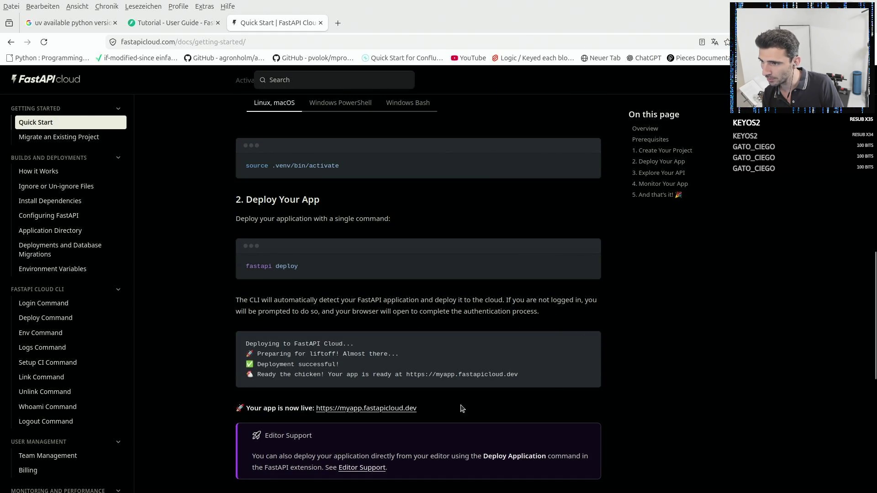
Open myapp.fastapicloud.dev in a new tab and strip 'myapp.' from the address.
{"action": "middle_click", "coordinate": [394, 410]}
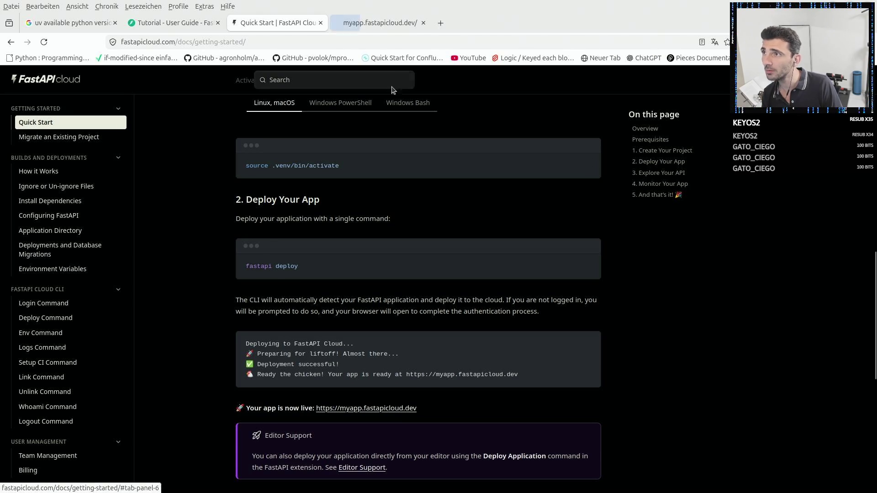
{"action": "left_click", "coordinate": [384, 23]}
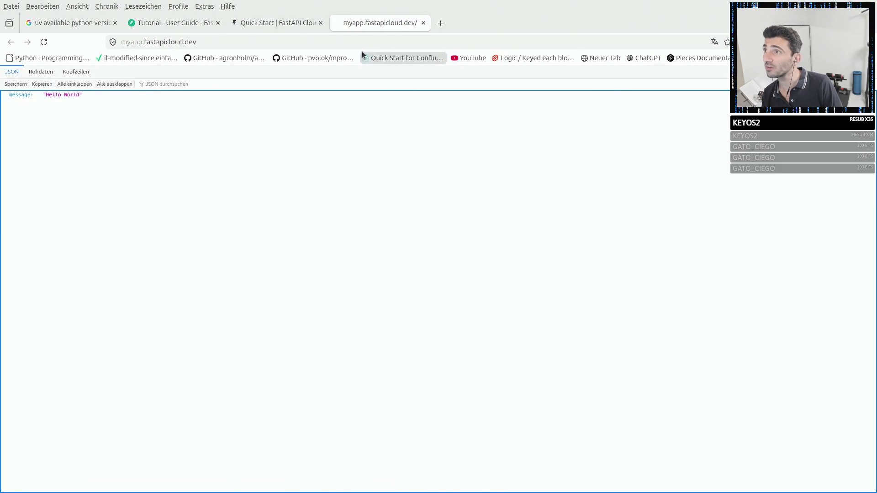
{"action": "double_click", "coordinate": [135, 42]}
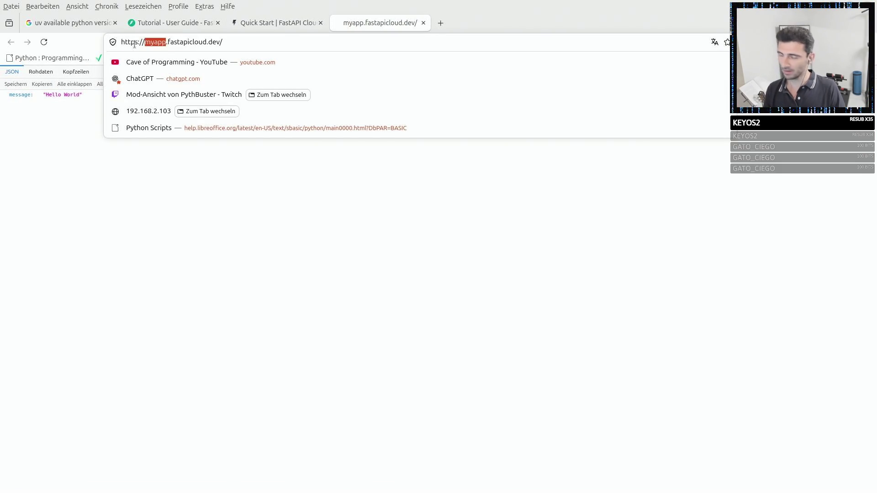
{"action": "key", "text": "BackSpace"}
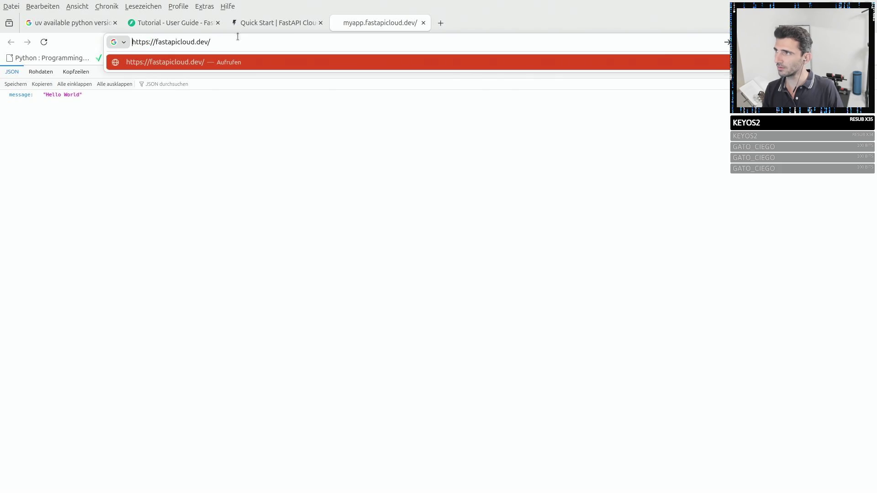
Load bare fastapicloud.dev, then close the server-not-found tab.
{"action": "key", "text": "Return"}
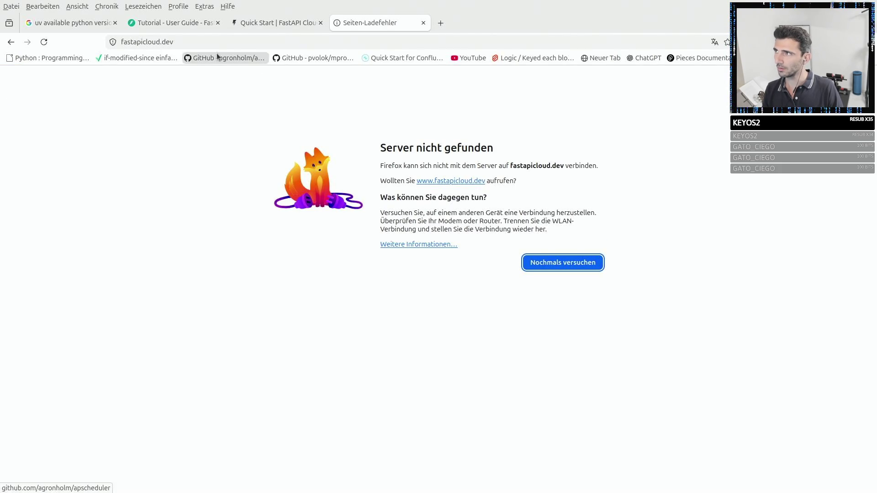
{"action": "left_click", "coordinate": [424, 23]}
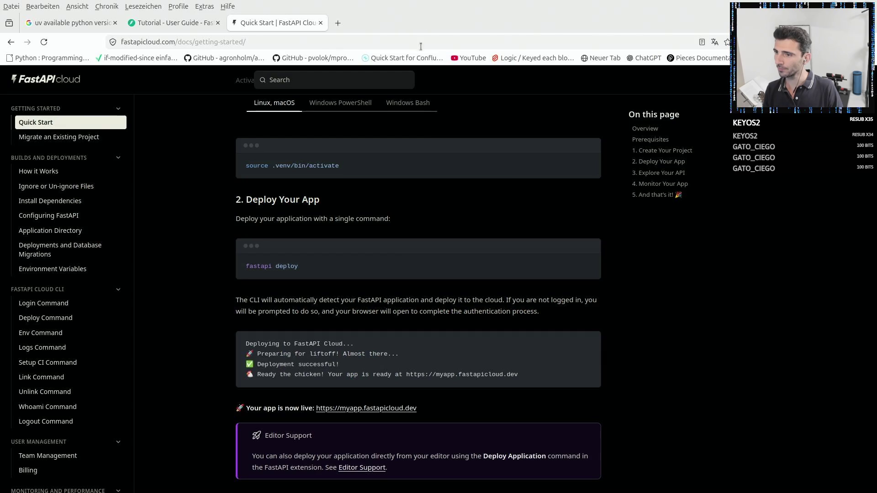
{"action": "scroll", "coordinate": [454, 226], "scroll_direction": "down", "scroll_amount": 4}
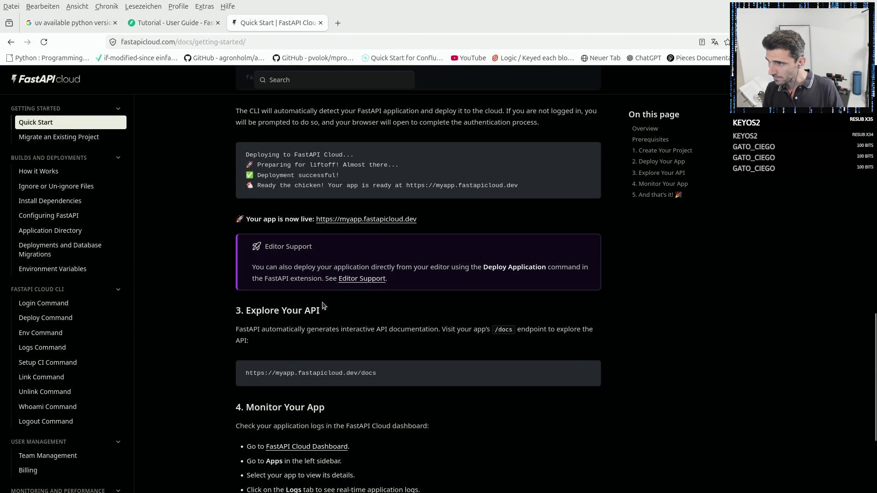
{"action": "scroll", "coordinate": [363, 373], "scroll_direction": "down", "scroll_amount": 2}
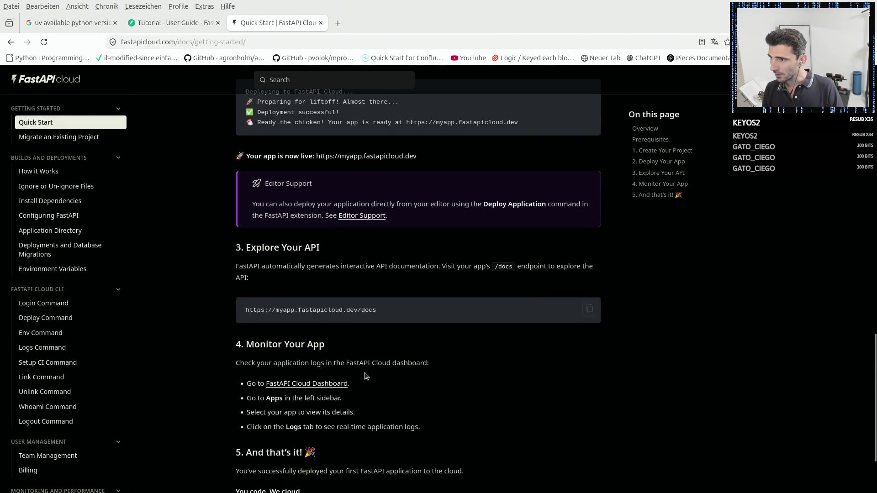
Reach the FastAPI Cloud Dashboard and reload it with NoScript scripts allowed.
{"action": "left_click", "coordinate": [336, 385]}
{"action": "left_click", "coordinate": [373, 22]}
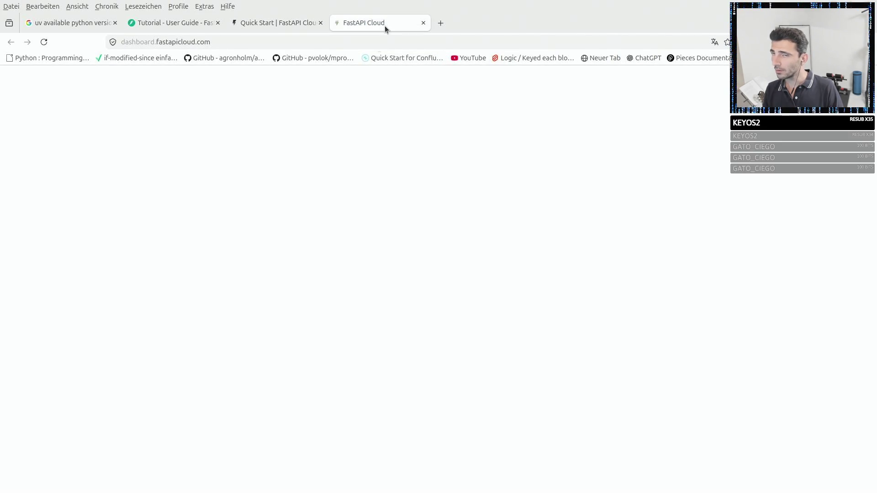
{"action": "left_click", "coordinate": [726, 42]}
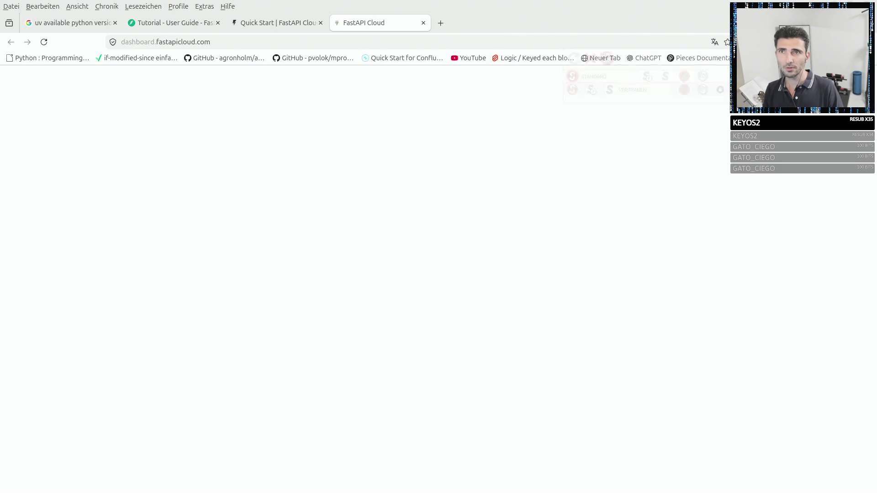
{"action": "left_click", "coordinate": [574, 61]}
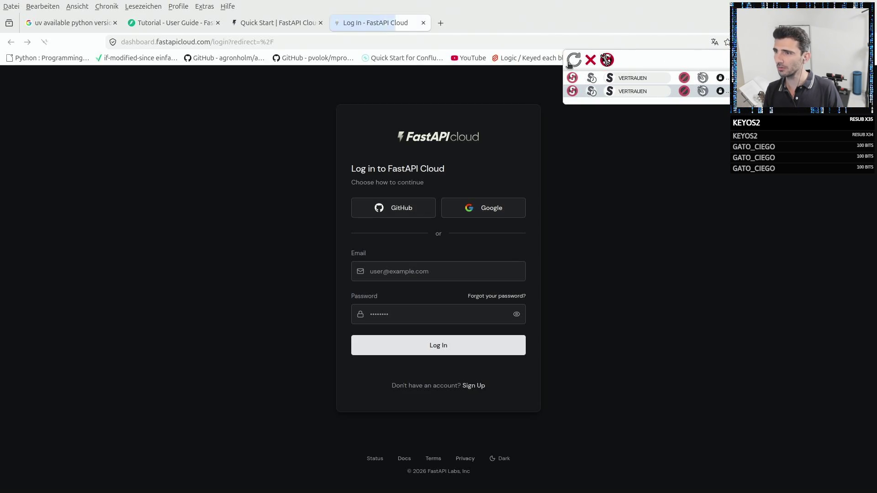
{"action": "left_click", "coordinate": [606, 60]}
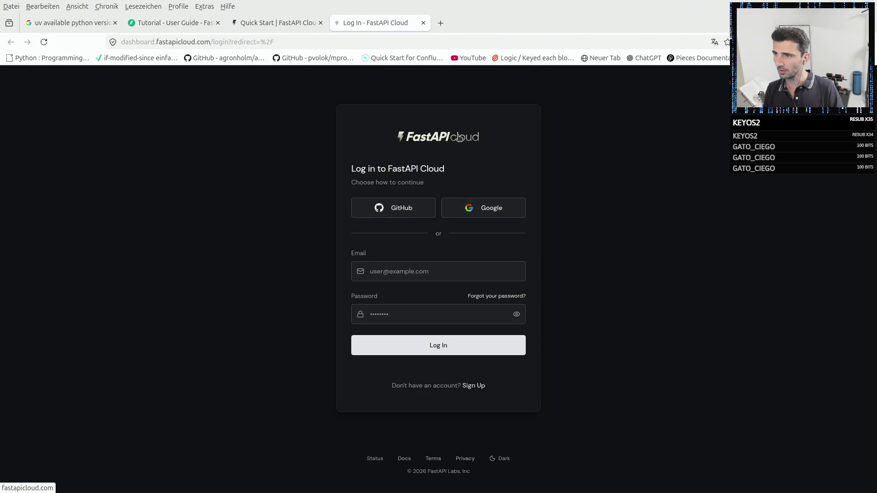
Sign in to FastAPI Cloud with Google and move the sign-in tab into its own window.
{"action": "left_click", "coordinate": [507, 211]}
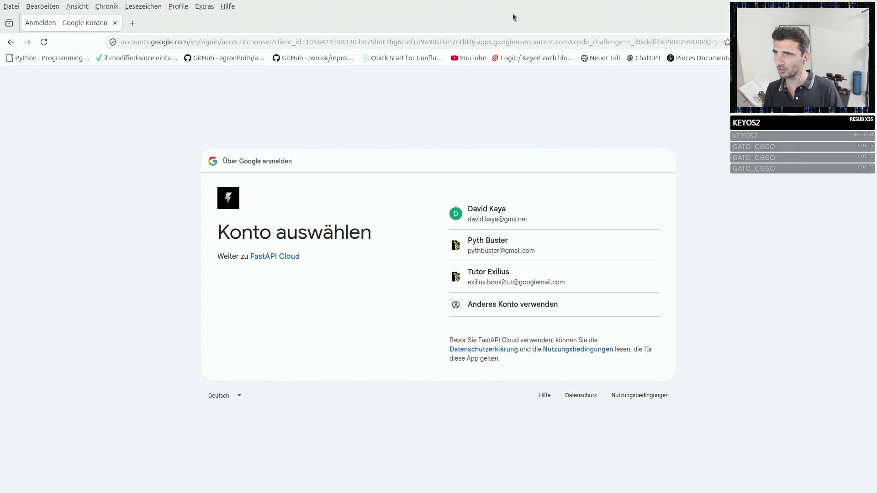
{"action": "mouse_move", "coordinate": [376, 23]}
{"action": "left_mouse_down"}
{"action": "mouse_move", "coordinate": [503, 301]}
{"action": "mouse_move", "coordinate": [870, 302]}
{"action": "left_mouse_up"}
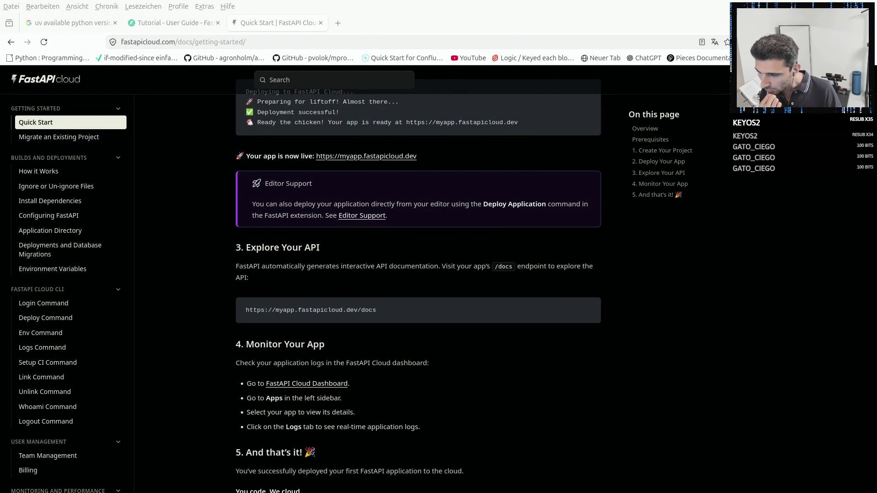
{"action": "left_click_drag", "start_coordinate": [382, 411], "coordinate": [381, 212]}
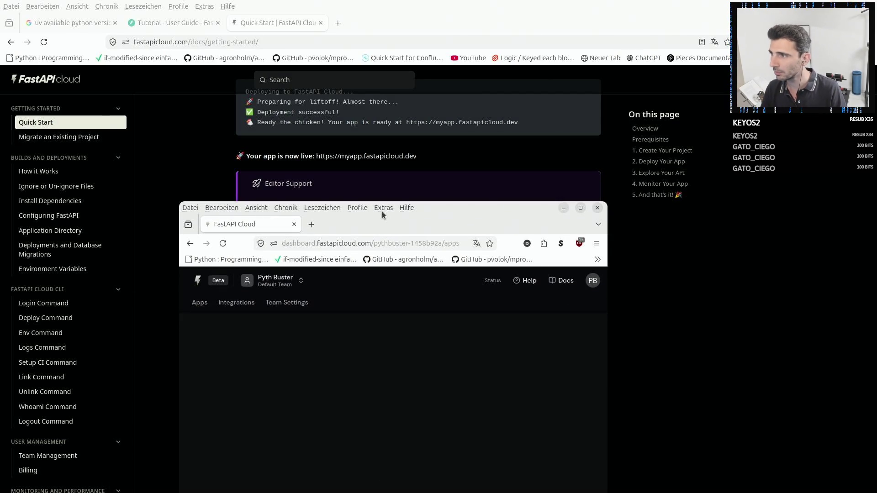
{"action": "double_click", "coordinate": [487, 203]}
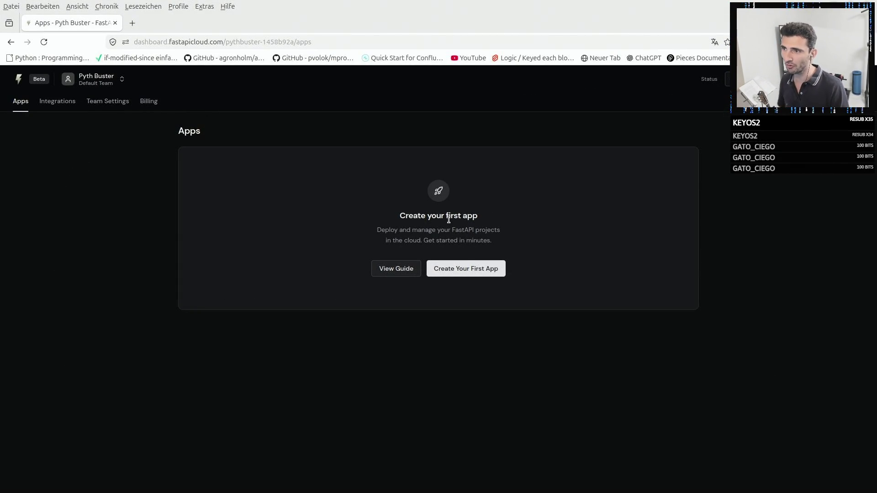
{"action": "left_click", "coordinate": [466, 269]}
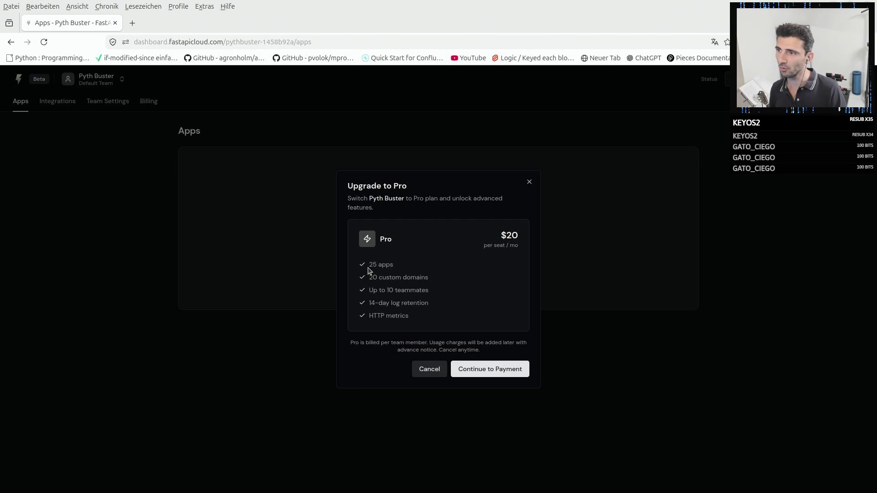
{"action": "double_click", "coordinate": [380, 265]}
{"action": "double_click", "coordinate": [509, 234]}
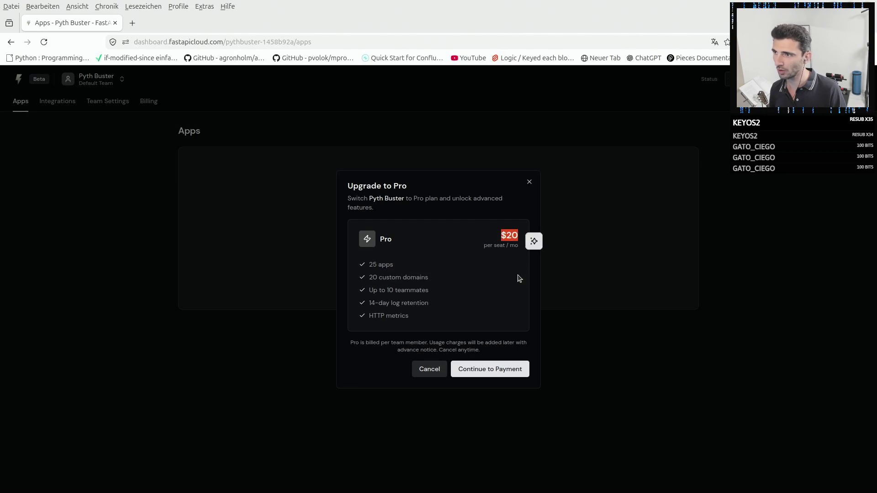
{"action": "left_click", "coordinate": [419, 277]}
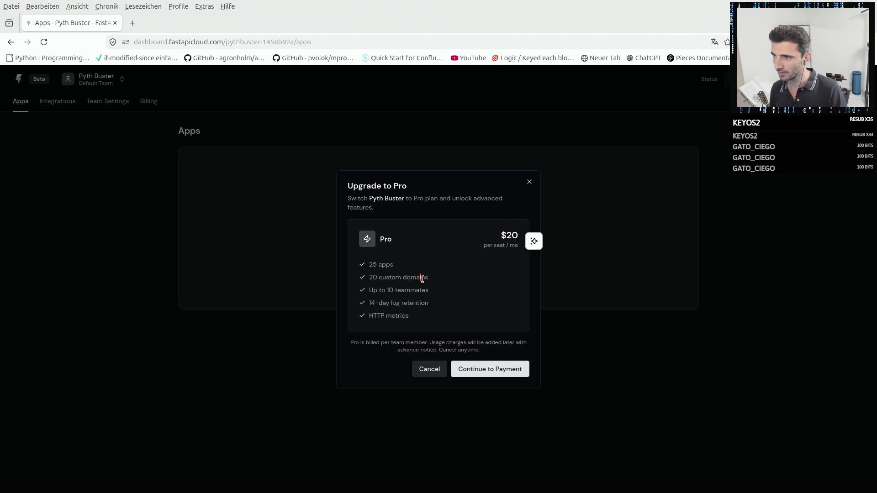
{"action": "left_click", "coordinate": [416, 314]}
{"action": "left_click_drag", "start_coordinate": [433, 307], "coordinate": [374, 288]}
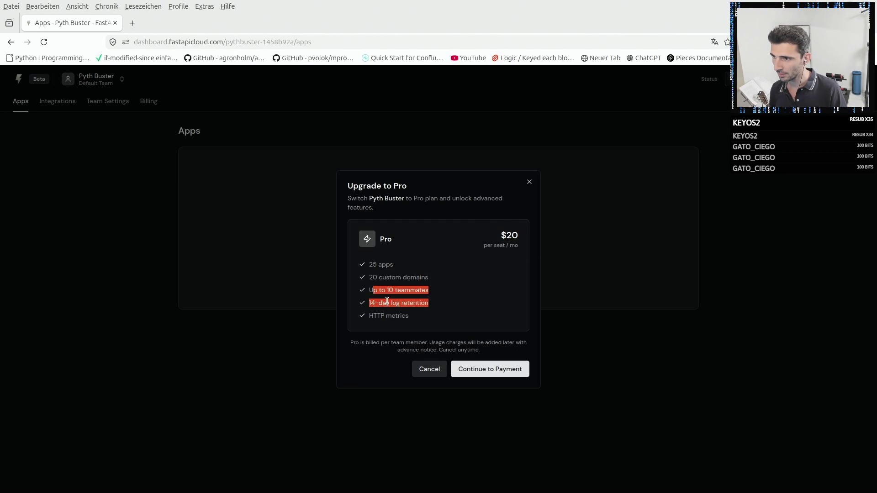
{"action": "left_click", "coordinate": [414, 322]}
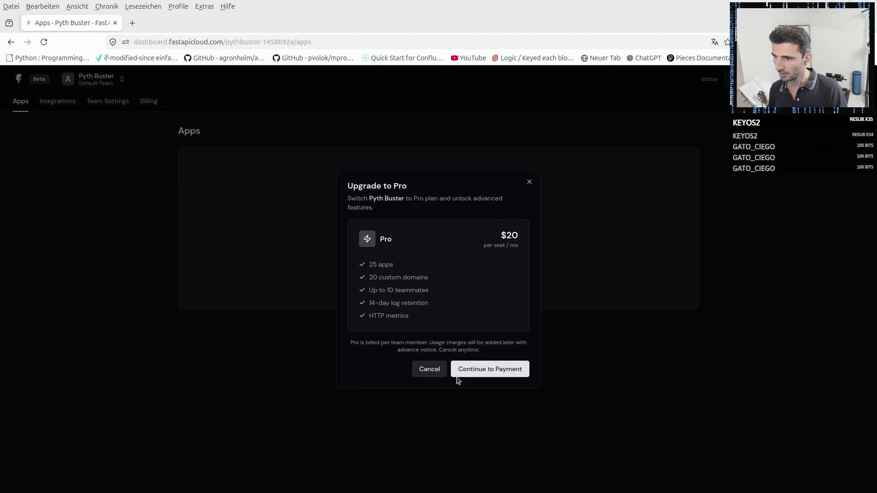
{"action": "left_click", "coordinate": [530, 183]}
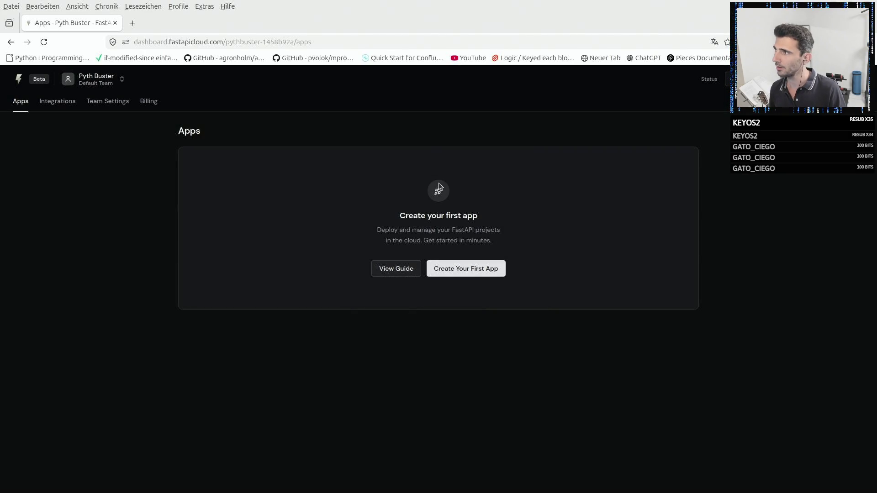
Review the Billing page, marking Pro and Hobby plan limits (25 apps, 3 apps, 1 custom domain, Free).
{"action": "left_click", "coordinate": [147, 101]}
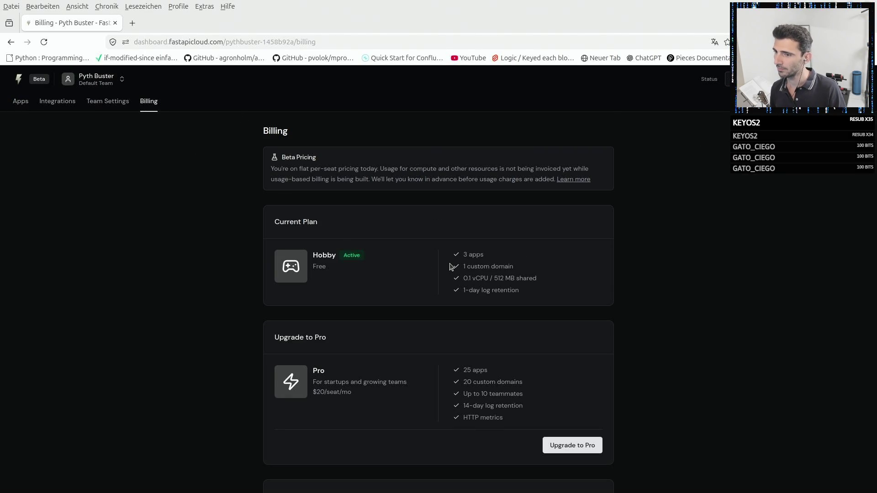
{"action": "scroll", "coordinate": [450, 266], "scroll_direction": "down", "scroll_amount": 3}
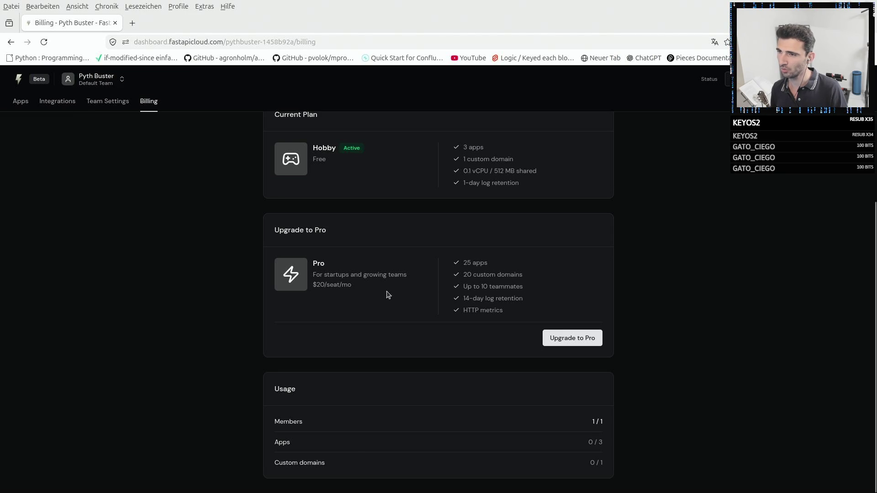
{"action": "left_click_drag", "start_coordinate": [462, 262], "coordinate": [538, 300]}
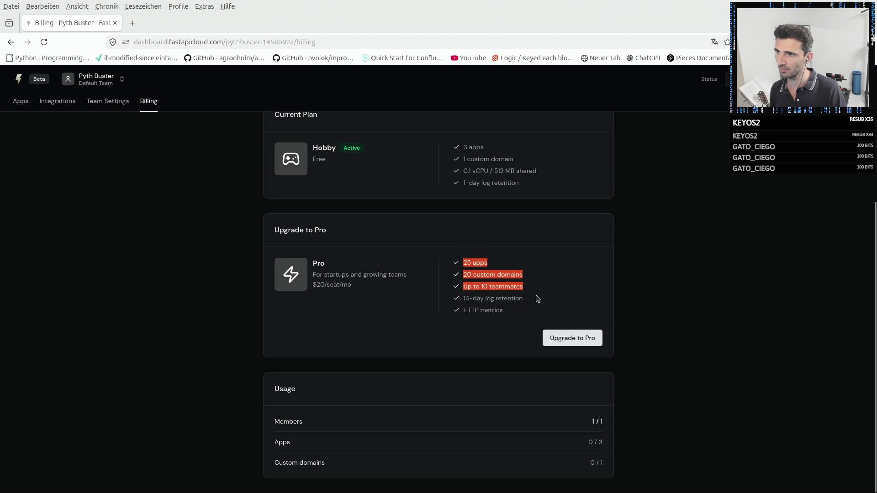
{"action": "left_click", "coordinate": [488, 199]}
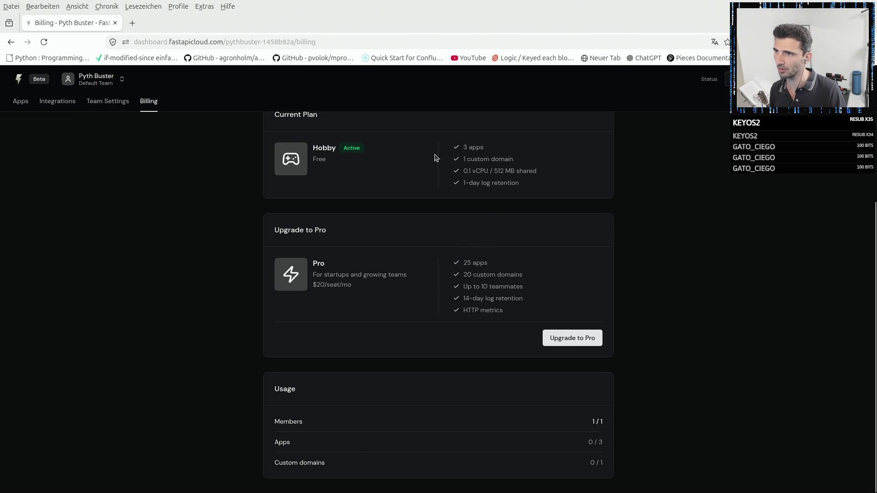
{"action": "left_click_drag", "start_coordinate": [461, 146], "coordinate": [521, 170]}
{"action": "left_click", "coordinate": [525, 163]}
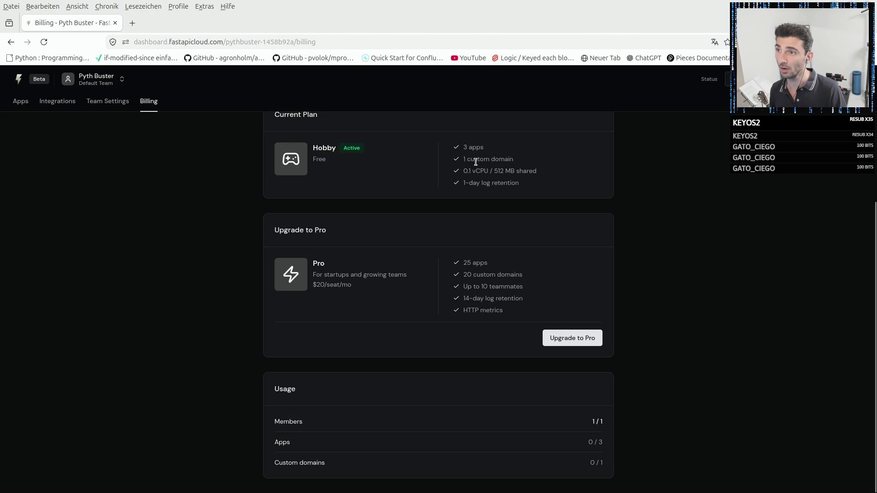
{"action": "left_click_drag", "start_coordinate": [460, 159], "coordinate": [540, 163]}
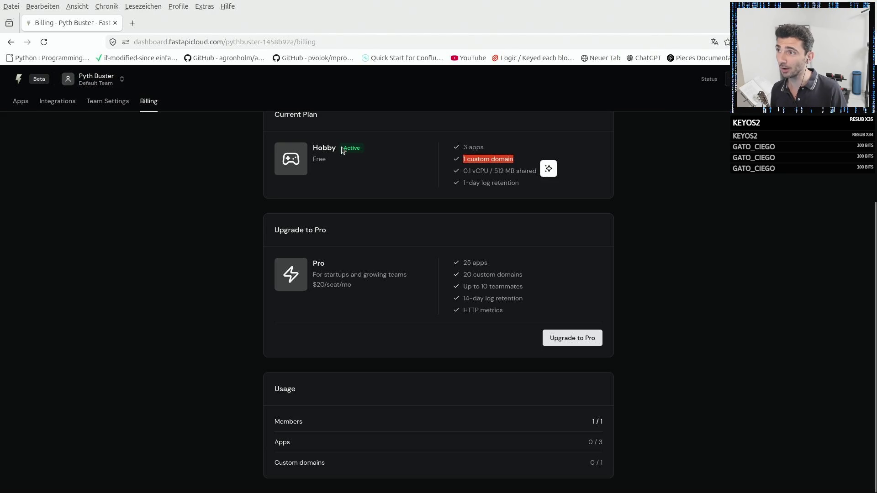
{"action": "double_click", "coordinate": [318, 159]}
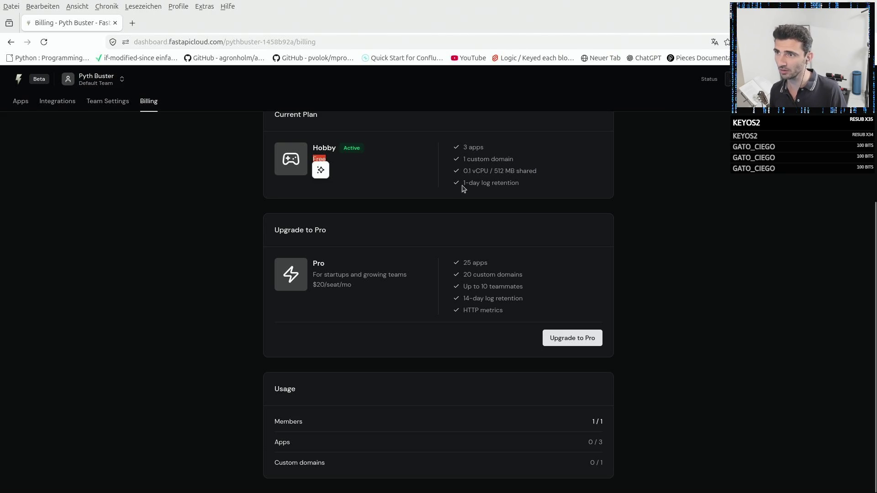
Mark the Hobby 1-day log retention and 0.1 vCPU lines, then search Google for 'retention'.
{"action": "mouse_move", "coordinate": [463, 183]}
{"action": "left_mouse_down"}
{"action": "mouse_move", "coordinate": [528, 185]}
{"action": "mouse_move", "coordinate": [448, 184]}
{"action": "left_mouse_up"}
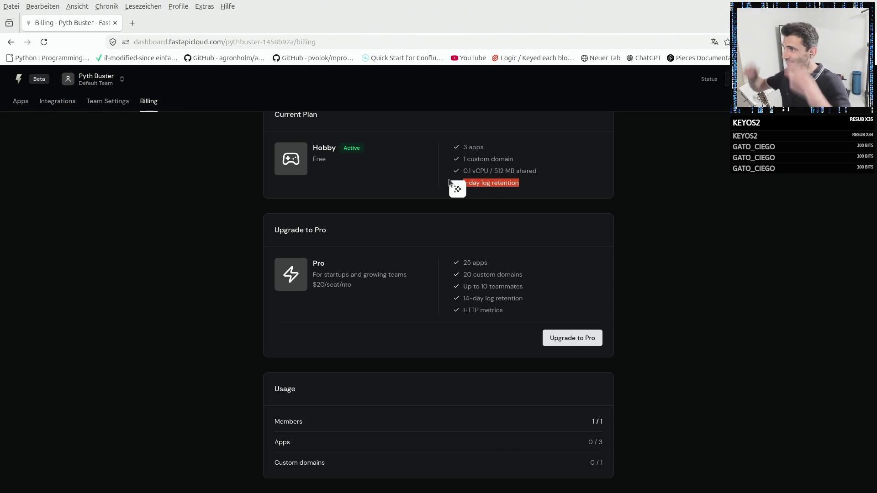
{"action": "left_click", "coordinate": [519, 169]}
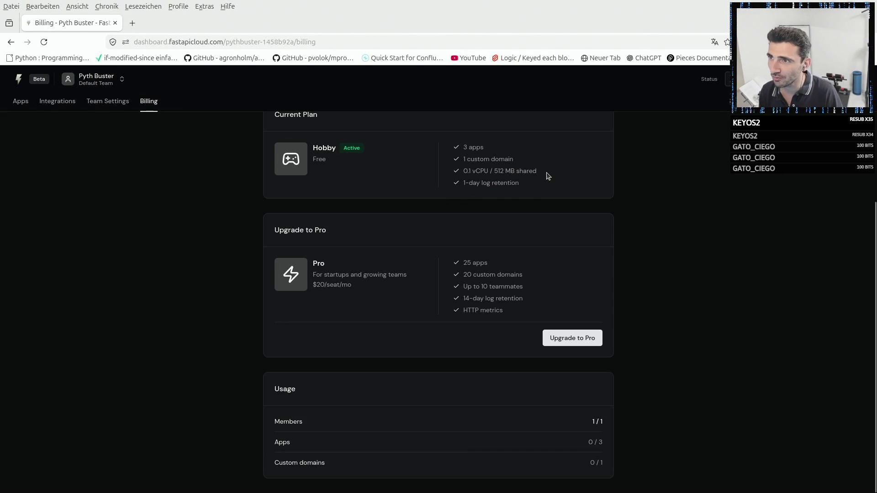
{"action": "mouse_move", "coordinate": [537, 171]}
{"action": "left_mouse_down"}
{"action": "mouse_move", "coordinate": [482, 171]}
{"action": "mouse_move", "coordinate": [494, 171]}
{"action": "left_mouse_up"}
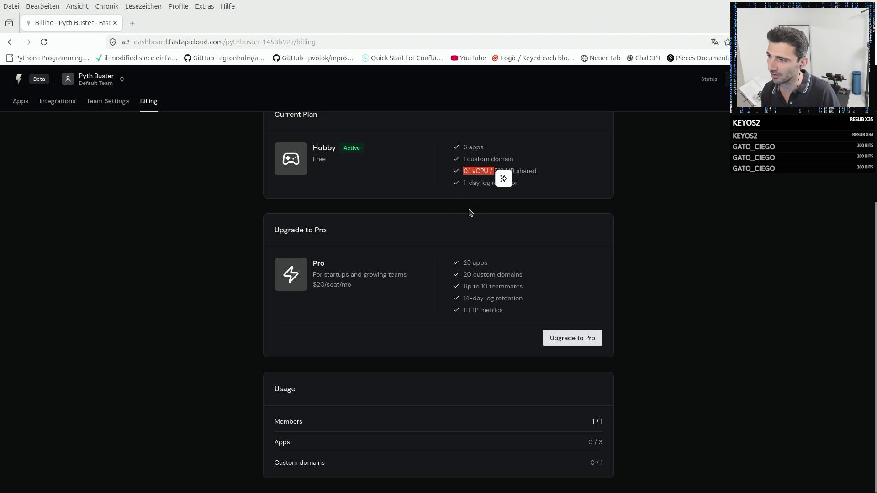
{"action": "left_click", "coordinate": [469, 194]}
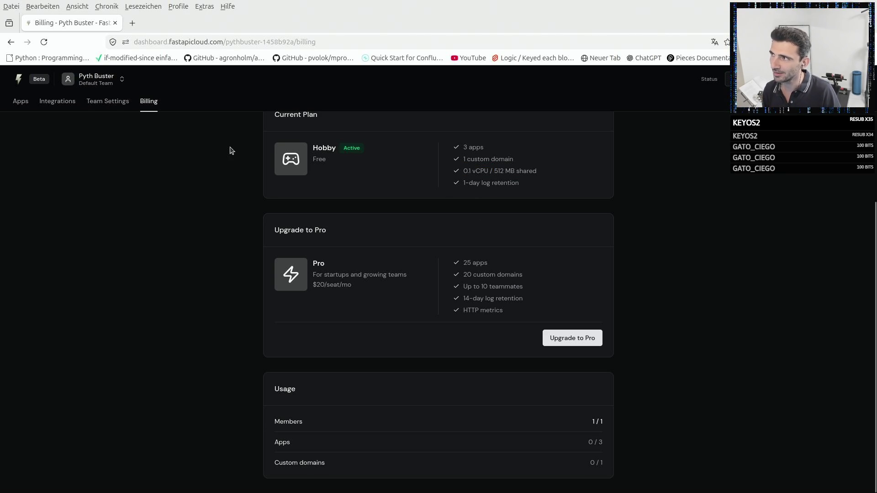
{"action": "left_click_drag", "start_coordinate": [520, 184], "coordinate": [463, 183]}
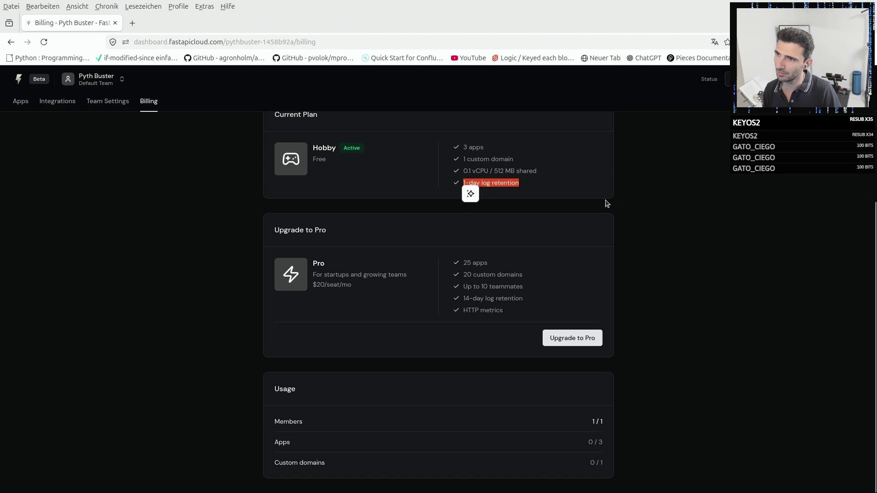
{"action": "left_click_drag", "start_coordinate": [492, 183], "coordinate": [508, 183]}
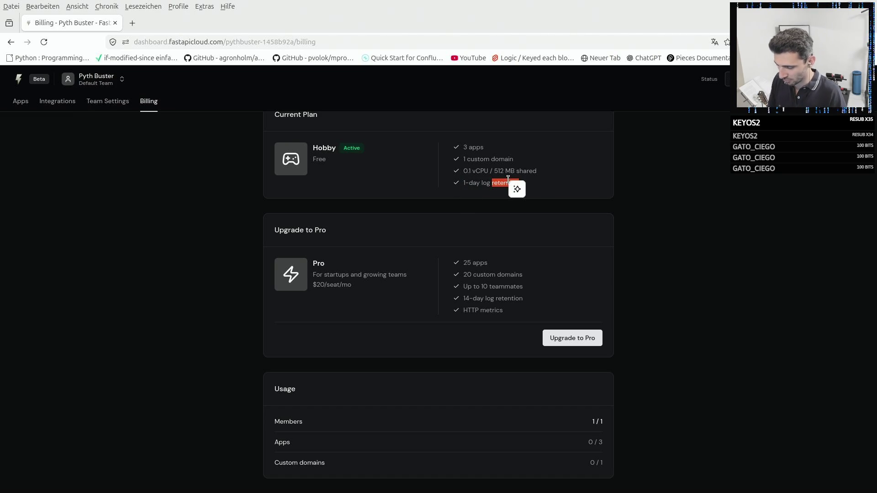
{"action": "right_click", "coordinate": [508, 183]}
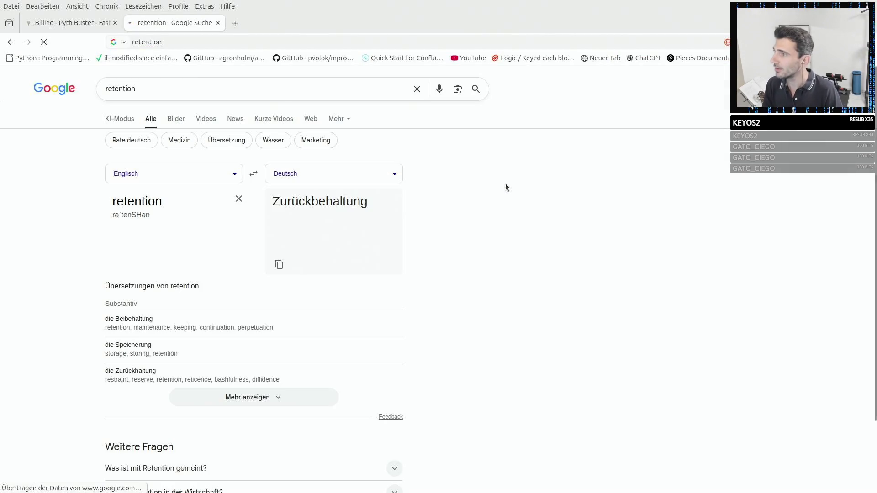
Close the retention search tab to return to the FastAPI Cloud Billing page.
{"action": "left_click", "coordinate": [218, 23]}
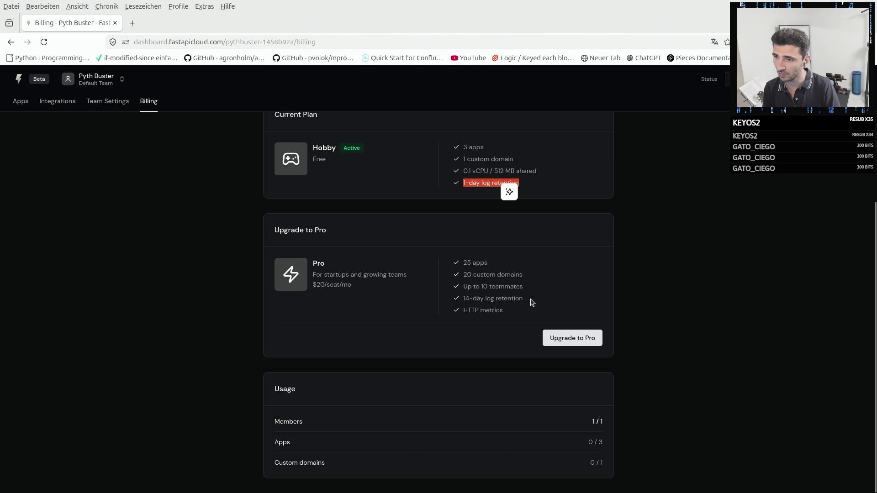
{"action": "left_click_drag", "start_coordinate": [524, 299], "coordinate": [454, 298]}
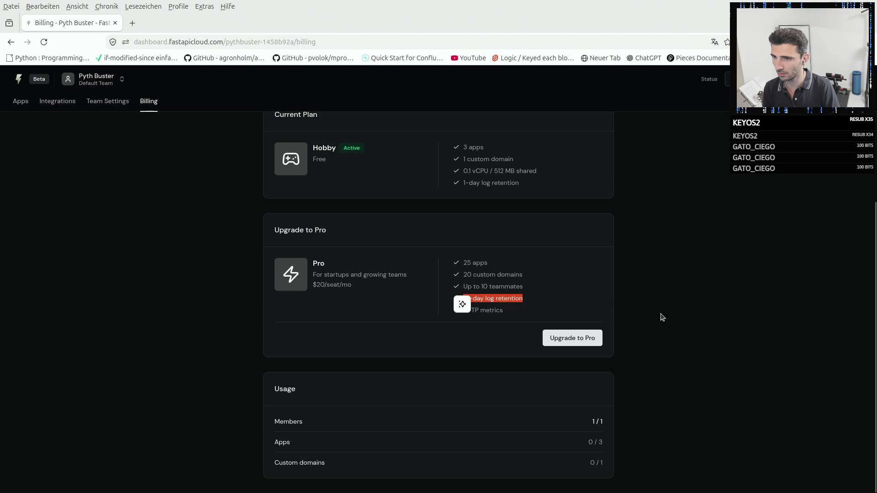
{"action": "left_click", "coordinate": [553, 272]}
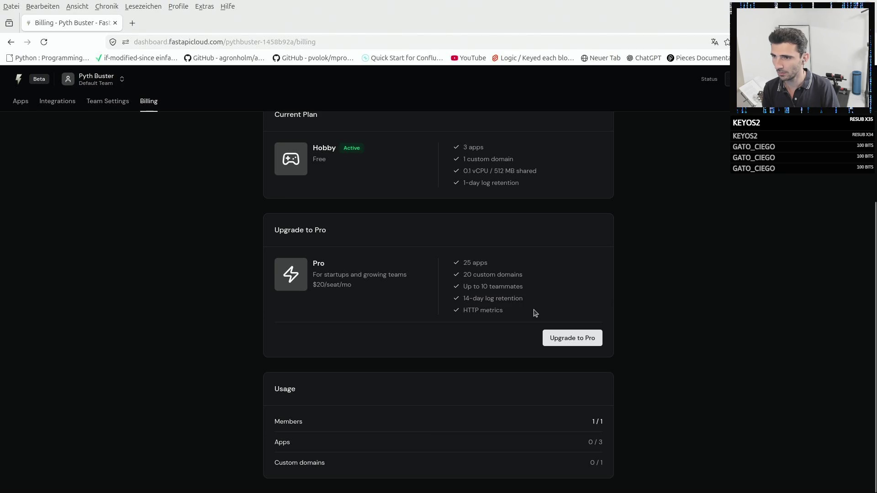
{"action": "left_click_drag", "start_coordinate": [526, 299], "coordinate": [456, 300]}
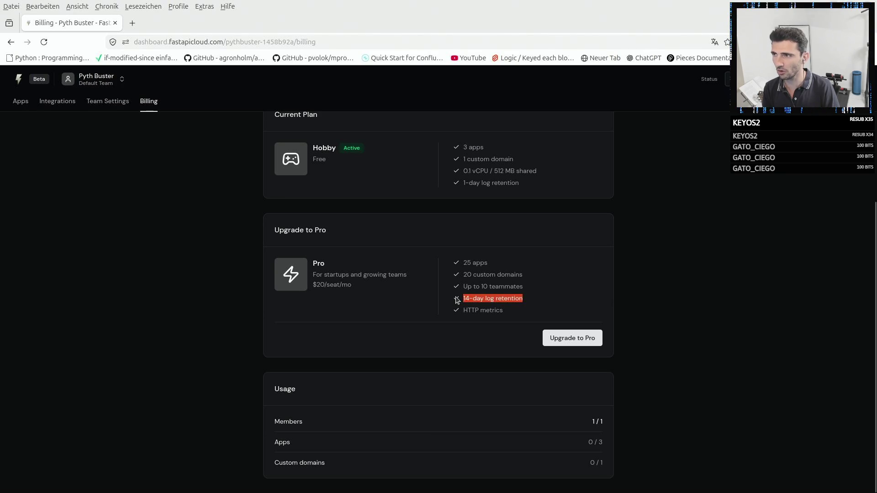
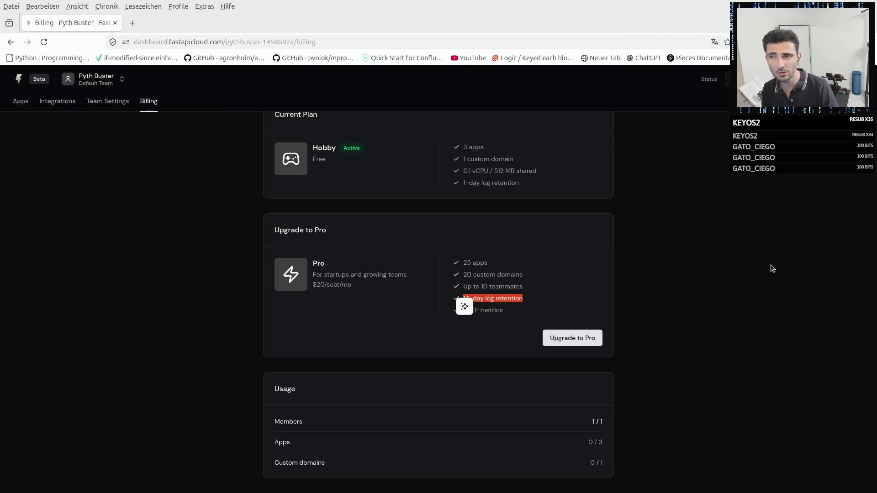
Note the 1-day log retention limit on the pricing page and return to the FastAPI Cloud dashboard.
{"action": "left_click", "coordinate": [758, 266]}
{"action": "left_click_drag", "start_coordinate": [521, 183], "coordinate": [457, 186]}
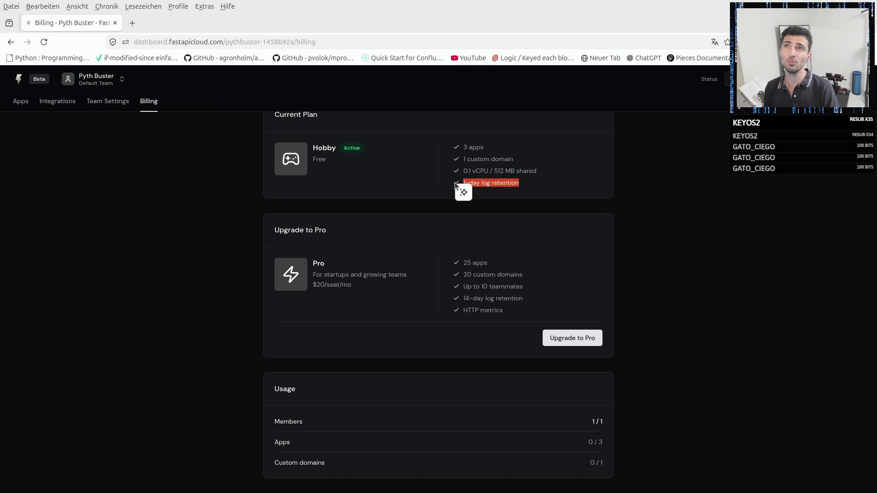
{"action": "left_click", "coordinate": [11, 42]}
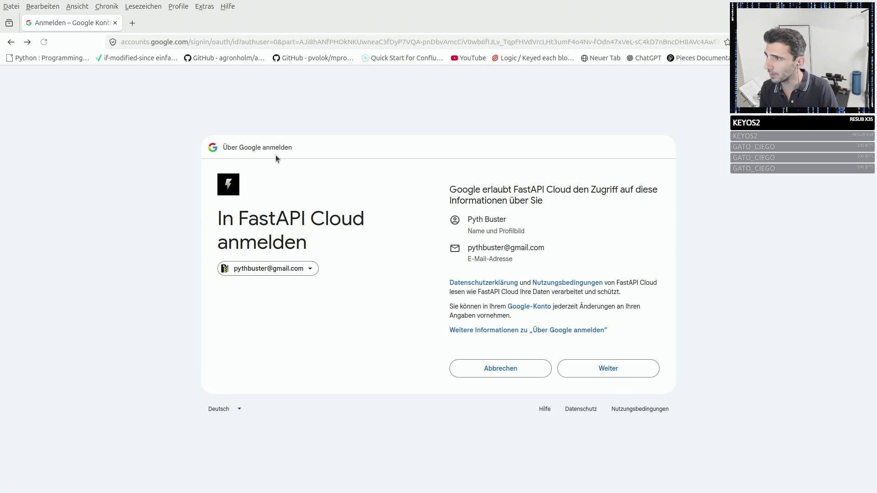
{"action": "left_click", "coordinate": [28, 42]}
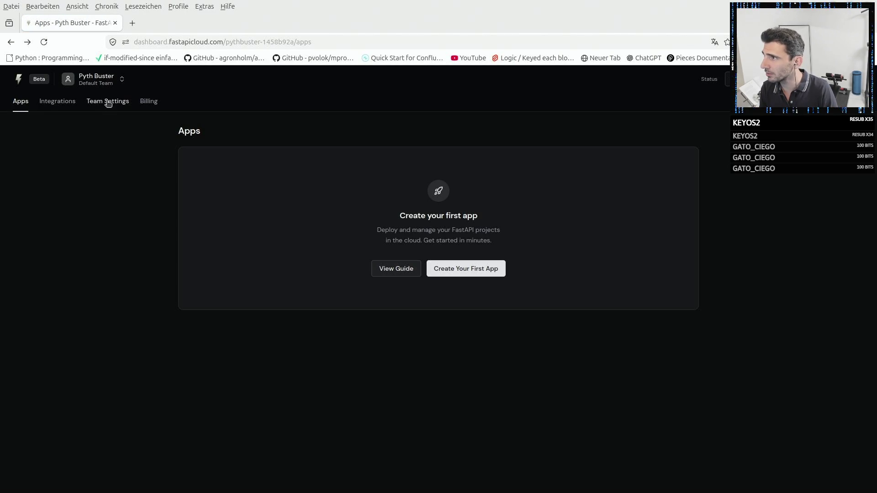
Review the Integrations, Billing and Team Settings pages, then return to the empty Apps overview.
{"action": "left_click", "coordinate": [58, 101]}
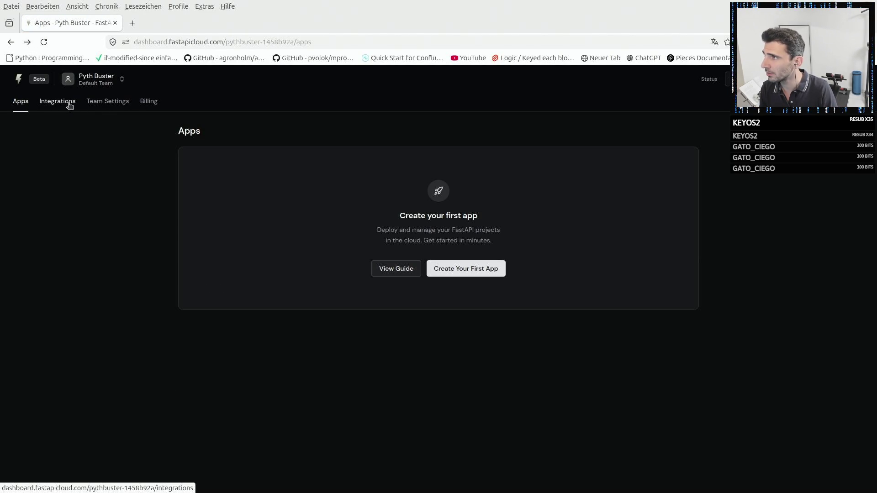
{"action": "left_click", "coordinate": [149, 101]}
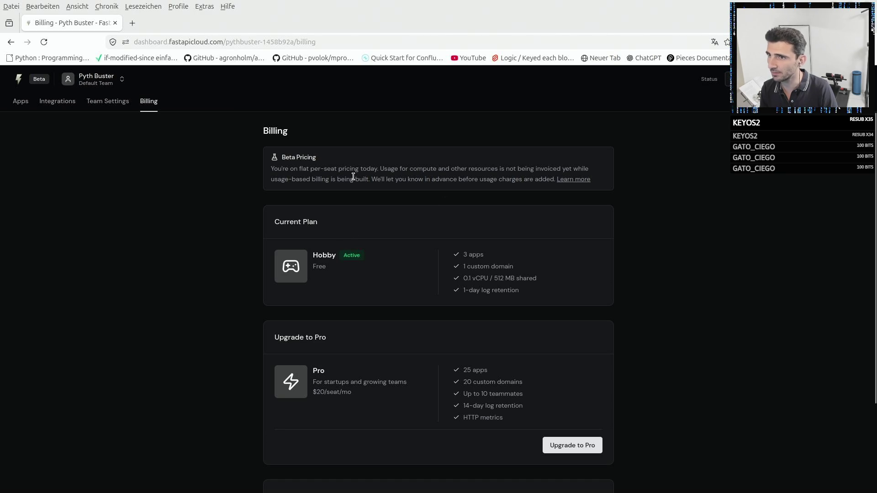
{"action": "scroll", "coordinate": [565, 201], "scroll_direction": "down", "scroll_amount": 3}
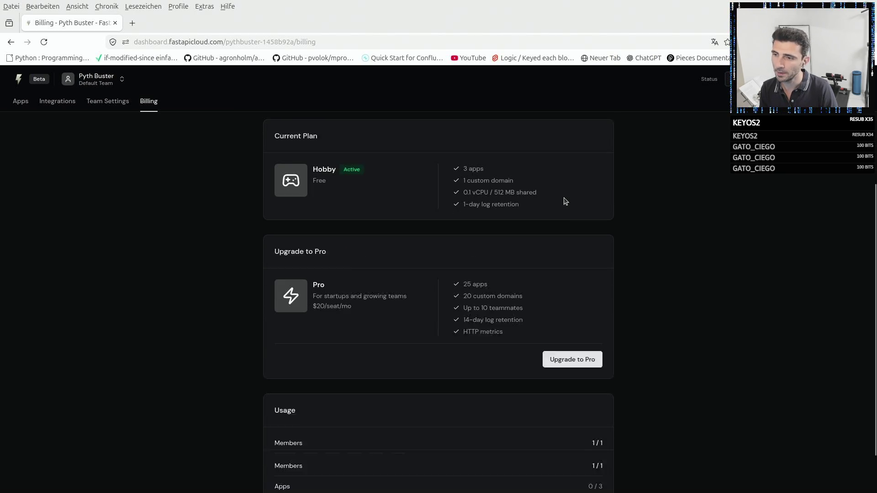
{"action": "scroll", "coordinate": [565, 200], "scroll_direction": "down", "scroll_amount": 1}
{"action": "scroll", "coordinate": [439, 232], "scroll_direction": "up", "scroll_amount": 4}
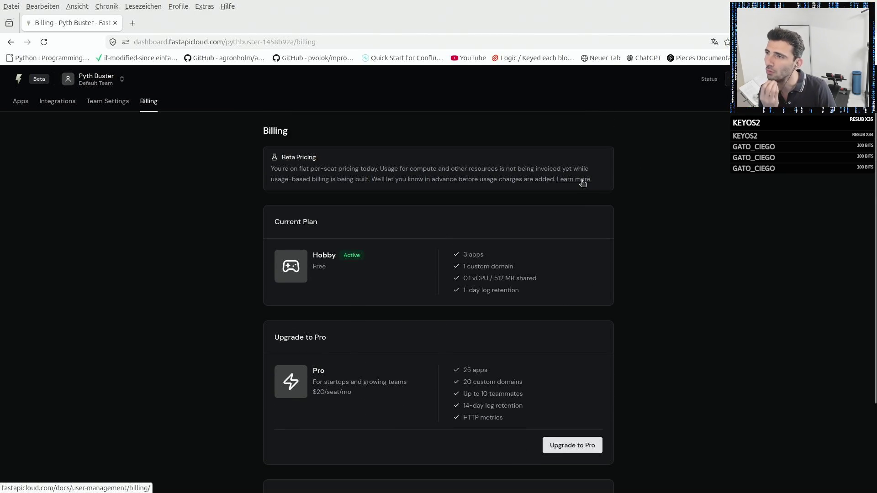
{"action": "left_click", "coordinate": [107, 101]}
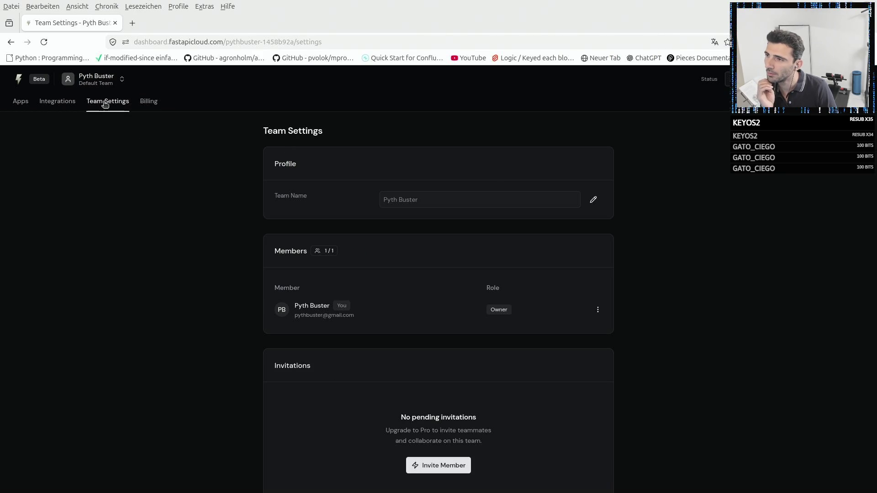
{"action": "left_click", "coordinate": [56, 101]}
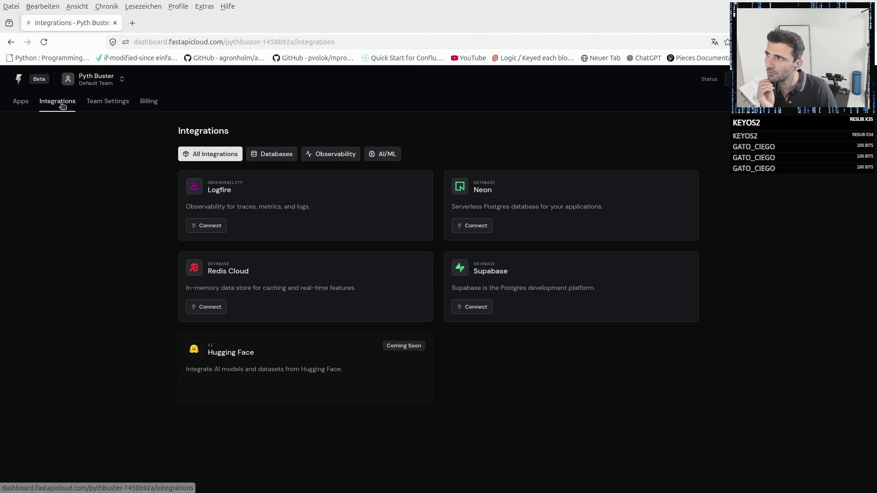
{"action": "left_click", "coordinate": [21, 101]}
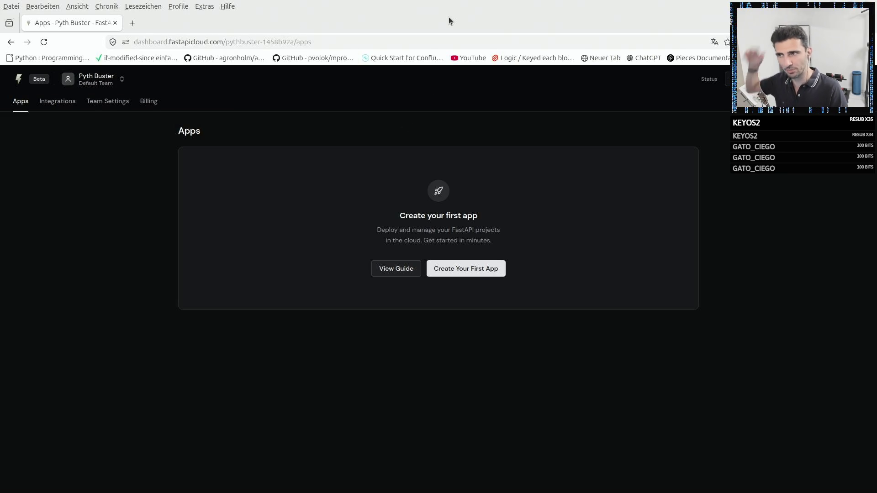
In the Tutorial page's Install FastAPI section, highlight the standard and standard-no-fastapi-cloud-cli install extras.
{"action": "key", "text": "alt+Tab"}
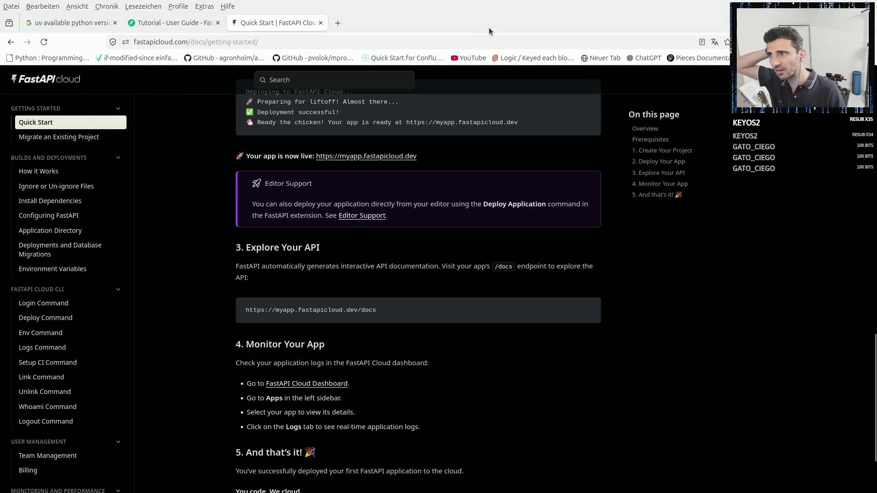
{"action": "left_click", "coordinate": [168, 23]}
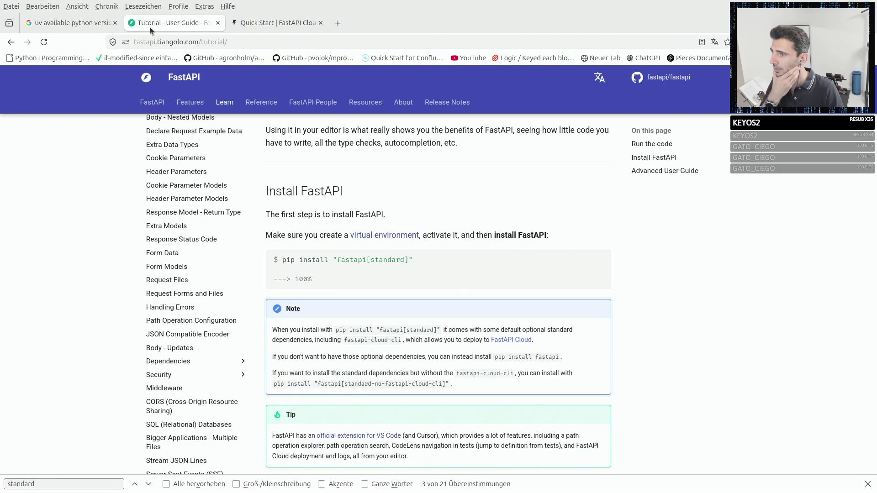
{"action": "left_click_drag", "start_coordinate": [348, 260], "coordinate": [413, 260]}
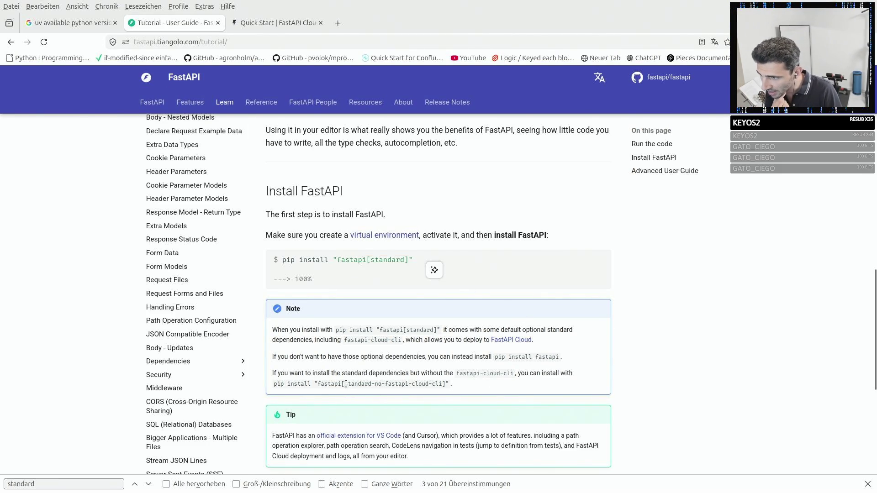
{"action": "left_click_drag", "start_coordinate": [344, 384], "coordinate": [445, 384]}
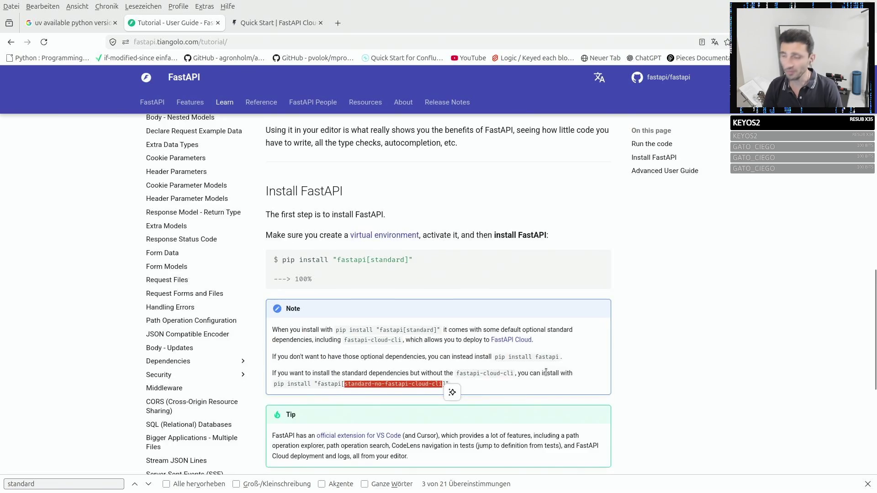
{"action": "scroll", "coordinate": [546, 372], "scroll_direction": "down", "scroll_amount": 2}
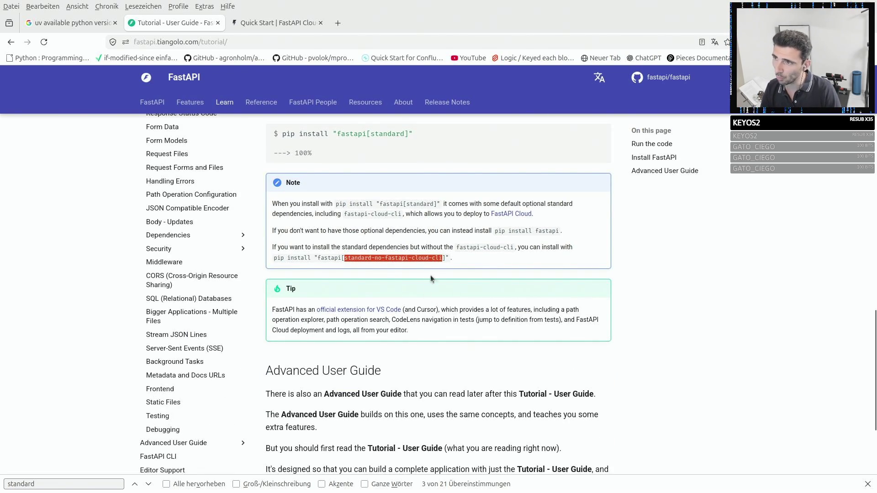
{"action": "left_click", "coordinate": [439, 258]}
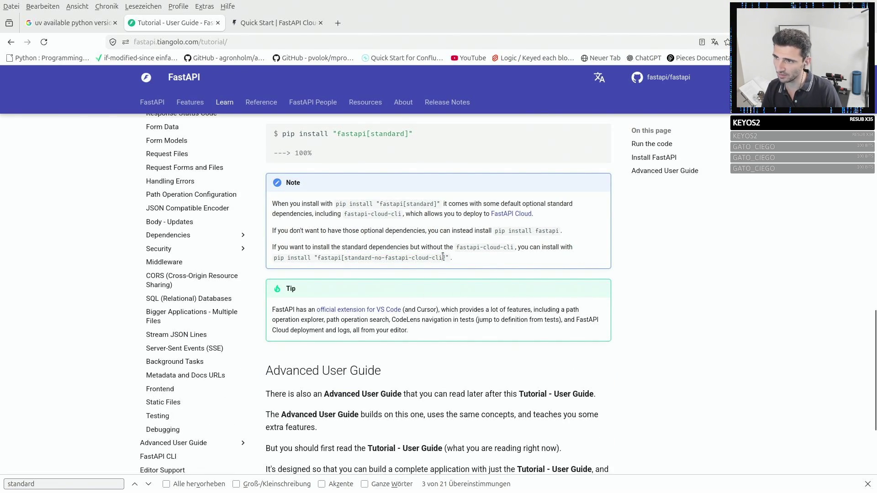
{"action": "left_click_drag", "start_coordinate": [444, 258], "coordinate": [350, 259]}
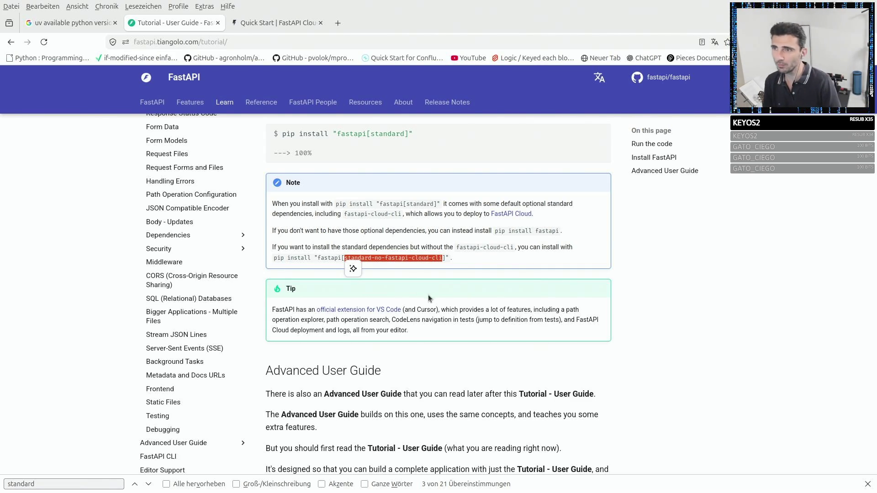
Clear the highlight and unmaximize the docs browser so the diagram editor shows behind it.
{"action": "left_click", "coordinate": [467, 288]}
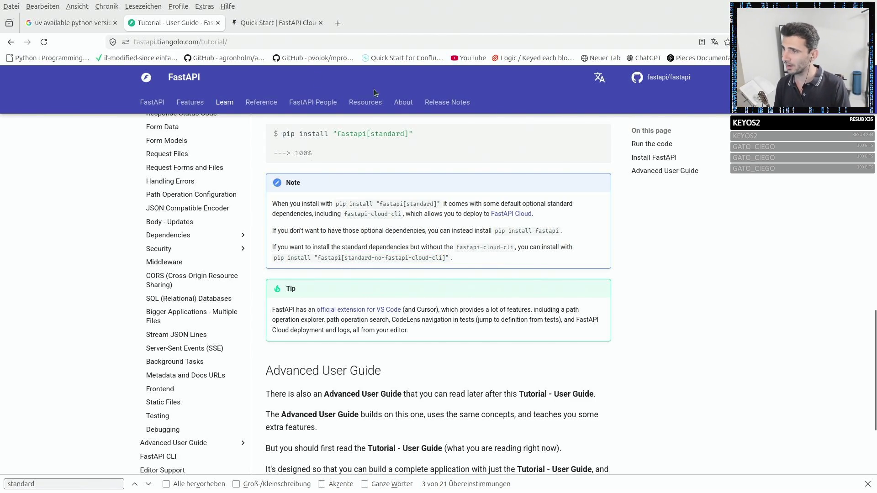
{"action": "scroll", "coordinate": [400, 292], "scroll_direction": "down", "scroll_amount": 5}
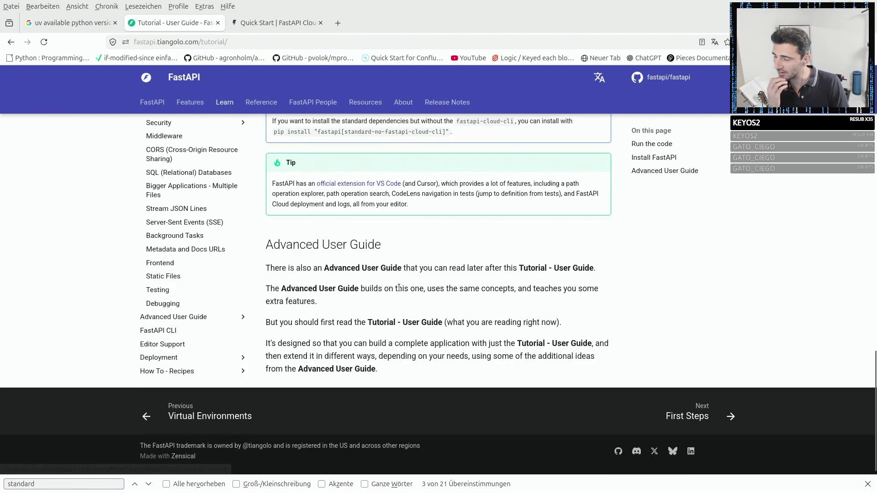
{"action": "double_click", "coordinate": [471, 17]}
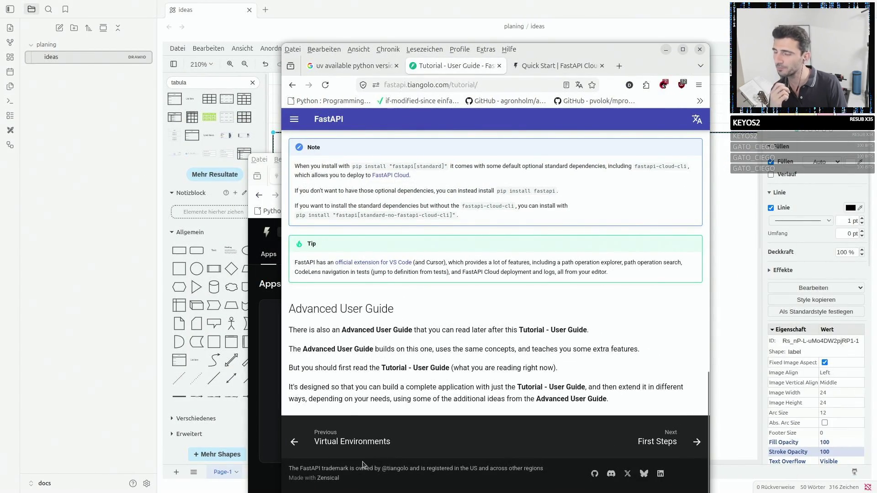
Back in draw.io, search the shape library for 'tab' and insert a three-tab bar onto the TODO page.
{"action": "key", "text": "alt+Tab"}
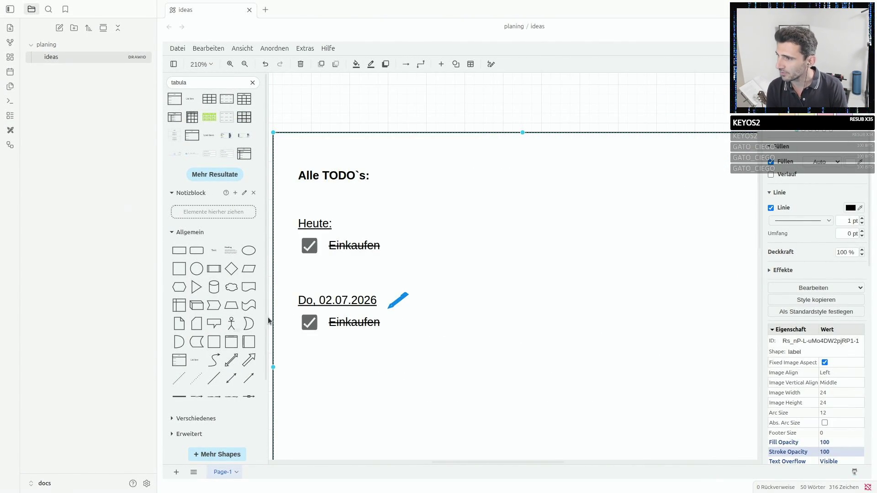
{"action": "left_click", "coordinate": [315, 245]}
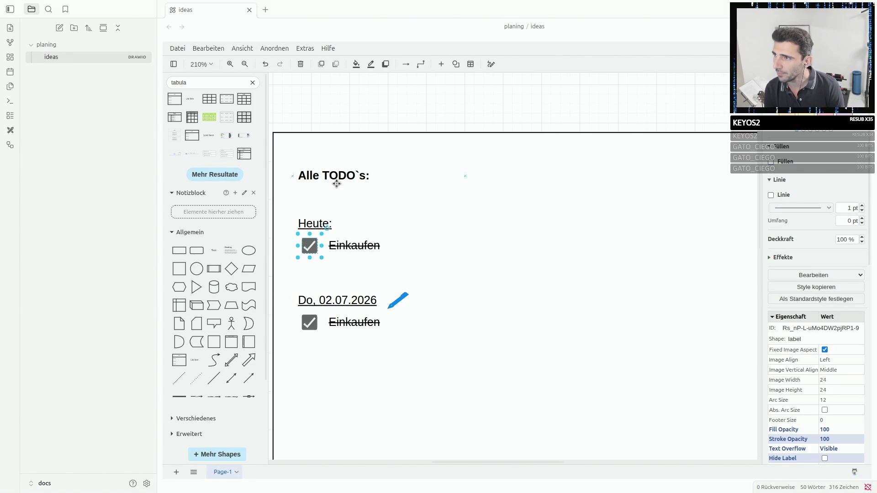
{"action": "left_click", "coordinate": [331, 179]}
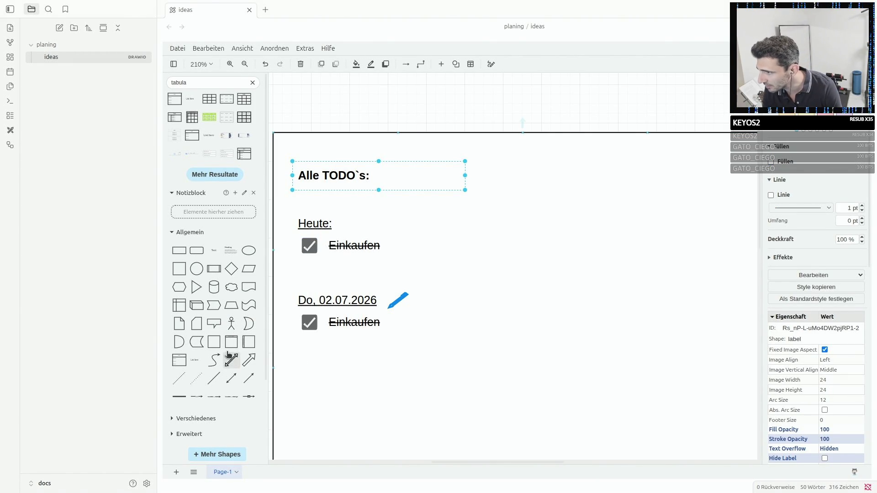
{"action": "scroll", "coordinate": [230, 361], "scroll_direction": "down", "scroll_amount": 1}
{"action": "scroll", "coordinate": [229, 362], "scroll_direction": "up", "scroll_amount": 1}
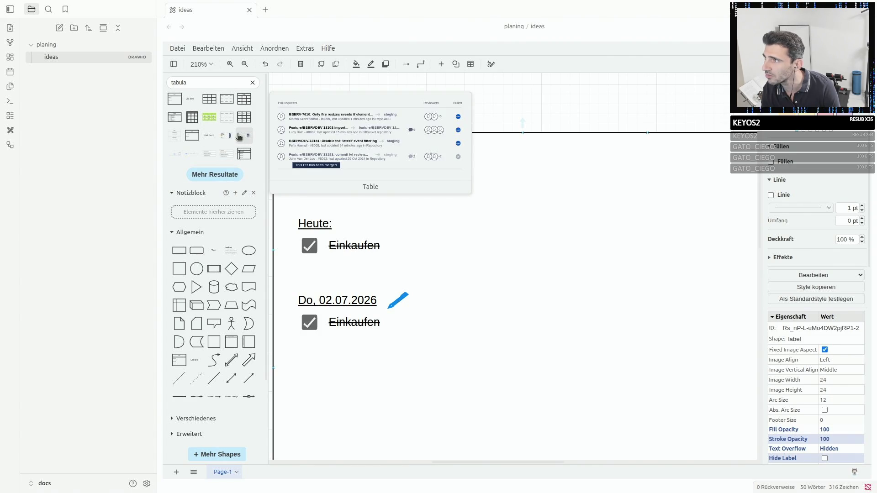
{"action": "double_click", "coordinate": [192, 82]}
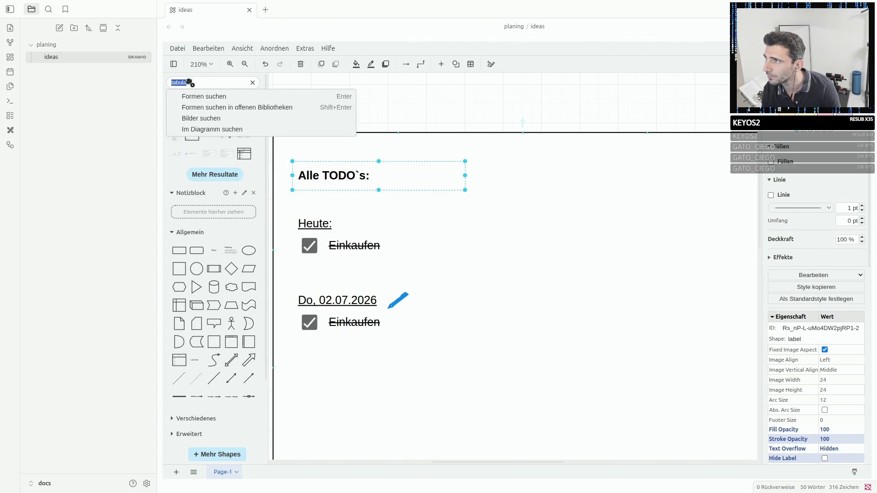
{"action": "type", "text": "tab"}
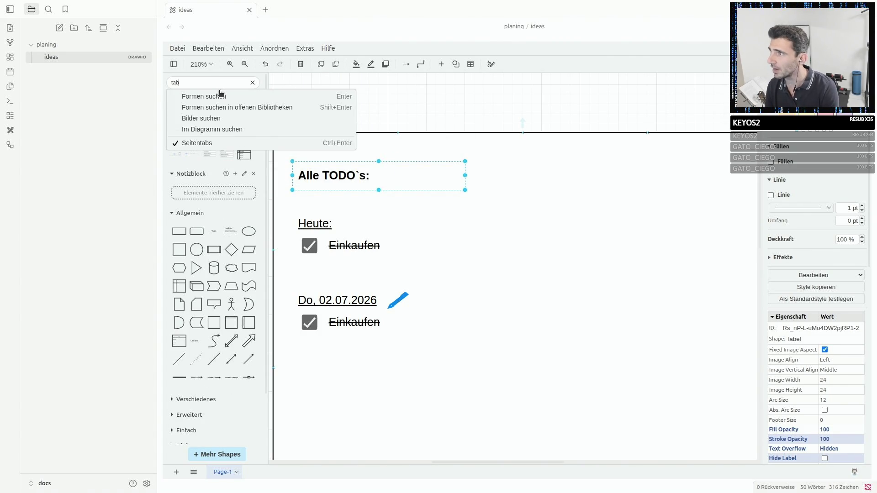
{"action": "left_click", "coordinate": [221, 96]}
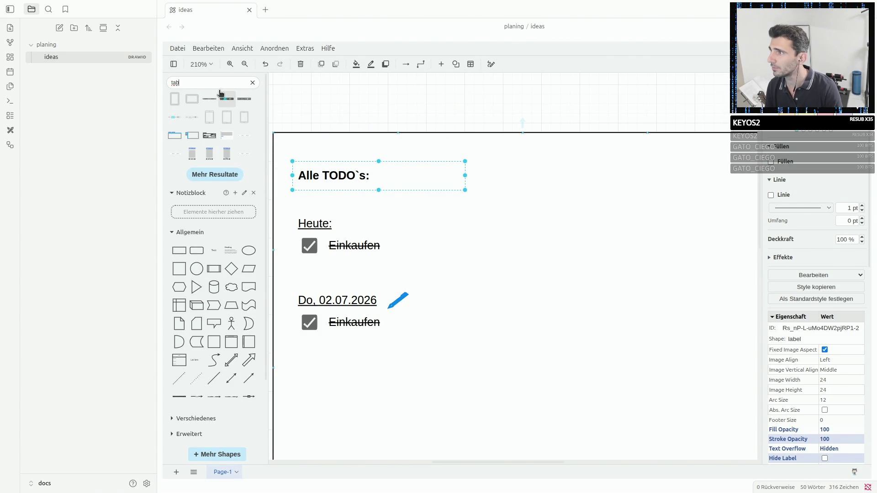
{"action": "left_click", "coordinate": [175, 136]}
Move the new tab bar down and right on the page and select the whole container.
{"action": "left_click_drag", "start_coordinate": [404, 215], "coordinate": [433, 298]}
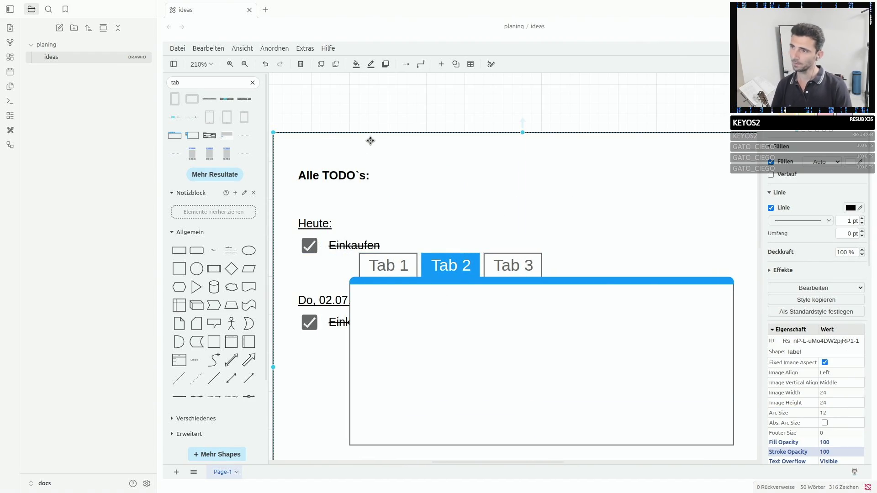
{"action": "left_click", "coordinate": [394, 267]}
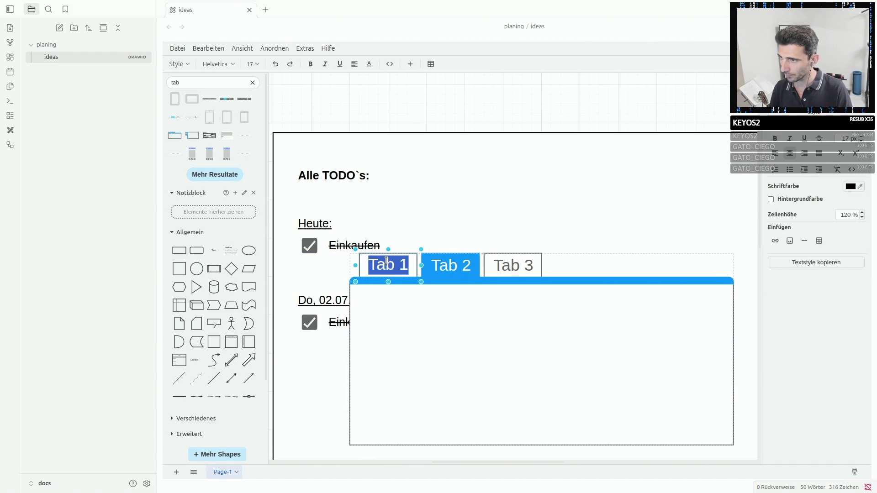
{"action": "left_click", "coordinate": [452, 266]}
{"action": "left_click", "coordinate": [388, 281]}
{"action": "mouse_move", "coordinate": [193, 135]}
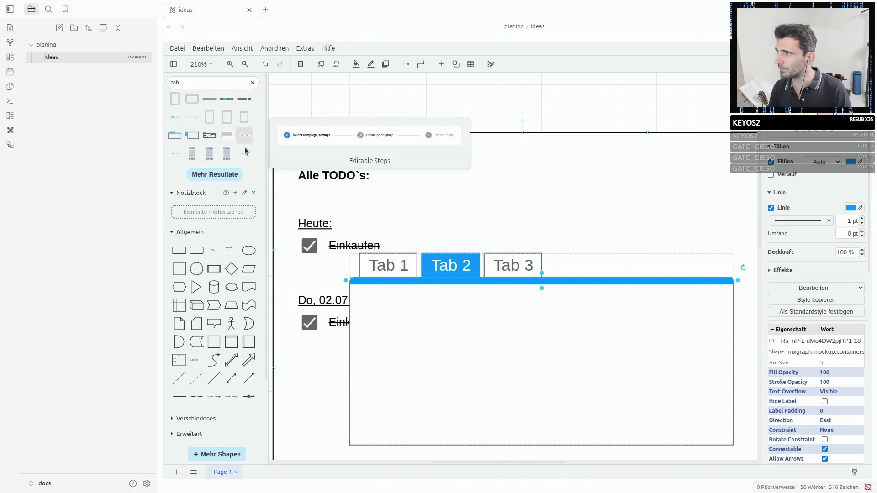
{"action": "left_click", "coordinate": [565, 321]}
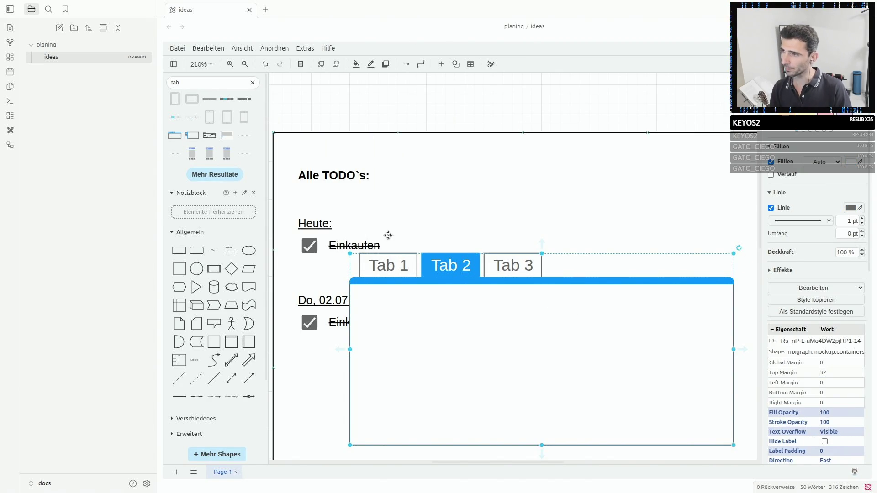
Cut the Heute and Do, 02.07.2026 checklists from the page and paste them into the tab container.
{"action": "left_click", "coordinate": [311, 223]}
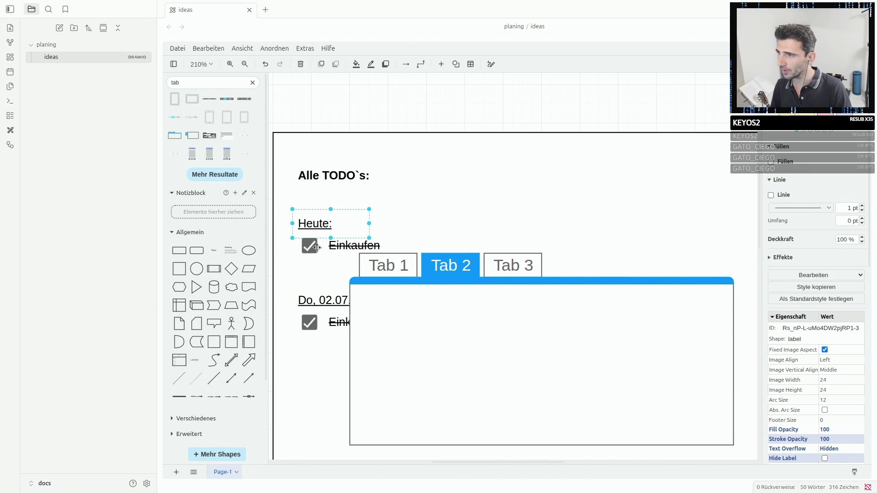
{"action": "left_click", "coordinate": [309, 246], "text": "shift"}
{"action": "left_click_drag", "start_coordinate": [349, 226], "coordinate": [410, 217]}
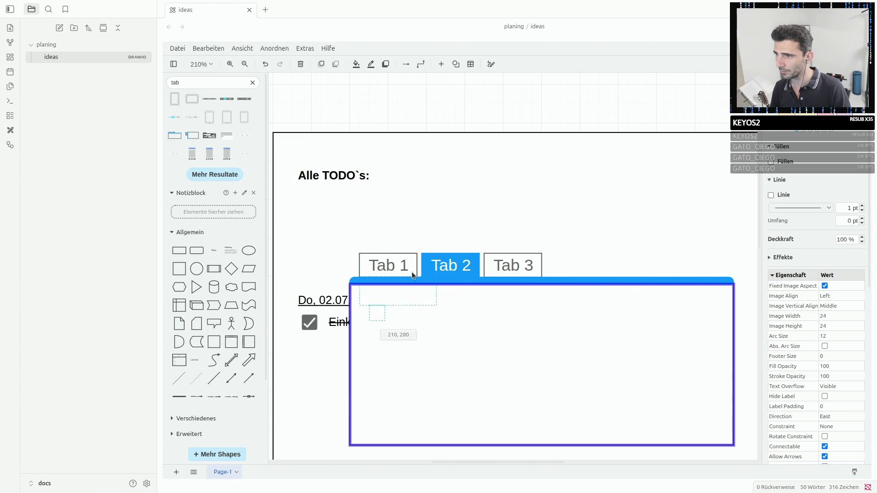
{"action": "key", "text": "Delete"}
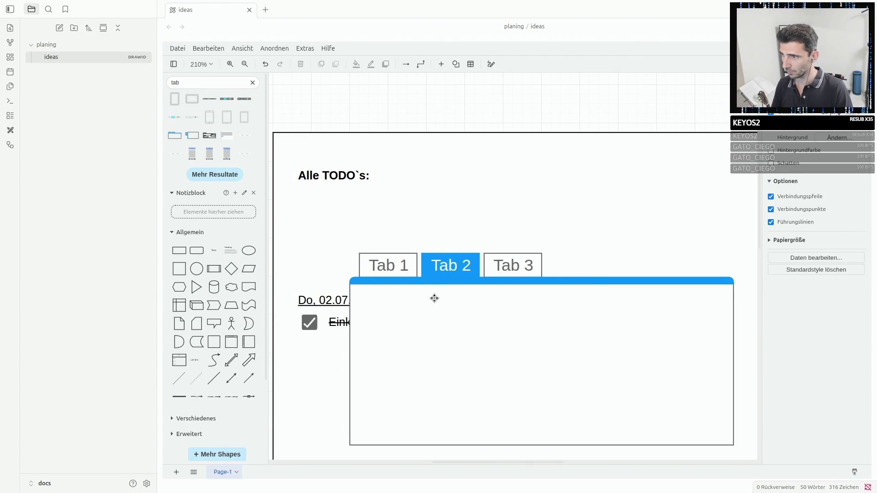
{"action": "left_click", "coordinate": [401, 273]}
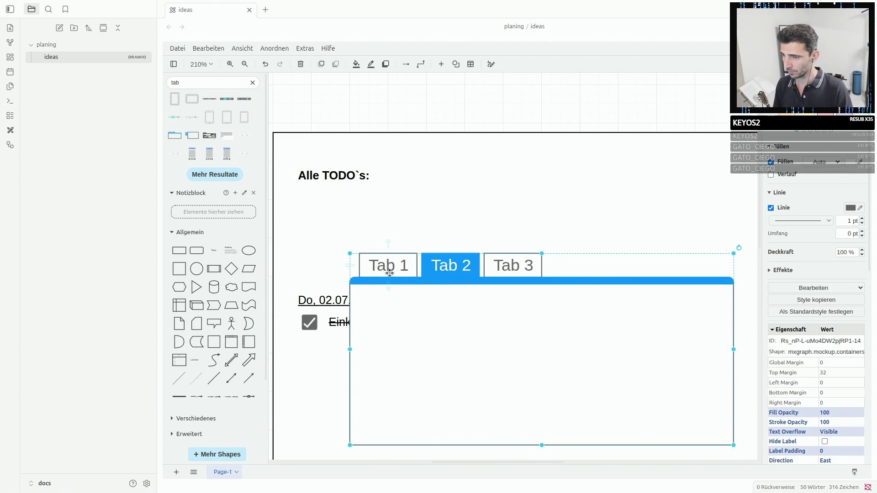
{"action": "key", "text": "ctrl+v"}
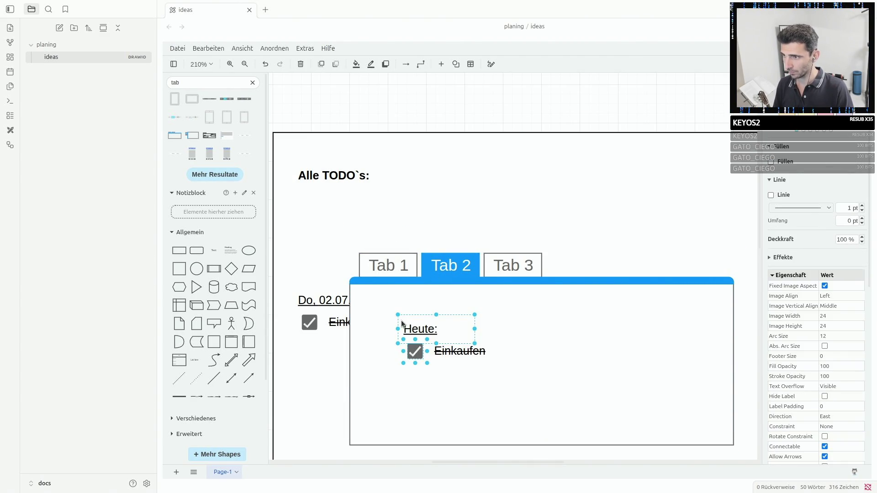
{"action": "left_click", "coordinate": [315, 305]}
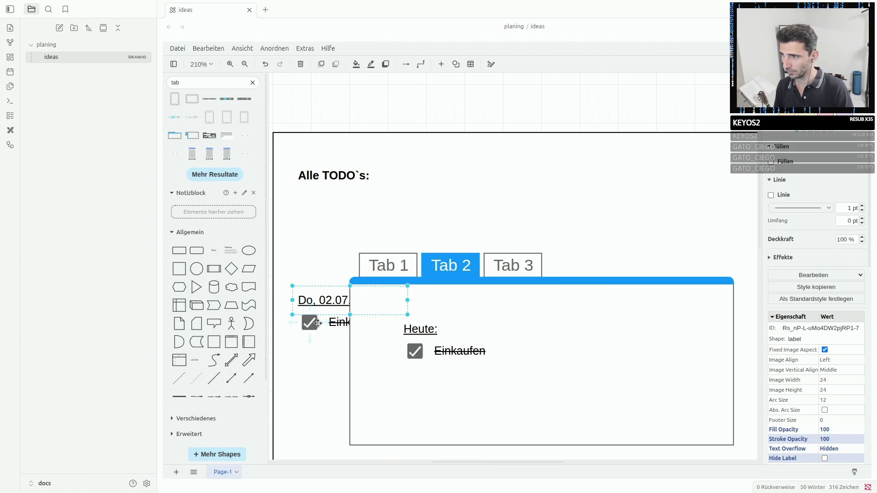
{"action": "left_click", "coordinate": [311, 323]}
{"action": "key", "text": "ctrl+x"}
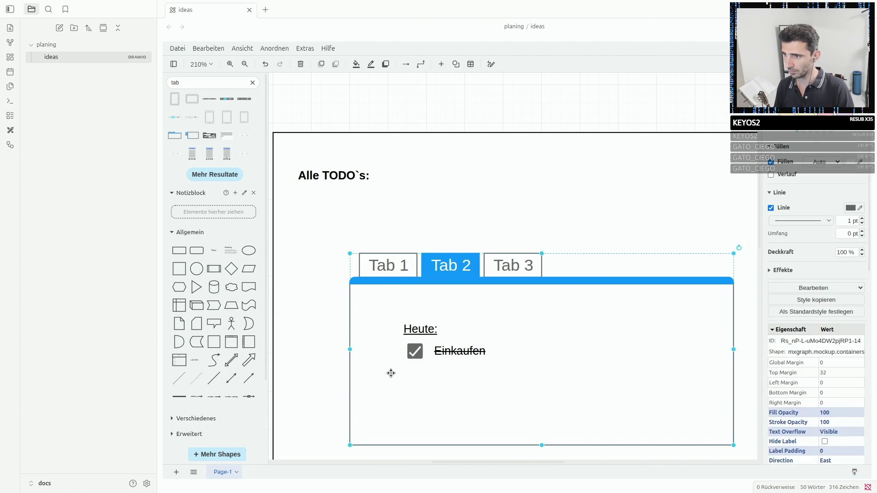
{"action": "key", "text": "ctrl+v"}
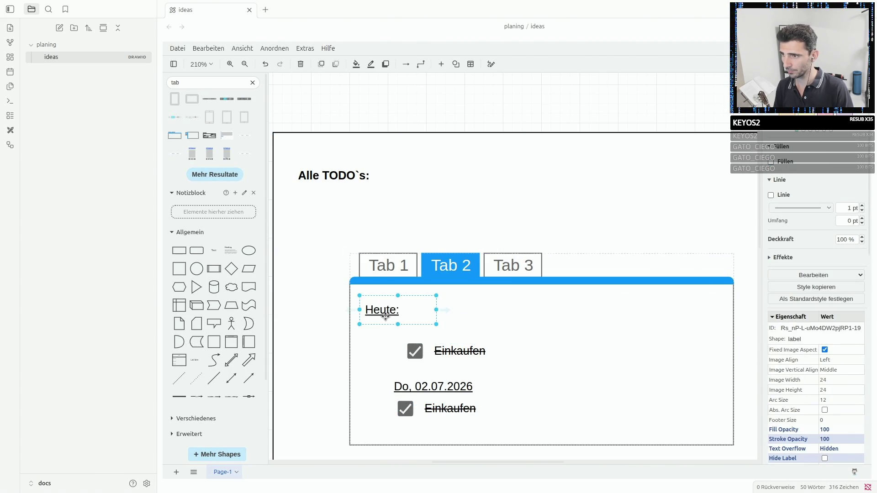
Group each checklist heading with its Einkaufen item and left-align the dated block under Heute.
{"action": "left_click_drag", "start_coordinate": [416, 330], "coordinate": [377, 311]}
{"action": "left_click_drag", "start_coordinate": [436, 350], "coordinate": [398, 332]}
{"action": "left_click", "coordinate": [387, 310], "text": "shift"}
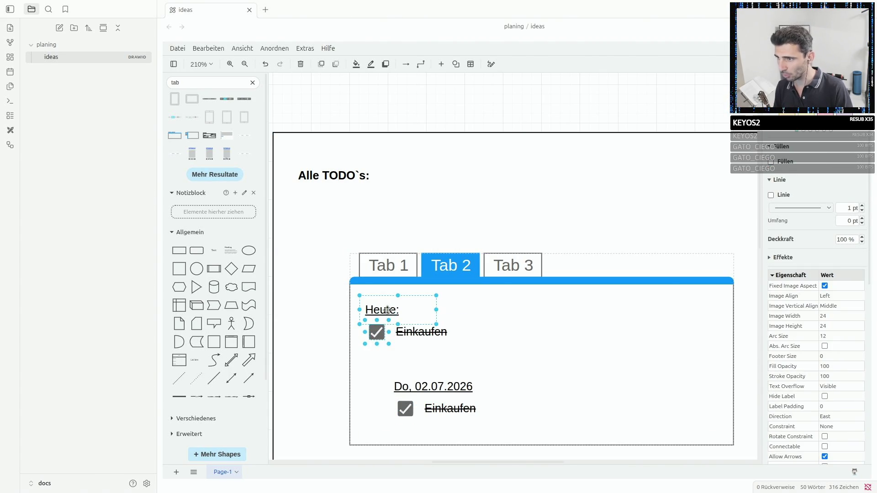
{"action": "right_click", "coordinate": [387, 310]}
{"action": "left_click", "coordinate": [418, 382]}
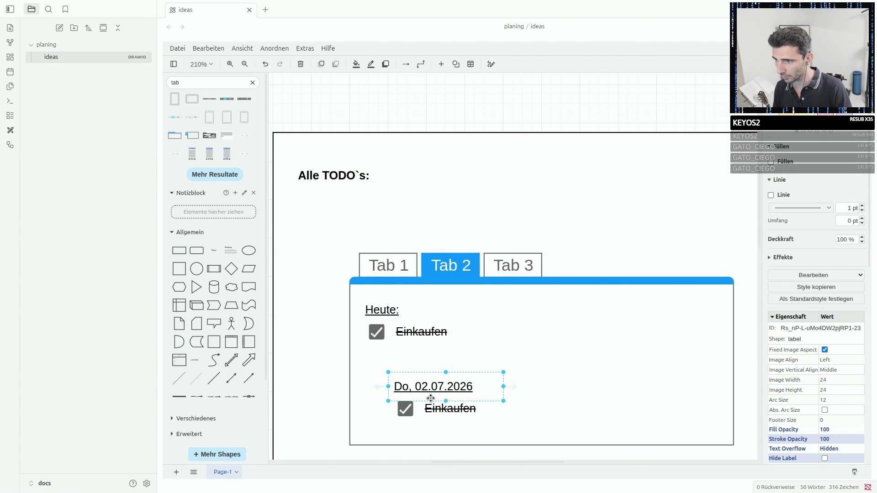
{"action": "left_click", "coordinate": [405, 409], "text": "shift"}
{"action": "right_click", "coordinate": [432, 409]}
{"action": "left_click", "coordinate": [466, 407]}
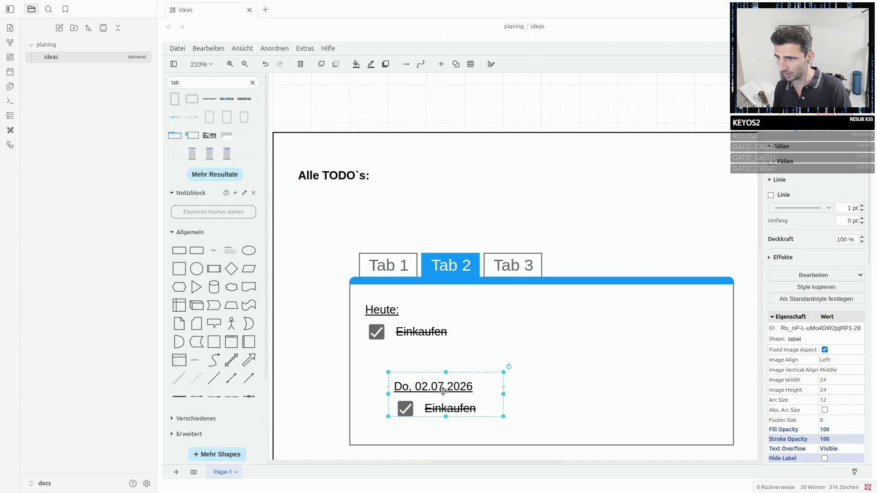
{"action": "left_click_drag", "start_coordinate": [438, 390], "coordinate": [419, 370]}
Lift the Tab 2 tab out above the tab row.
{"action": "left_click", "coordinate": [571, 254]}
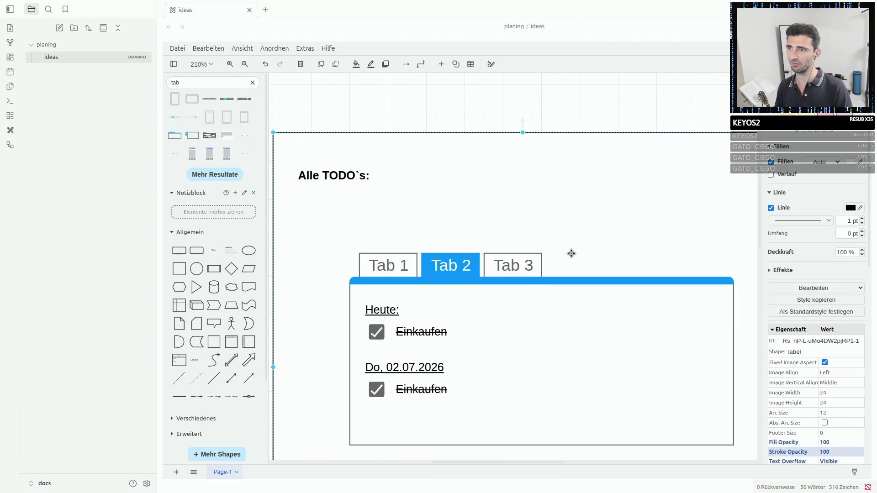
{"action": "double_click", "coordinate": [452, 267]}
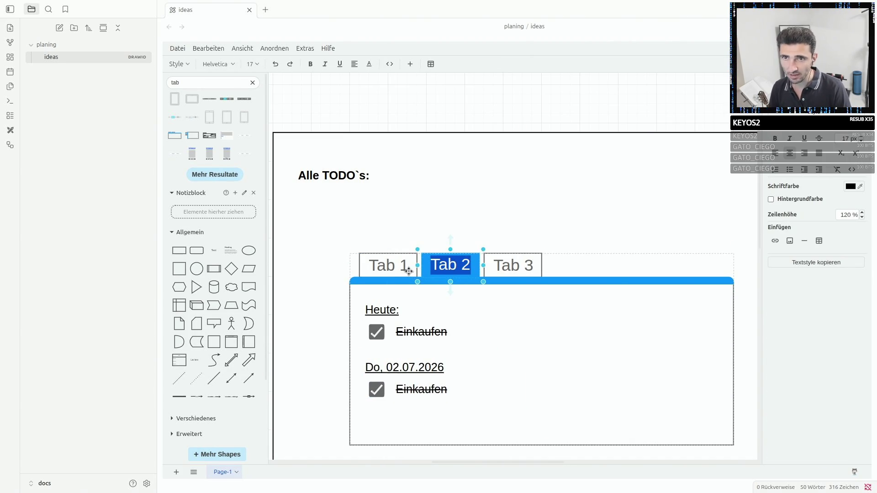
{"action": "left_click", "coordinate": [393, 267]}
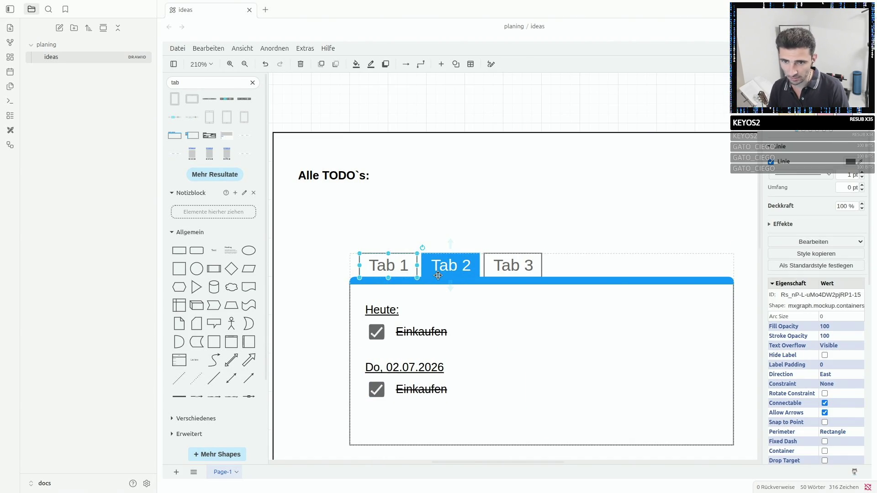
{"action": "left_click", "coordinate": [476, 259]}
{"action": "mouse_move", "coordinate": [475, 260]}
{"action": "left_mouse_down"}
{"action": "mouse_move", "coordinate": [471, 246]}
{"action": "mouse_move", "coordinate": [431, 231]}
{"action": "left_mouse_up"}
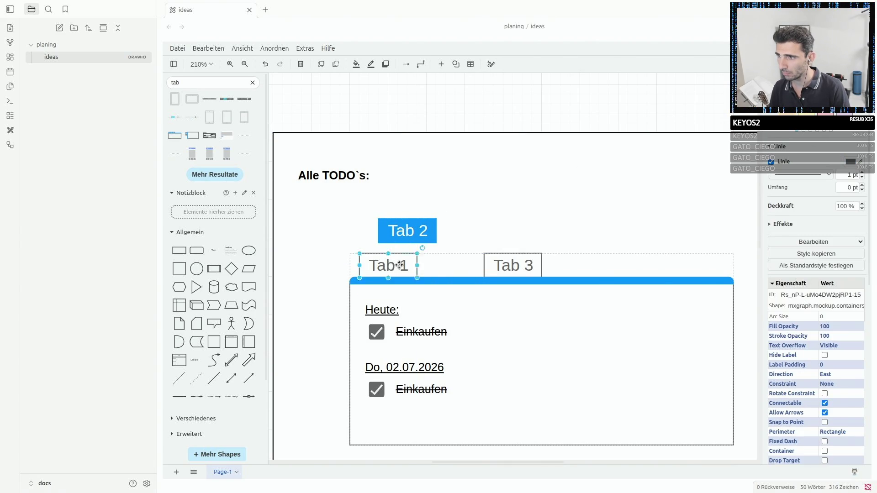
Drop Tab 2 into the leftmost tab slot and shift Tab 1 right to line up after it.
{"action": "left_click_drag", "start_coordinate": [389, 265], "coordinate": [453, 264]}
{"action": "left_click", "coordinate": [446, 263]}
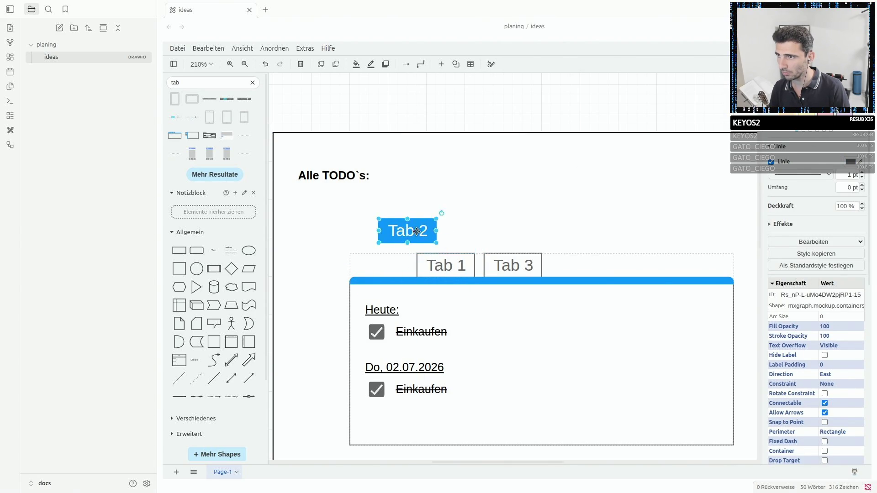
{"action": "left_click_drag", "start_coordinate": [408, 231], "coordinate": [392, 265]}
{"action": "left_click", "coordinate": [446, 265]}
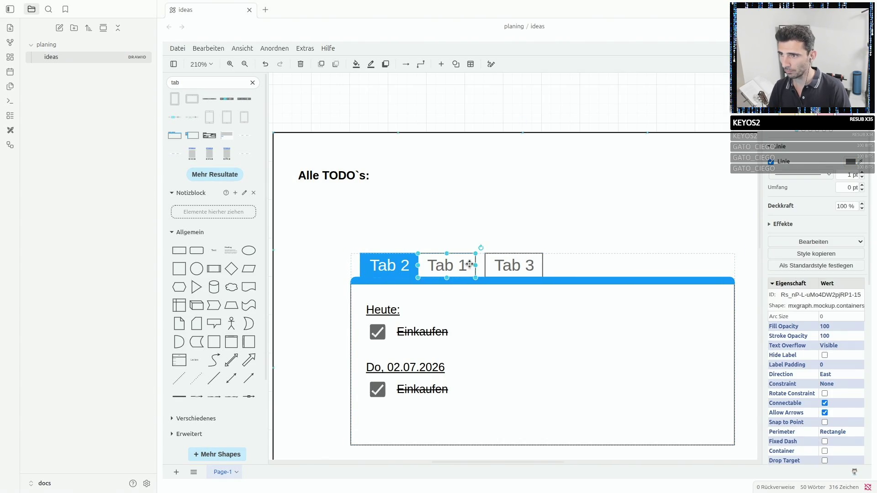
{"action": "left_click_drag", "start_coordinate": [461, 263], "coordinate": [471, 264]}
{"action": "left_click", "coordinate": [563, 241]}
Rename the first tab, move Tab 1 and Tab 3 right and widen the first tab to fit its label.
{"action": "double_click", "coordinate": [392, 266]}
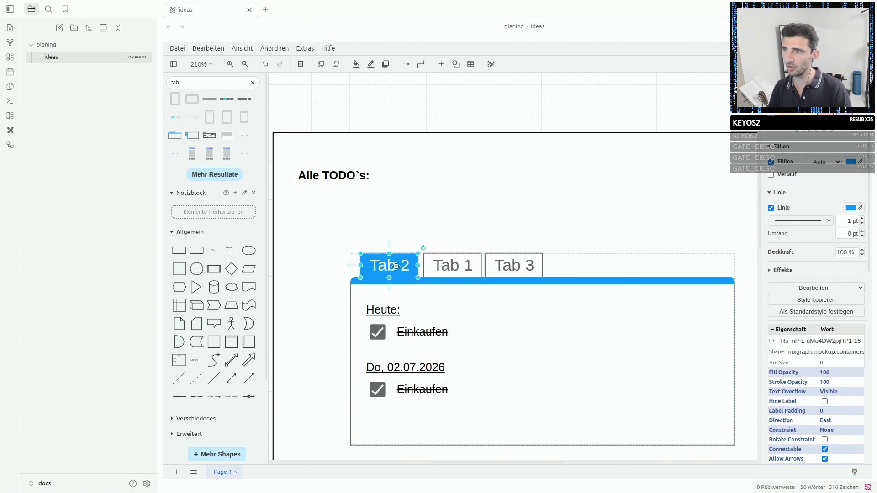
{"action": "type", "text": "A"}
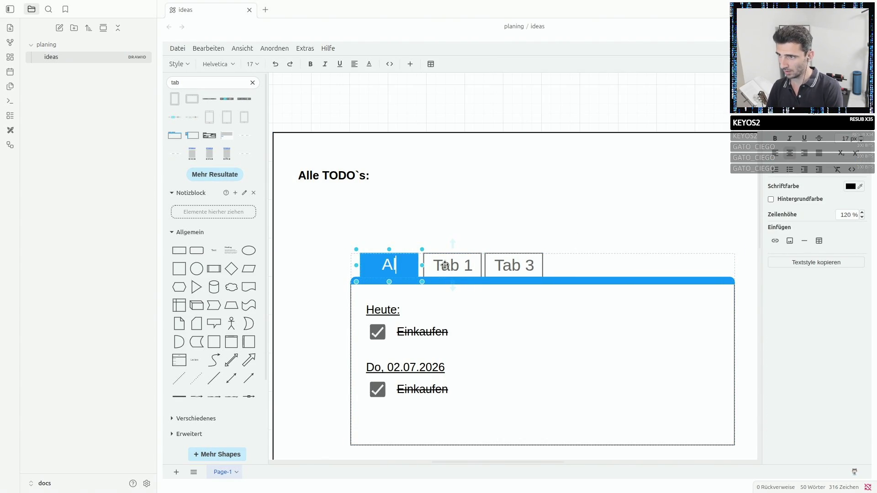
{"action": "type", "text": "lle T"}
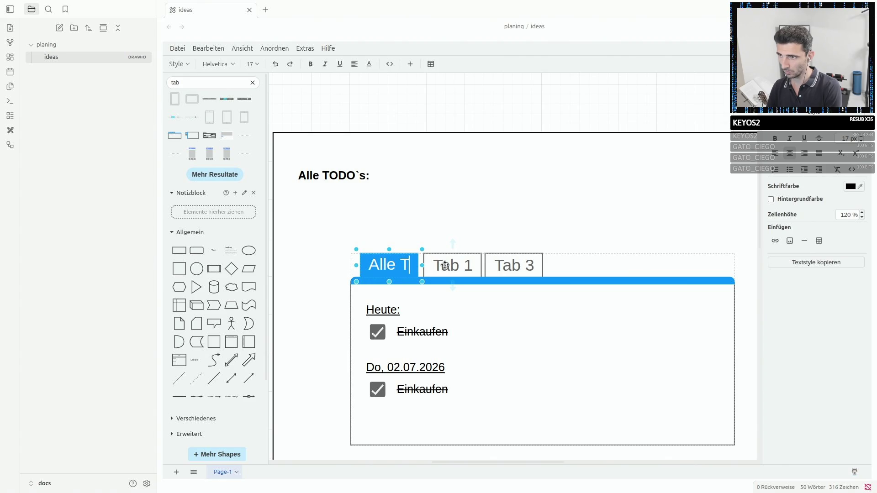
{"action": "type", "text": "odos"}
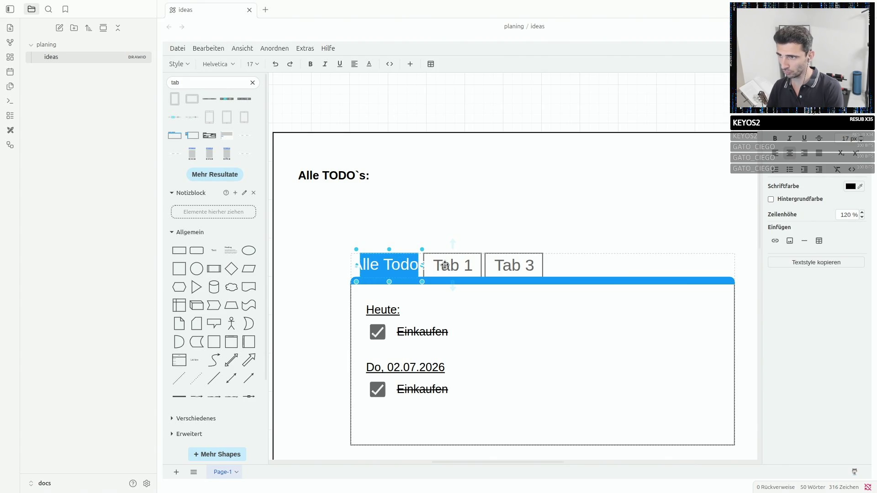
{"action": "left_click", "coordinate": [521, 267]}
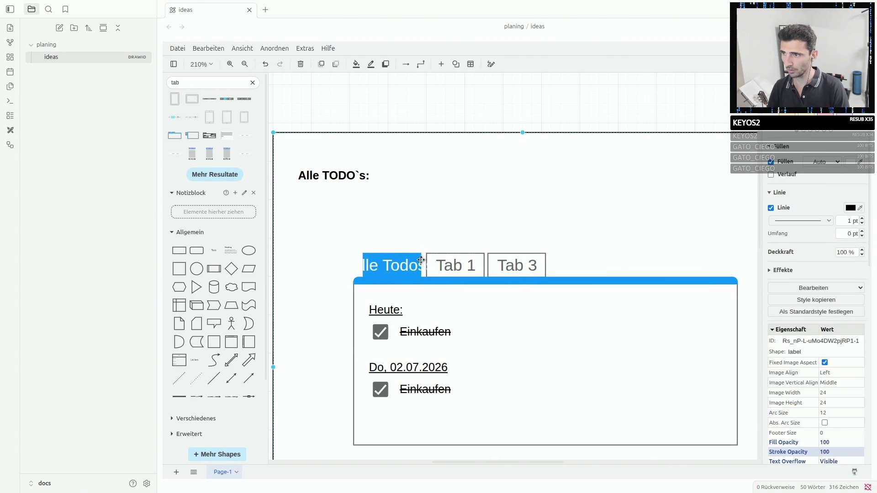
{"action": "left_click", "coordinate": [521, 266]}
{"action": "left_click_drag", "start_coordinate": [522, 267], "coordinate": [566, 264]}
{"action": "left_click_drag", "start_coordinate": [456, 265], "coordinate": [494, 265]}
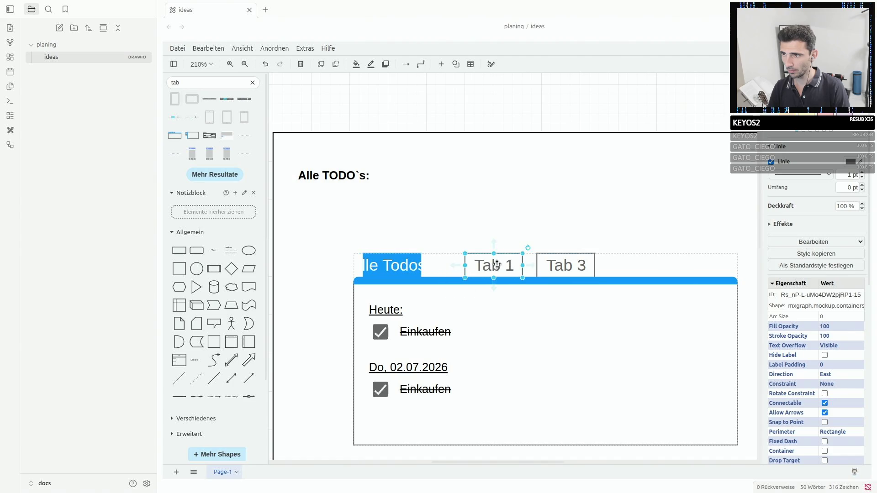
{"action": "left_click", "coordinate": [410, 264]}
{"action": "left_click_drag", "start_coordinate": [421, 264], "coordinate": [450, 266]}
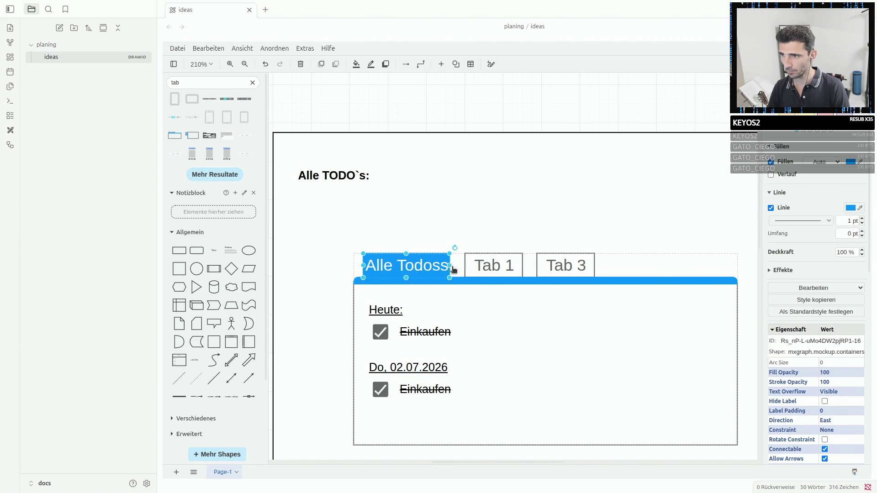
Correct the first tab's misspelled 'Todoss' so it reads Alle TODO`s.
{"action": "double_click", "coordinate": [438, 266]}
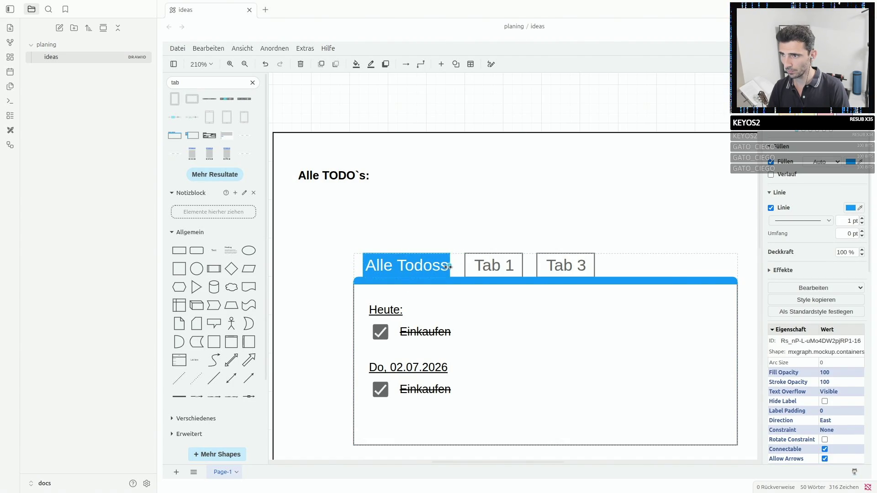
{"action": "left_click_drag", "start_coordinate": [450, 266], "coordinate": [464, 266]}
{"action": "double_click", "coordinate": [441, 266]}
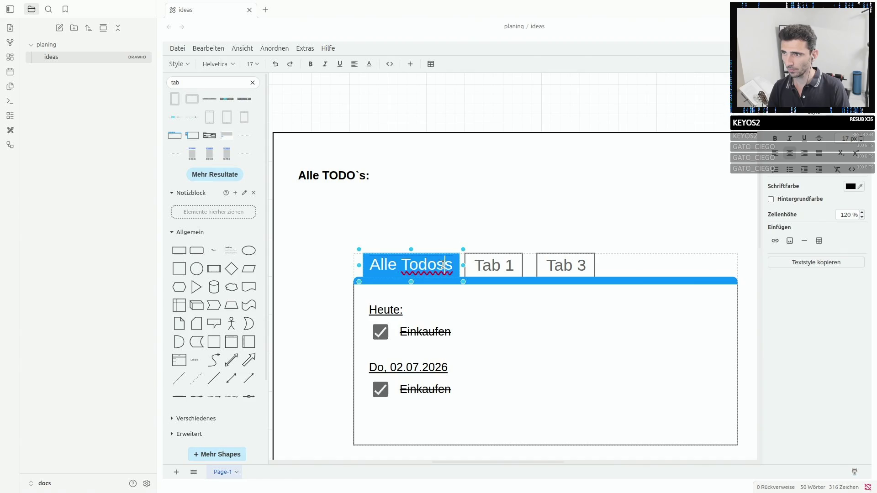
{"action": "double_click", "coordinate": [442, 265]}
{"action": "type", "text": "TODO"}
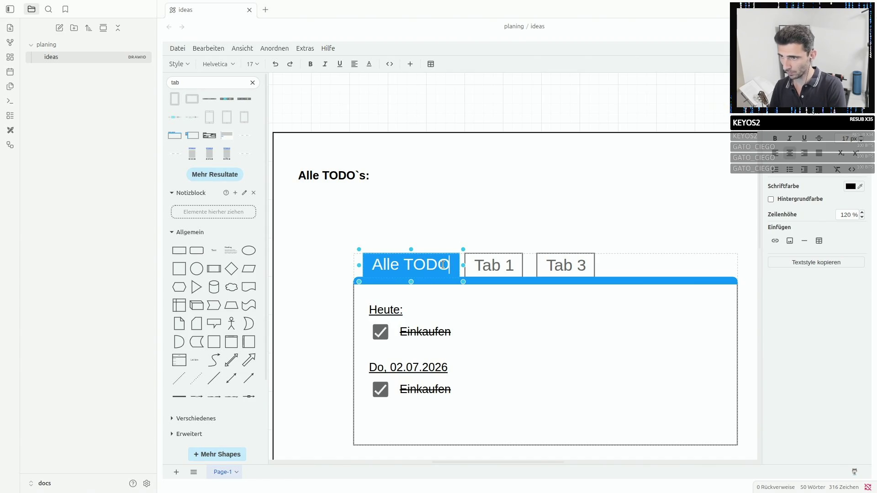
{"action": "type", "text": "`s"}
{"action": "left_click", "coordinate": [507, 234]}
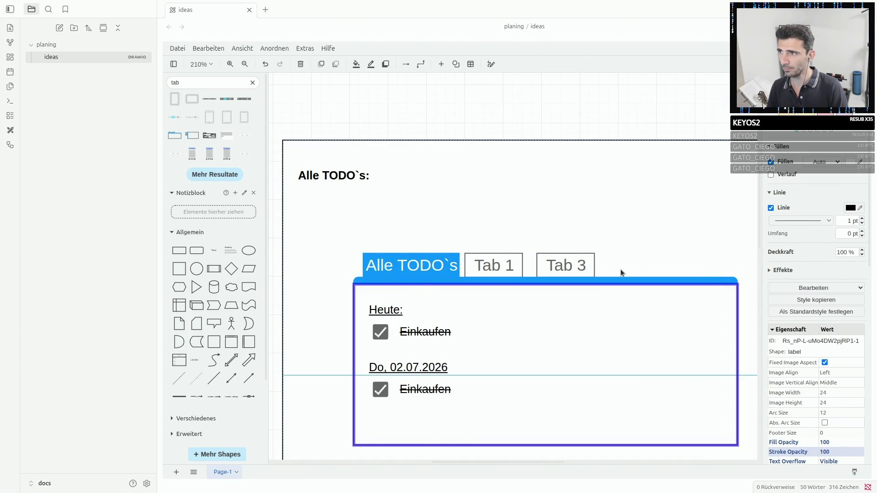
{"action": "left_click_drag", "start_coordinate": [621, 270], "coordinate": [579, 294]}
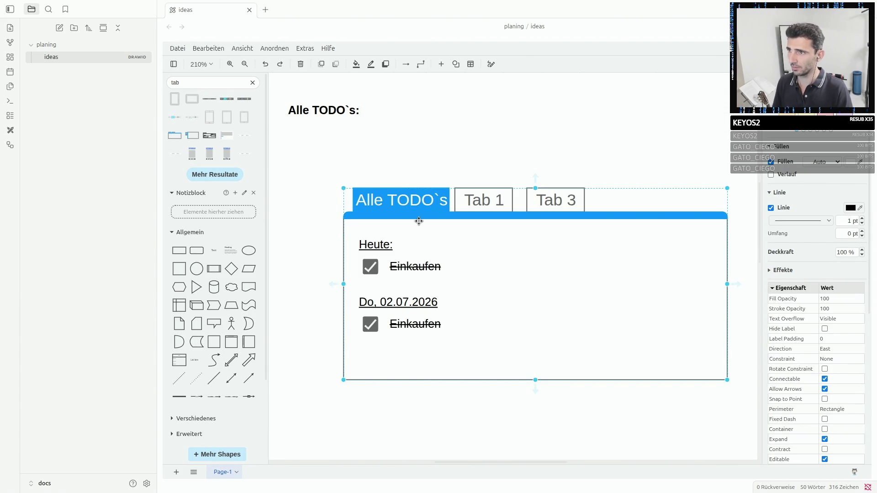
{"action": "double_click", "coordinate": [404, 200]}
{"action": "type", "text": "Übersicht"}
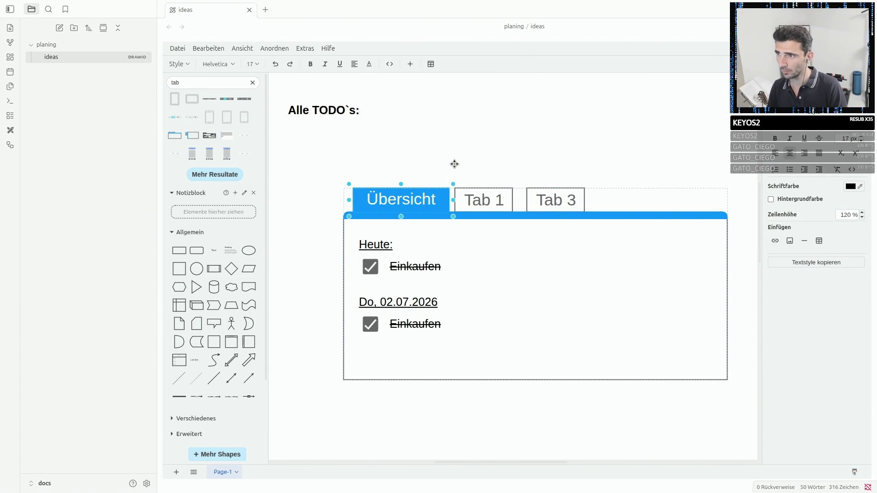
{"action": "left_click", "coordinate": [439, 224]}
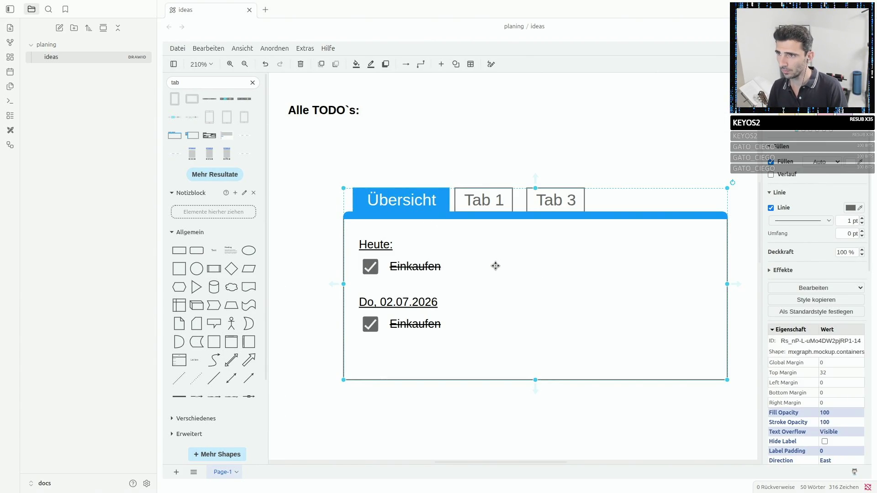
{"action": "left_click", "coordinate": [412, 266]}
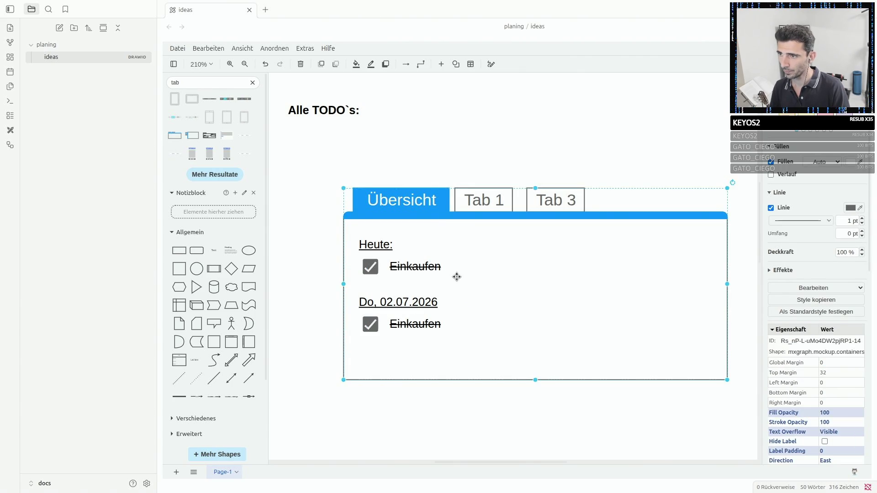
Ungroup the Einkaufen item and place a copy of its row just below it under Heute.
{"action": "right_click", "coordinate": [444, 267]}
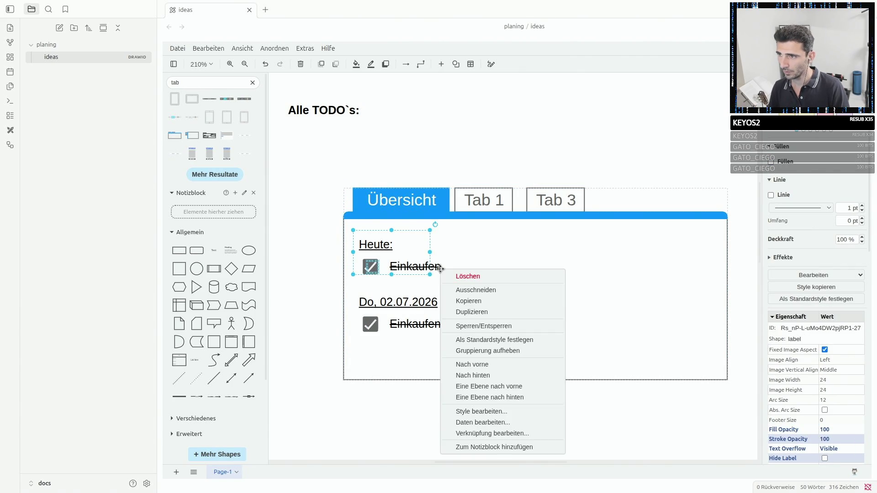
{"action": "left_click", "coordinate": [502, 350]}
{"action": "left_click", "coordinate": [370, 266]}
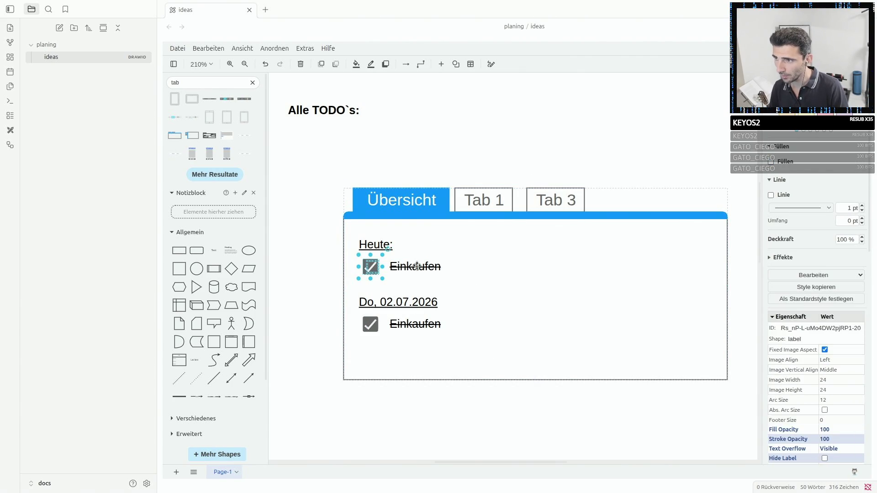
{"action": "left_click_drag", "start_coordinate": [410, 268], "coordinate": [420, 321]}
{"action": "left_click", "coordinate": [421, 303]}
{"action": "left_click", "coordinate": [420, 283]}
{"action": "left_click_drag", "start_coordinate": [419, 282], "coordinate": [424, 286]}
Rename the copied item to Sport with strikethrough turned off.
{"action": "double_click", "coordinate": [408, 287]}
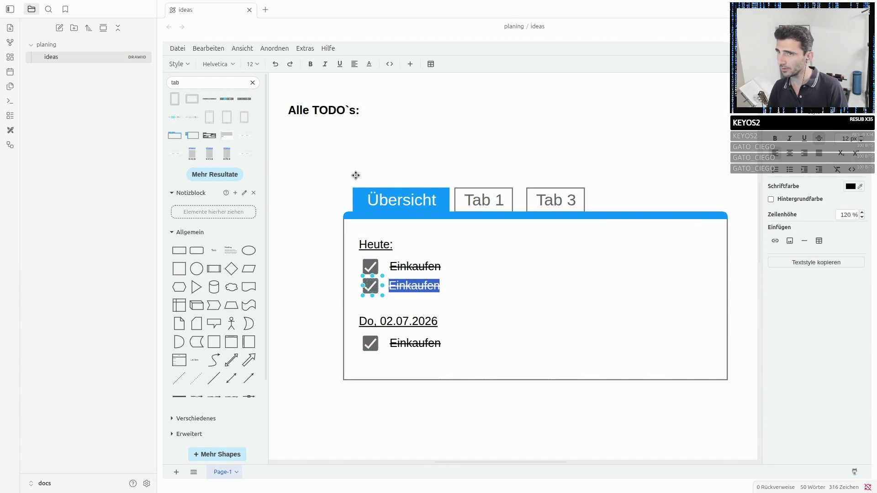
{"action": "left_click", "coordinate": [818, 139]}
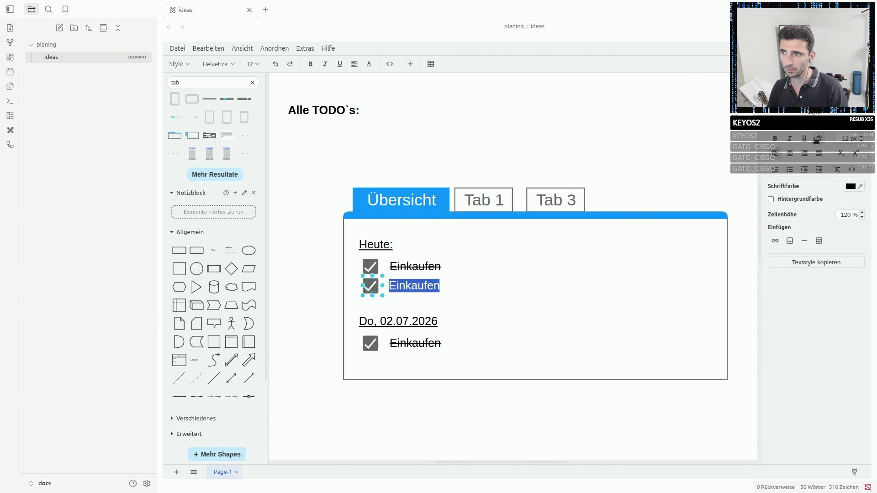
{"action": "left_click", "coordinate": [425, 279]}
{"action": "double_click", "coordinate": [406, 285]}
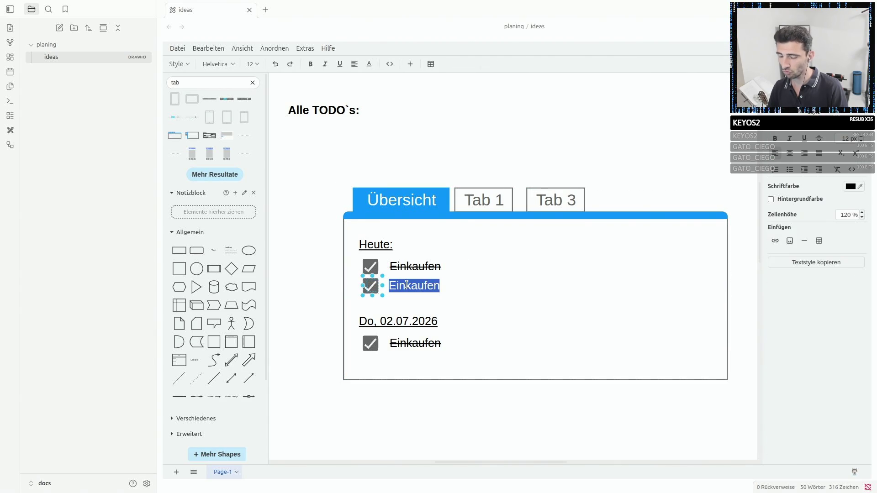
{"action": "type", "text": "Sport"}
{"action": "left_click", "coordinate": [426, 294]}
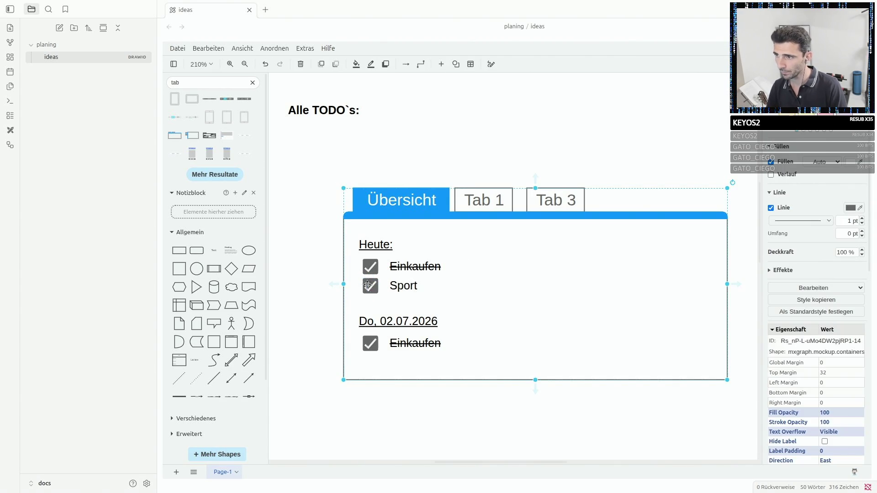
Remove the checked box from the Sport row so it stays unchecked, ungrouping it first.
{"action": "left_click", "coordinate": [371, 286]}
{"action": "key", "text": "Delete"}
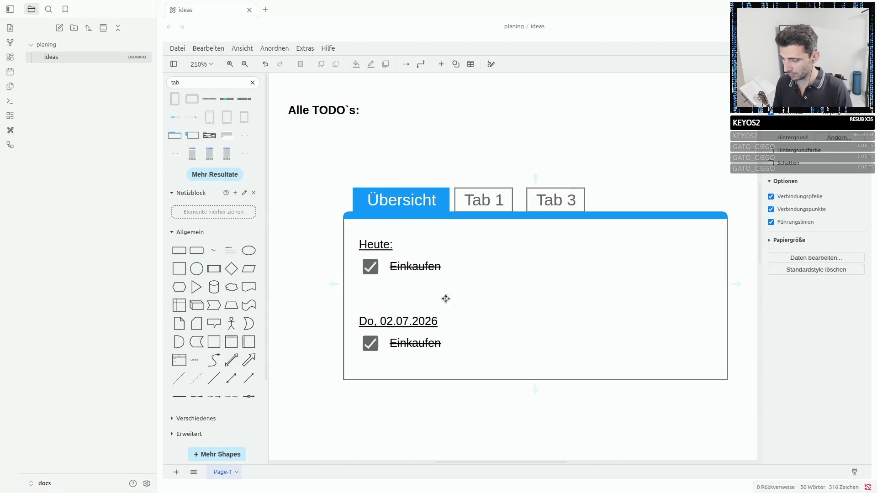
{"action": "left_click", "coordinate": [446, 299]}
{"action": "key", "text": "ctrl+z"}
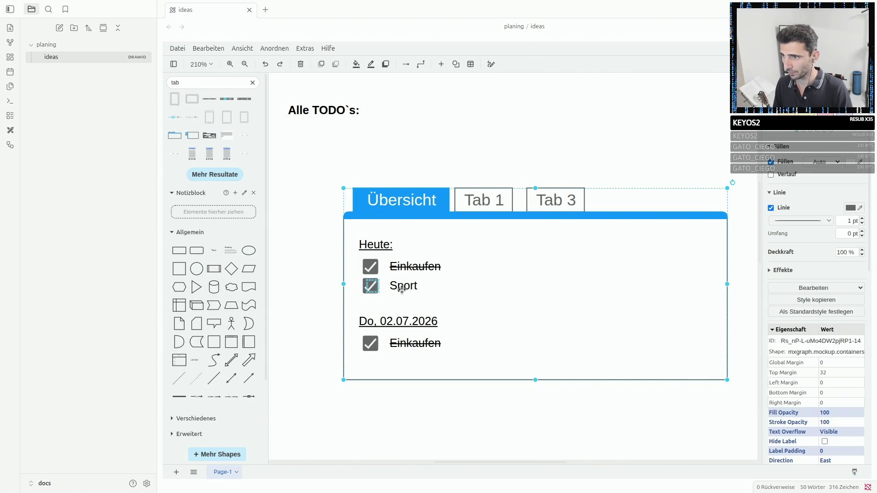
{"action": "right_click", "coordinate": [402, 287]}
{"action": "left_click", "coordinate": [370, 285]}
{"action": "right_click", "coordinate": [367, 288]}
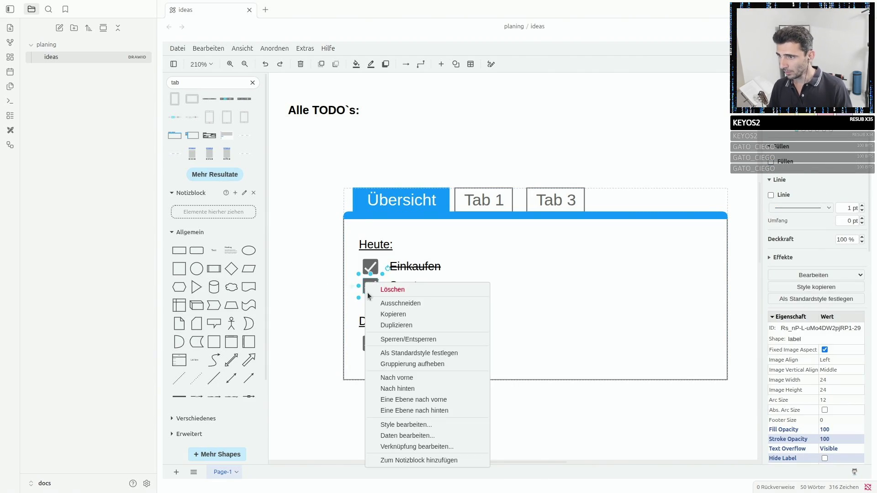
{"action": "left_click", "coordinate": [426, 364]}
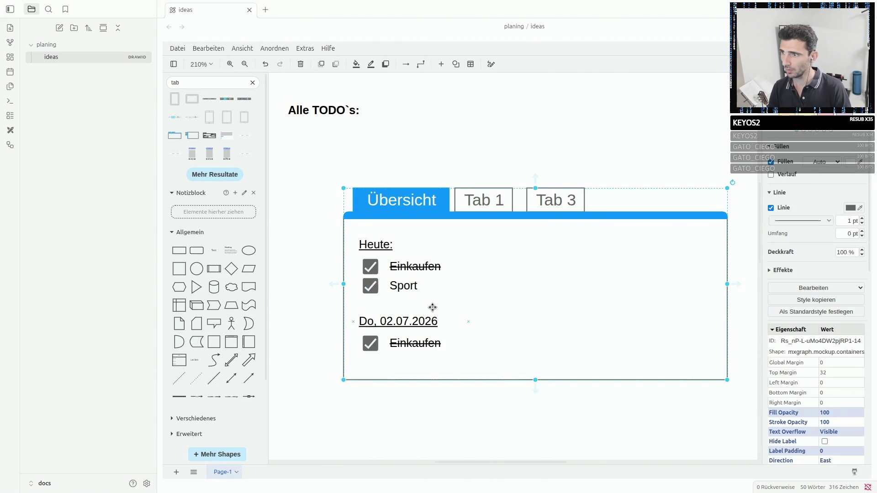
{"action": "left_click_drag", "start_coordinate": [432, 305], "coordinate": [438, 318]}
{"action": "left_click", "coordinate": [375, 301]}
{"action": "left_click_drag", "start_coordinate": [375, 301], "coordinate": [497, 300]}
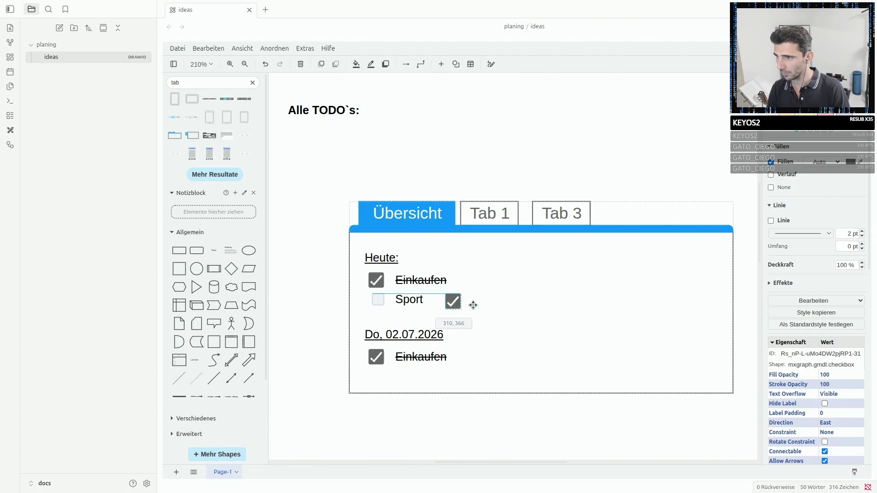
{"action": "key", "text": "Delete"}
Shift the whole tab mockup up and to the left on the page.
{"action": "left_click_drag", "start_coordinate": [405, 302], "coordinate": [395, 306]}
{"action": "left_click", "coordinate": [395, 306]}
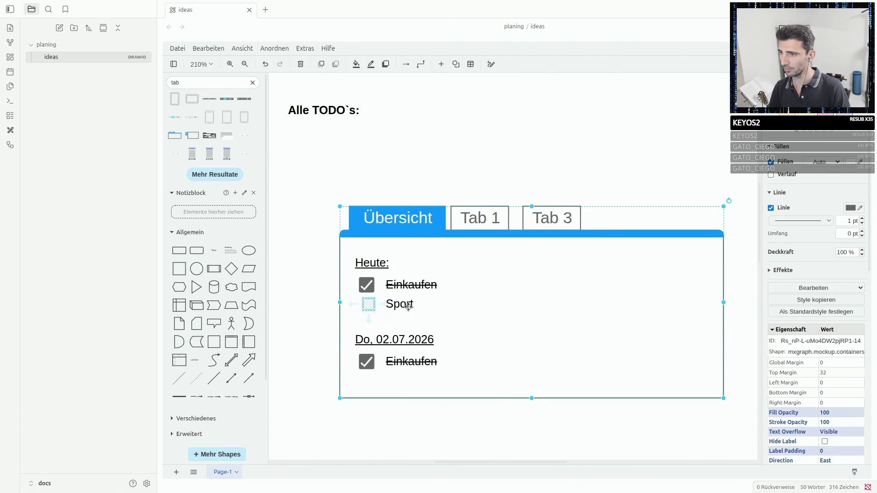
{"action": "left_click_drag", "start_coordinate": [571, 263], "coordinate": [529, 216]}
{"action": "left_click", "coordinate": [400, 396]}
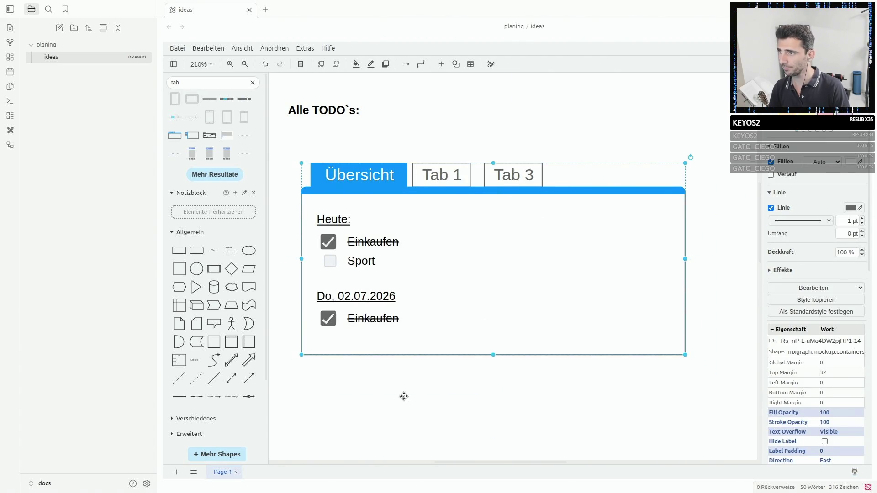
{"action": "left_click", "coordinate": [336, 255]}
{"action": "left_click", "coordinate": [340, 269]}
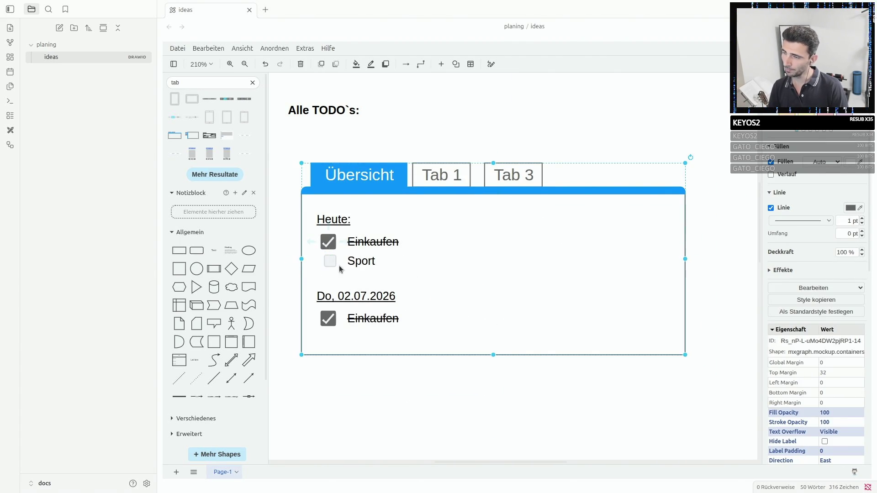
{"action": "left_click", "coordinate": [391, 402]}
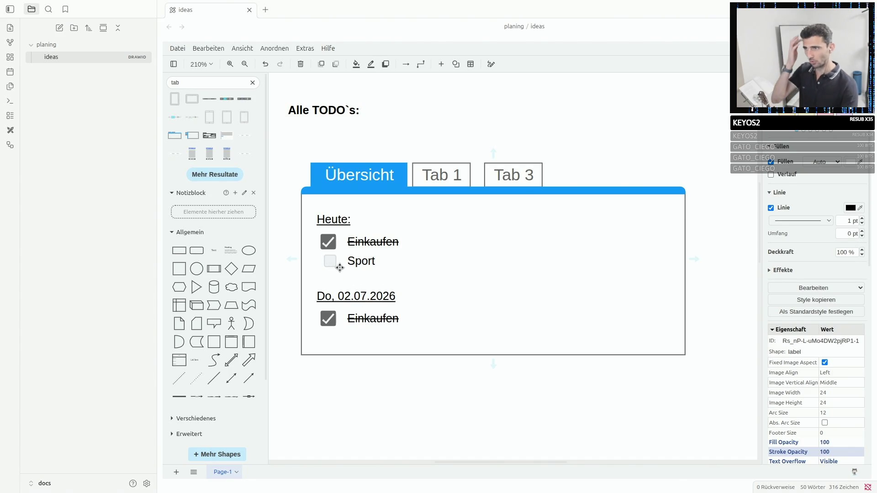
{"action": "mouse_move", "coordinate": [412, 215]}
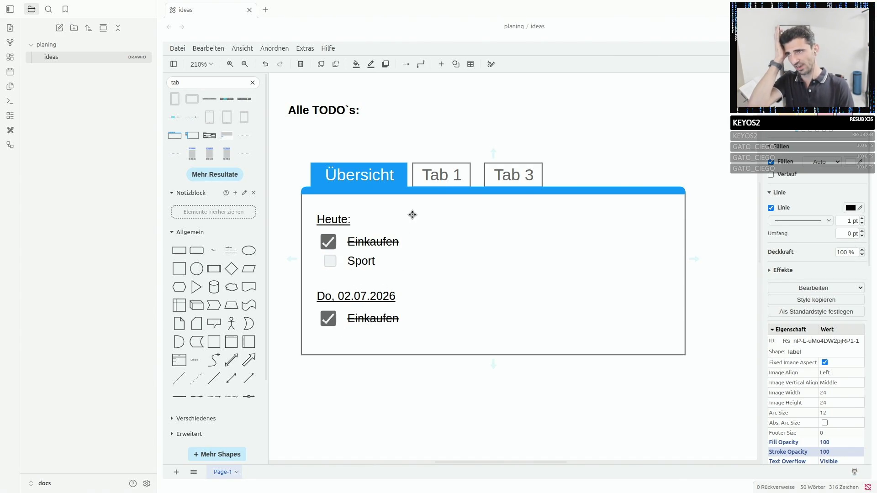
Rename the mockup's second tab to Offen and third tab to Erledigt.
{"action": "left_click", "coordinate": [423, 169]}
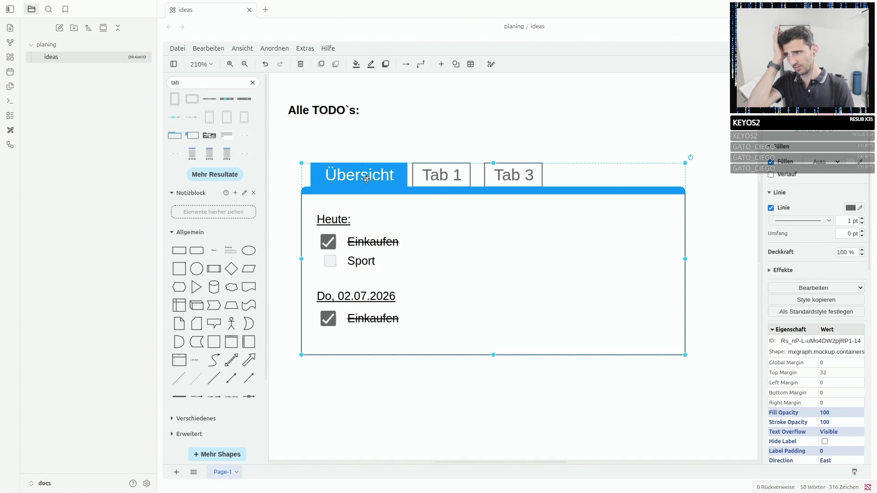
{"action": "double_click", "coordinate": [446, 175]}
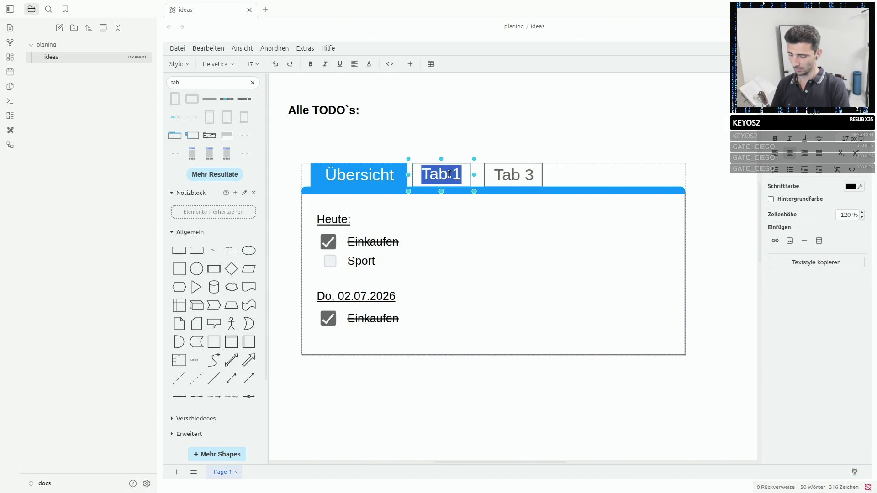
{"action": "type", "text": "Offe"}
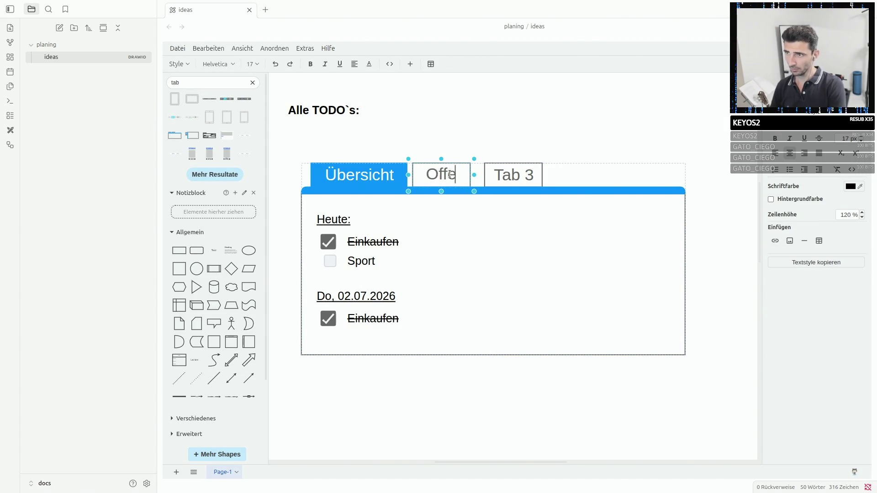
{"action": "type", "text": "n"}
{"action": "double_click", "coordinate": [507, 177]}
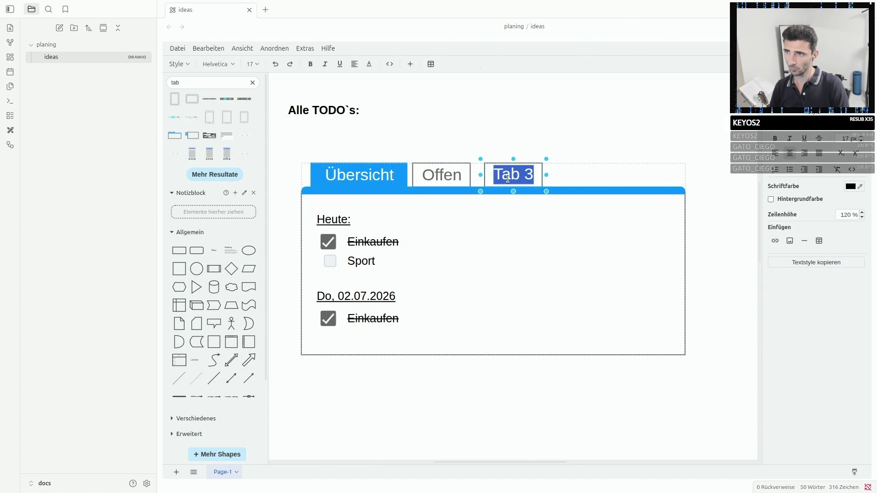
{"action": "type", "text": "Erledigt"}
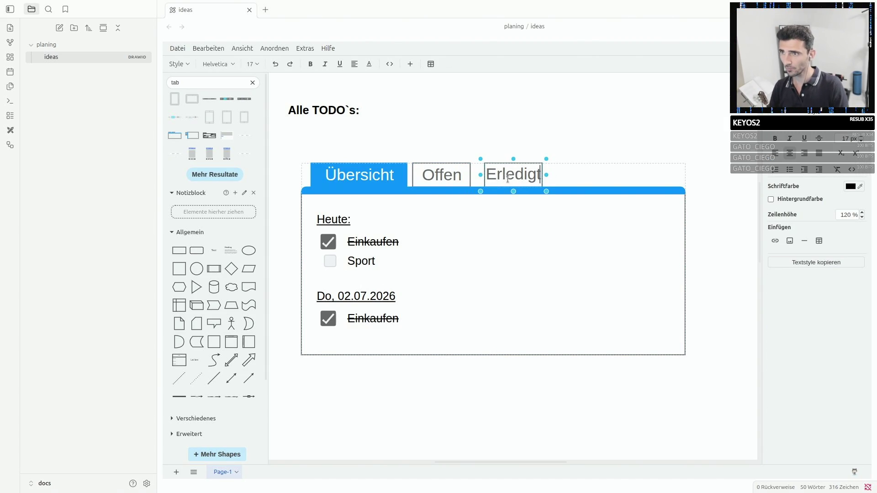
{"action": "left_click", "coordinate": [519, 176]}
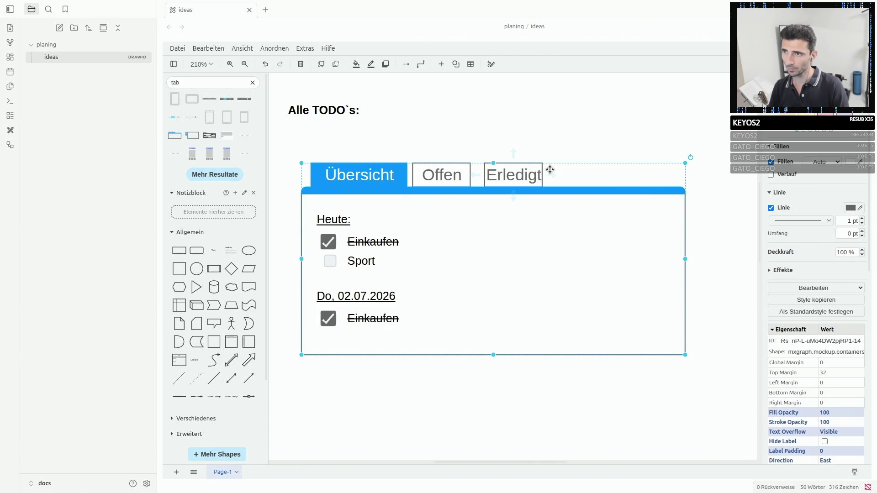
{"action": "left_click", "coordinate": [538, 157]}
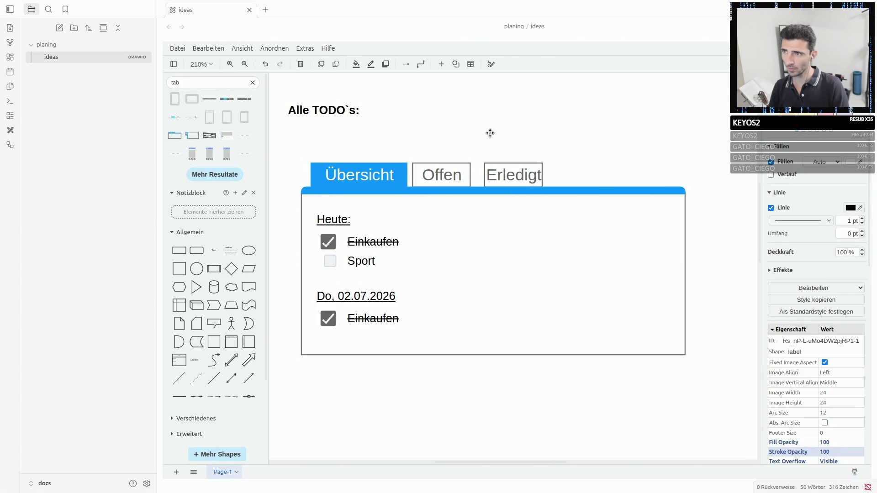
Delete the Alle TODO`s: heading, move the mockup to the top and duplicate it below.
{"action": "left_click", "coordinate": [440, 173]}
{"action": "left_click", "coordinate": [409, 200]}
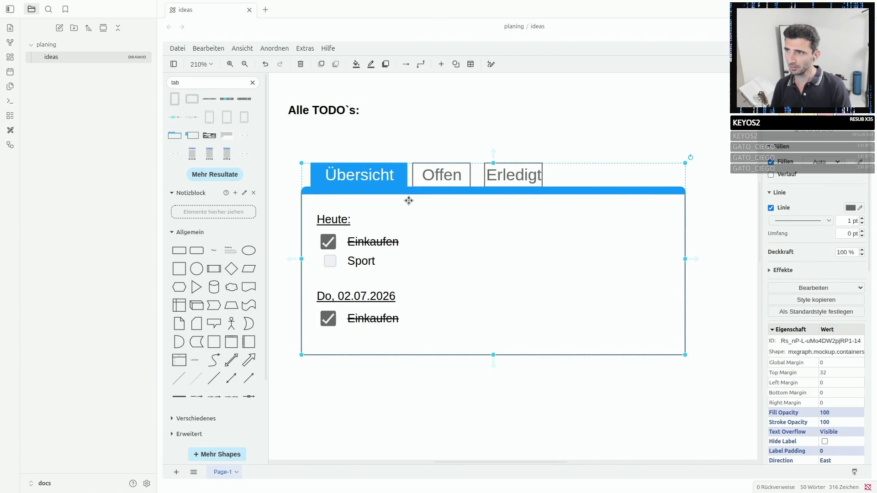
{"action": "left_click", "coordinate": [323, 118]}
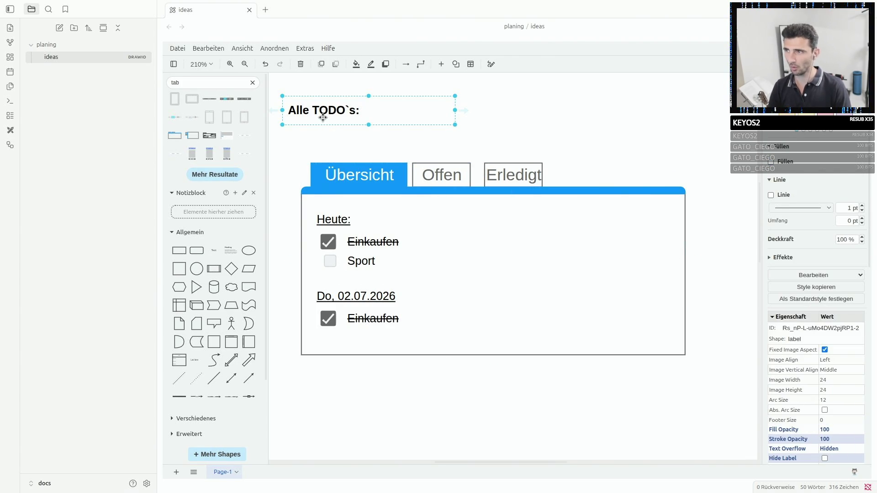
{"action": "key", "text": "Delete"}
{"action": "mouse_move", "coordinate": [495, 217]}
{"action": "left_mouse_down"}
{"action": "mouse_move", "coordinate": [491, 137]}
{"action": "mouse_move", "coordinate": [491, 147]}
{"action": "left_mouse_up"}
{"action": "key", "text": "ctrl+d"}
{"action": "mouse_move", "coordinate": [494, 233]}
{"action": "left_mouse_down"}
{"action": "mouse_move", "coordinate": [373, 377]}
{"action": "mouse_move", "coordinate": [401, 369]}
{"action": "left_mouse_up"}
{"action": "scroll", "coordinate": [391, 357], "scroll_direction": "down", "scroll_amount": 3}
{"action": "scroll", "coordinate": [438, 351], "scroll_direction": "down", "scroll_amount": 2}
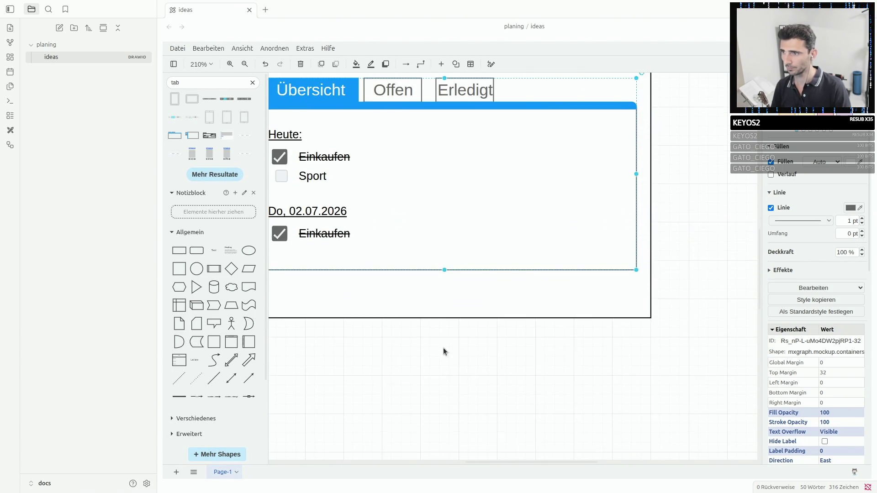
Align the lower mockup's left edge with the upper one.
{"action": "left_click", "coordinate": [439, 316]}
{"action": "left_click", "coordinate": [436, 314]}
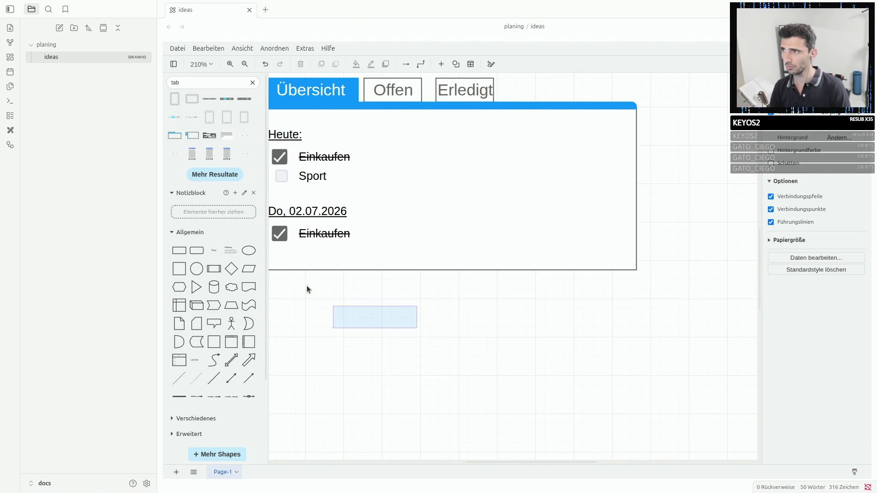
{"action": "mouse_move", "coordinate": [306, 286]}
{"action": "left_mouse_down"}
{"action": "mouse_move", "coordinate": [404, 162]}
{"action": "mouse_move", "coordinate": [447, 202]}
{"action": "left_mouse_up"}
{"action": "scroll", "coordinate": [411, 240], "scroll_direction": "down", "scroll_amount": 3}
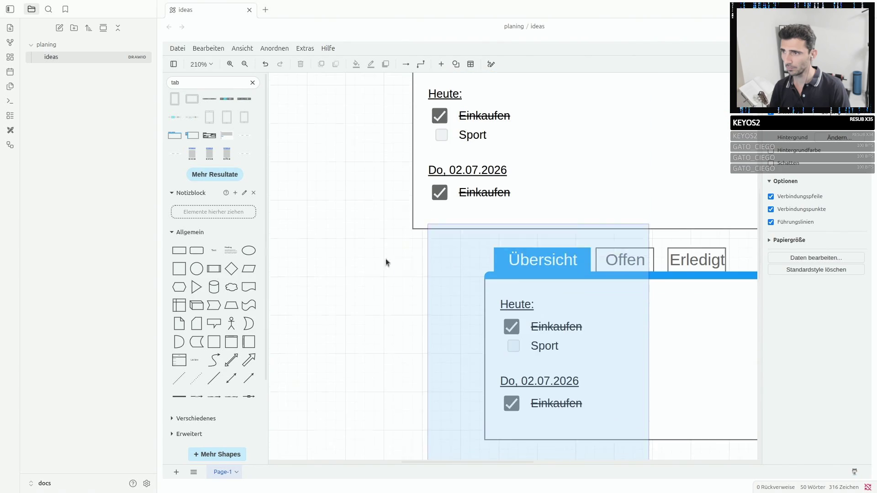
{"action": "left_click", "coordinate": [667, 313]}
{"action": "left_click_drag", "start_coordinate": [668, 313], "coordinate": [601, 319]}
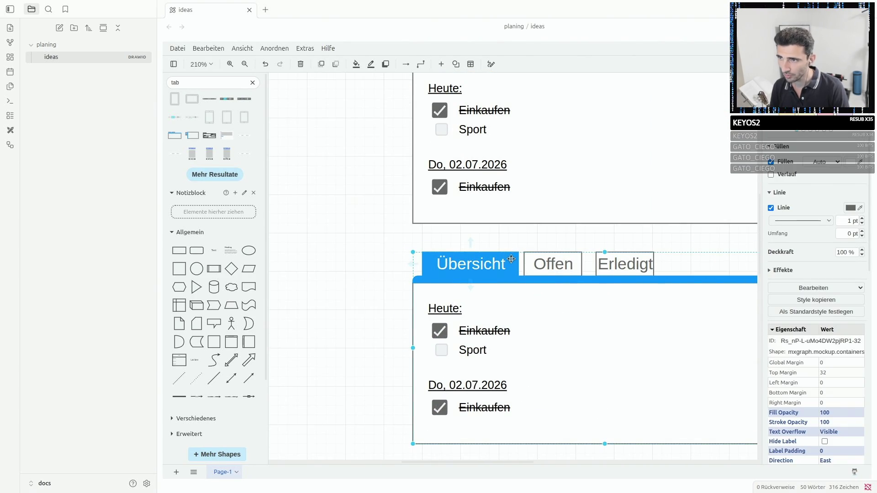
In the lower mockup, move Offen into the first tab slot and Übersicht between Offen and Erledigt.
{"action": "left_click", "coordinate": [397, 251]}
{"action": "left_click_drag", "start_coordinate": [418, 266], "coordinate": [497, 238]}
{"action": "double_click", "coordinate": [439, 263]}
{"action": "left_click_drag", "start_coordinate": [528, 264], "coordinate": [428, 267]}
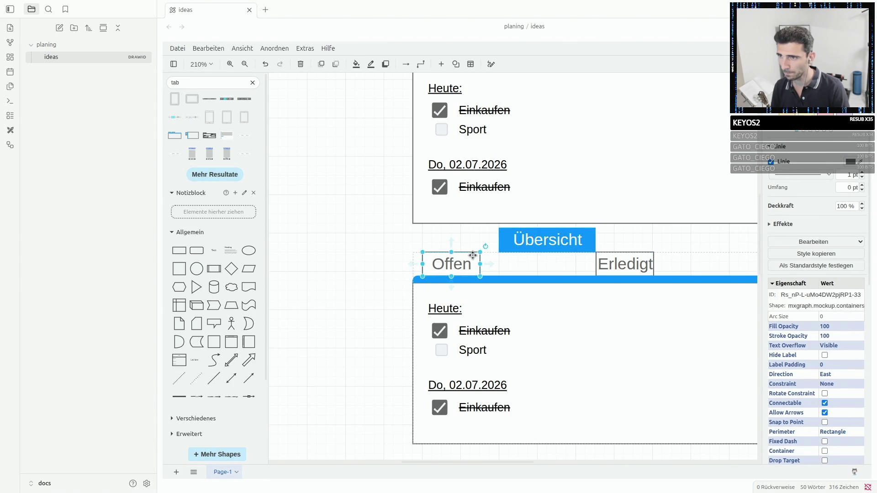
{"action": "left_click_drag", "start_coordinate": [510, 239], "coordinate": [502, 264]}
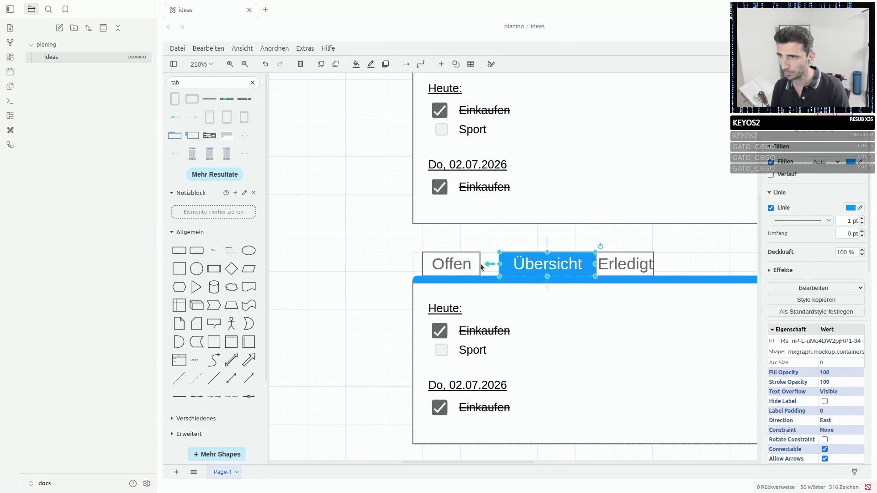
Relabel the left tab Übersicht and the active middle tab Offen, resizing Offen to fit.
{"action": "double_click", "coordinate": [451, 264]}
{"action": "type", "text": "Übersicht"}
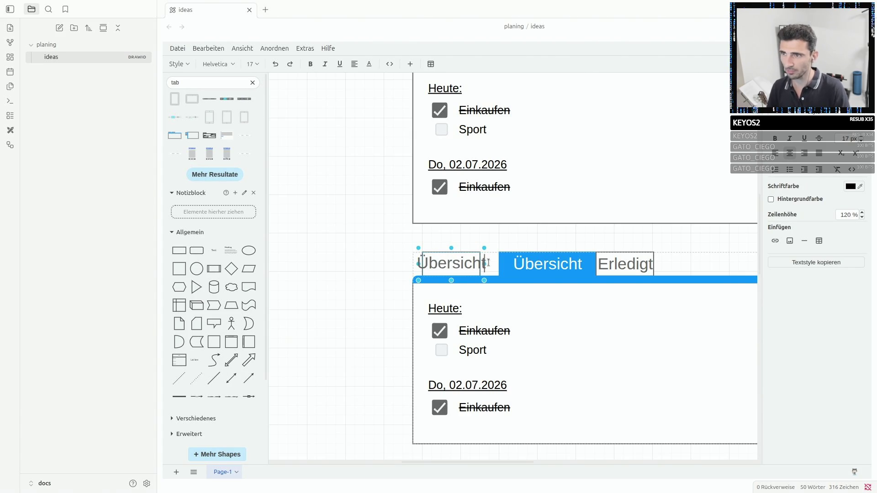
{"action": "double_click", "coordinate": [521, 265]}
{"action": "type", "text": "Offen"}
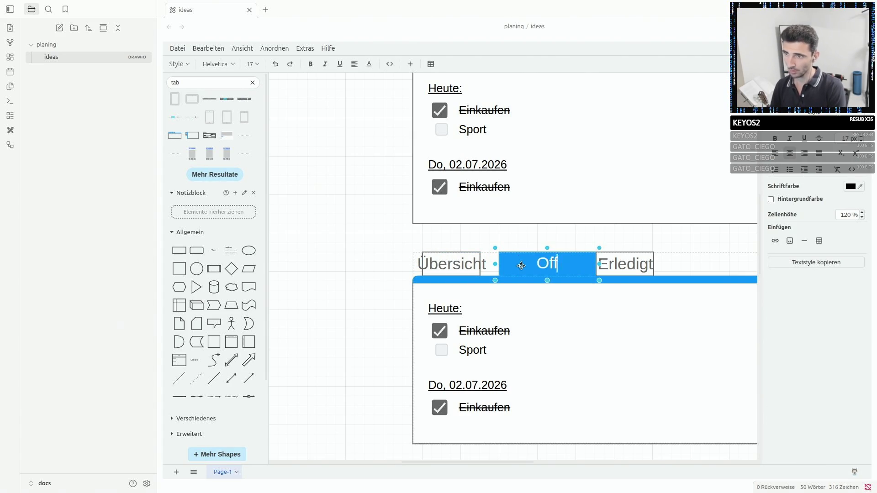
{"action": "key", "text": "Escape"}
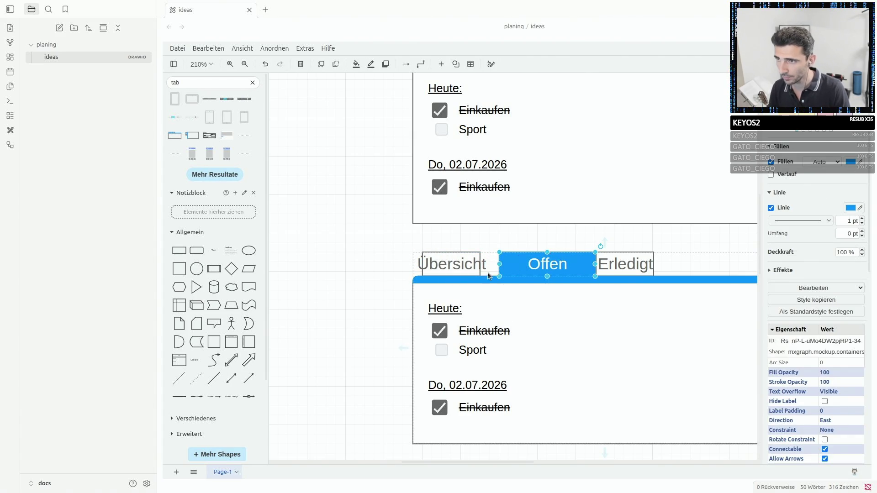
{"action": "mouse_move", "coordinate": [500, 264]}
{"action": "left_mouse_down"}
{"action": "mouse_move", "coordinate": [554, 267]}
{"action": "mouse_move", "coordinate": [514, 267]}
{"action": "left_mouse_up"}
{"action": "left_click", "coordinate": [473, 267]}
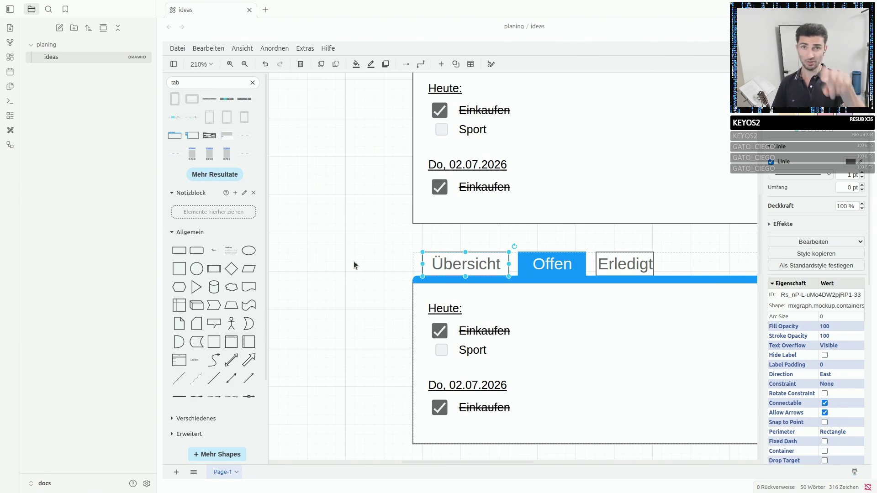
{"action": "left_click", "coordinate": [337, 348]}
Widen the lower mockup's Übersicht tab and shift Offen and Erledigt right to sit evenly beside it.
{"action": "left_click_drag", "start_coordinate": [338, 347], "coordinate": [261, 290]}
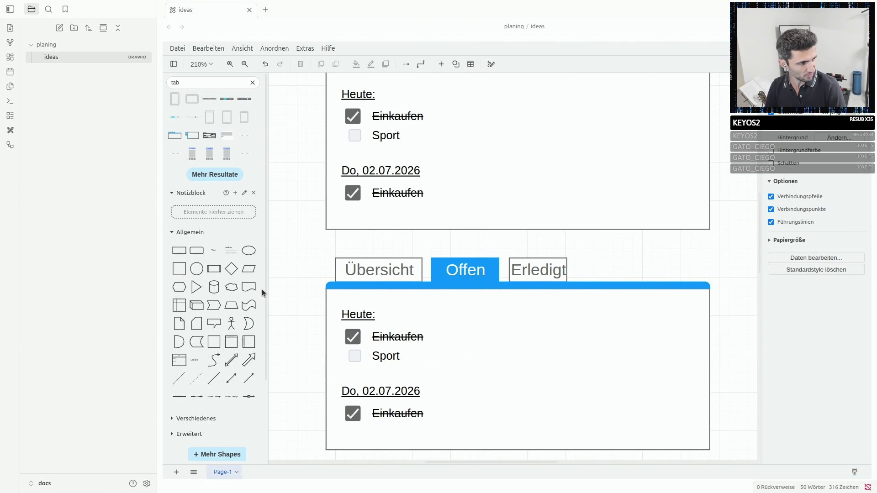
{"action": "scroll", "coordinate": [398, 270], "scroll_direction": "up", "scroll_amount": 3}
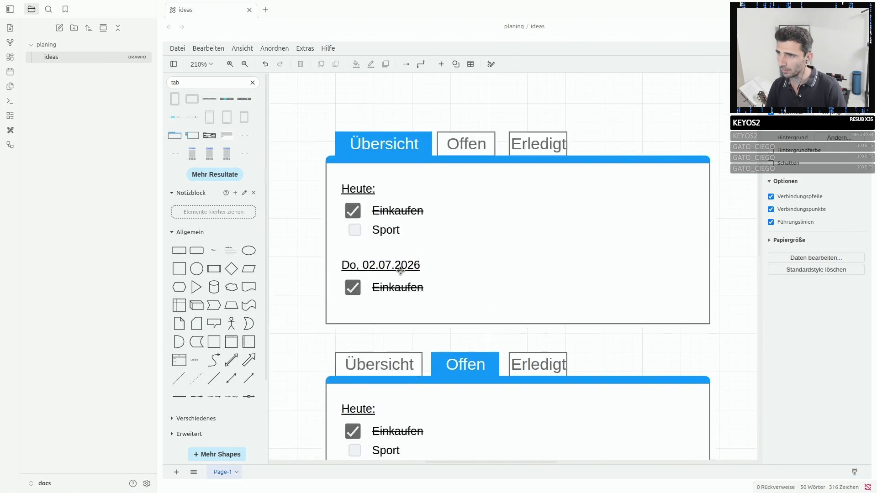
{"action": "scroll", "coordinate": [400, 271], "scroll_direction": "down", "scroll_amount": 3}
{"action": "left_click", "coordinate": [400, 271]}
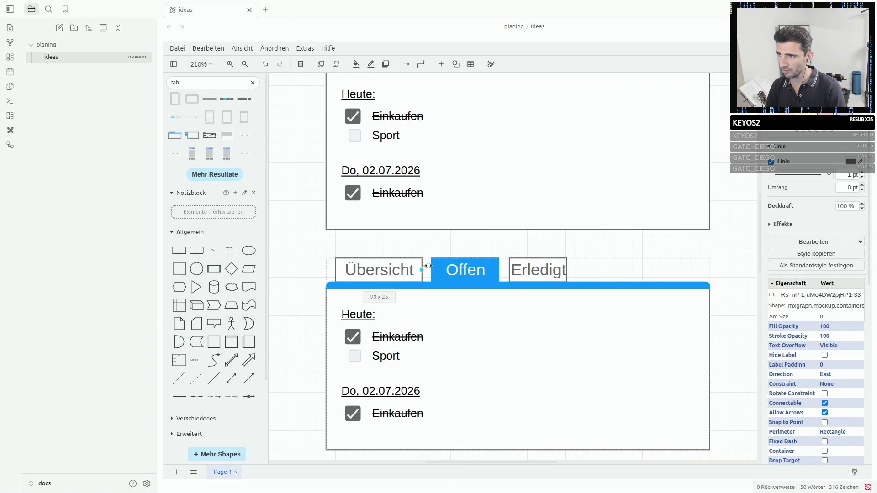
{"action": "left_click_drag", "start_coordinate": [423, 269], "coordinate": [431, 265]}
{"action": "left_click", "coordinate": [459, 267]}
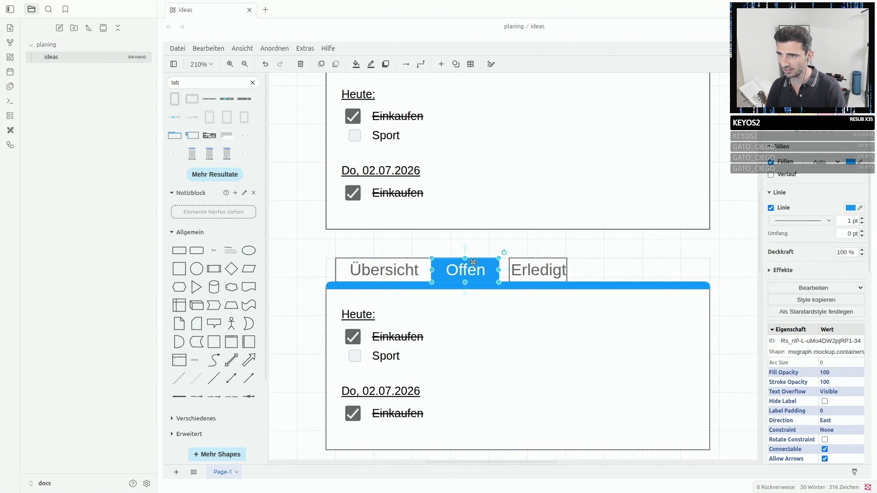
{"action": "left_click_drag", "start_coordinate": [498, 269], "coordinate": [548, 269]}
{"action": "left_click", "coordinate": [541, 270]}
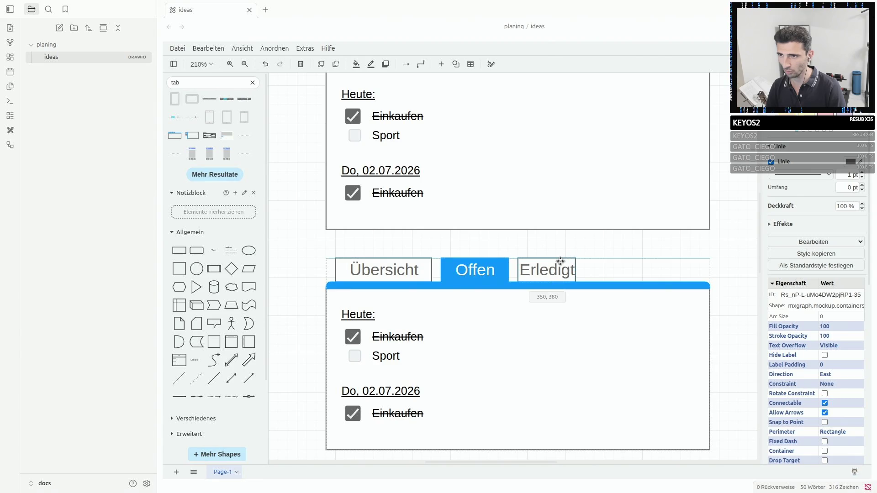
{"action": "left_click", "coordinate": [312, 248]}
{"action": "scroll", "coordinate": [311, 247], "scroll_direction": "up", "scroll_amount": 3}
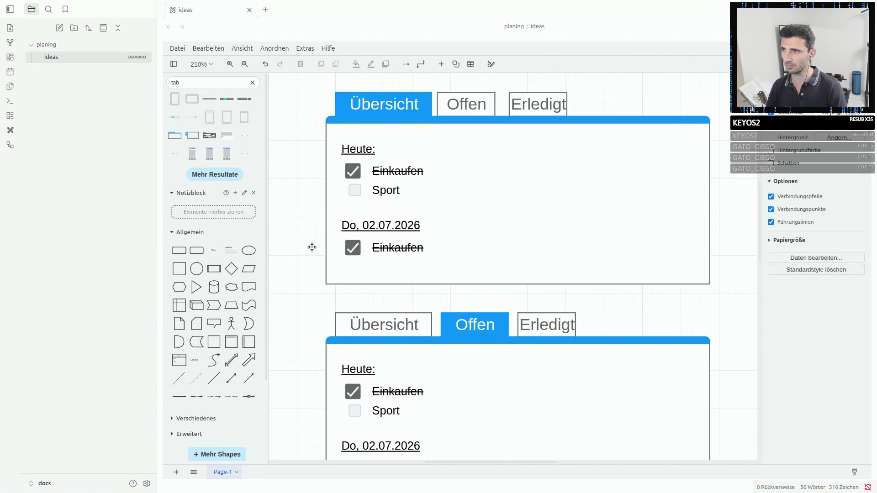
{"action": "scroll", "coordinate": [311, 248], "scroll_direction": "down", "scroll_amount": 3}
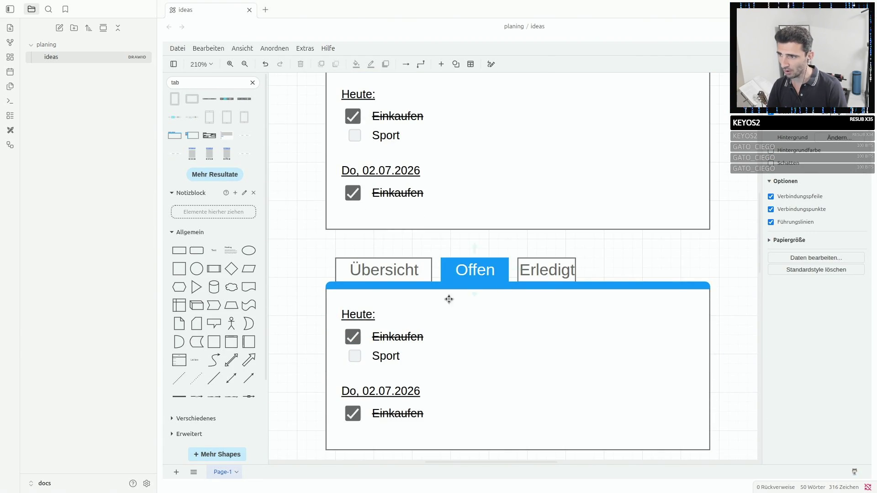
Remove the first Einkaufen row from the Offen mockup and move Sport up under Heute.
{"action": "left_click", "coordinate": [353, 336]}
{"action": "right_click", "coordinate": [394, 341]}
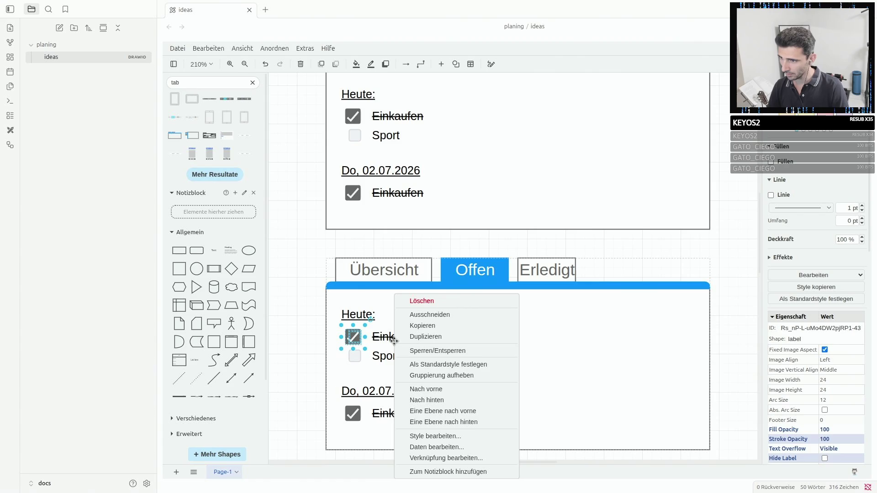
{"action": "left_click", "coordinate": [390, 353]}
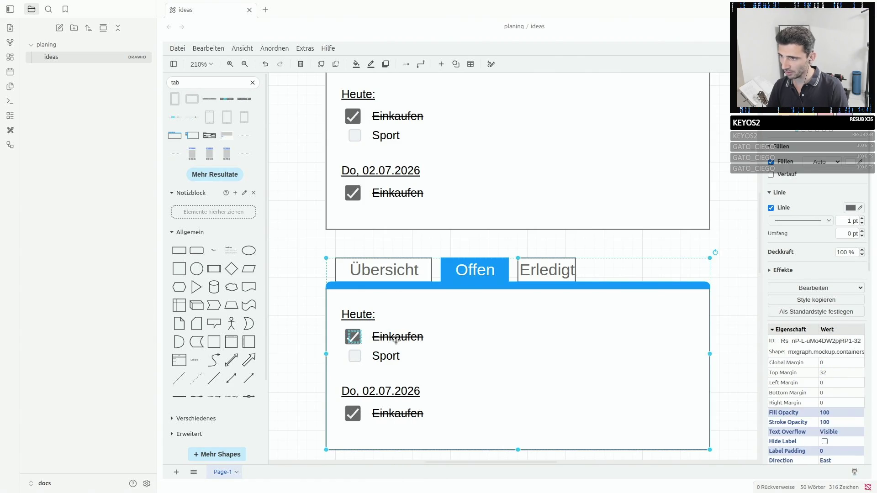
{"action": "left_click", "coordinate": [352, 336]}
{"action": "key", "text": "Delete"}
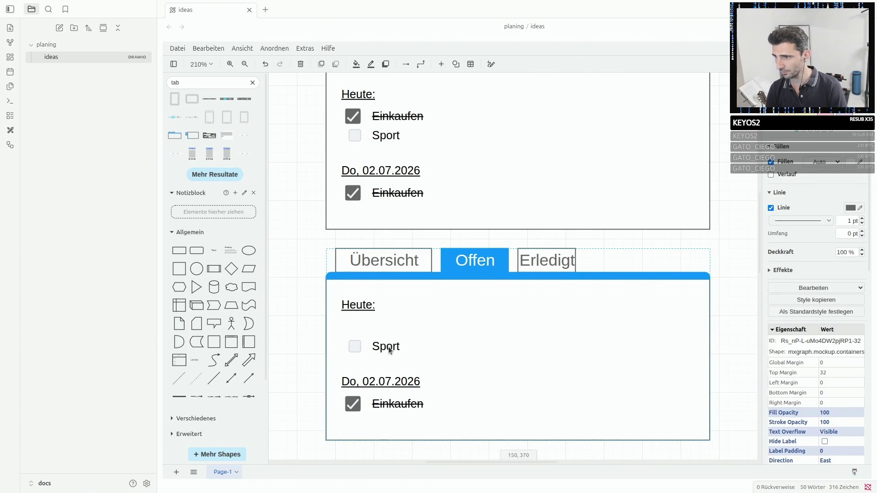
{"action": "left_click", "coordinate": [356, 346]}
{"action": "mouse_move", "coordinate": [355, 345]}
{"action": "left_mouse_down"}
{"action": "mouse_move", "coordinate": [392, 331]}
{"action": "mouse_move", "coordinate": [392, 322]}
{"action": "left_mouse_up"}
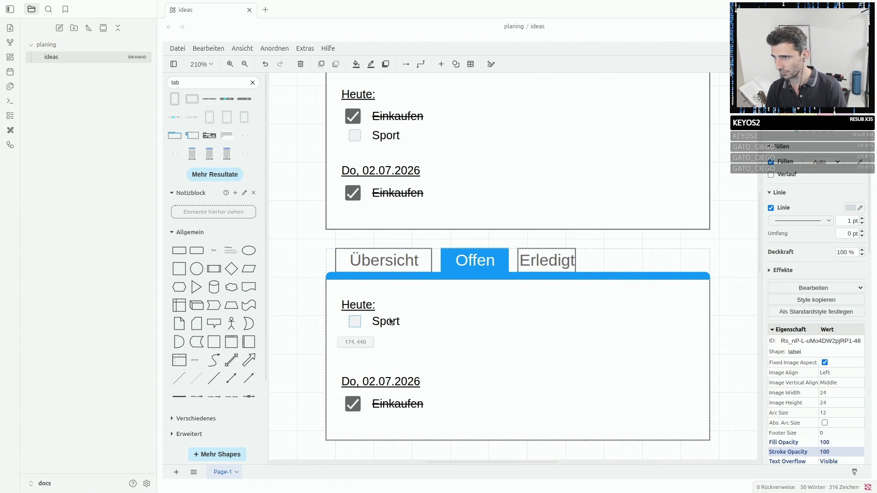
Remove the dated Einkaufen row and the Do, 02.07.2026 label, undoing an accidental mockup deletion.
{"action": "left_click", "coordinate": [394, 361]}
{"action": "left_click", "coordinate": [378, 403]}
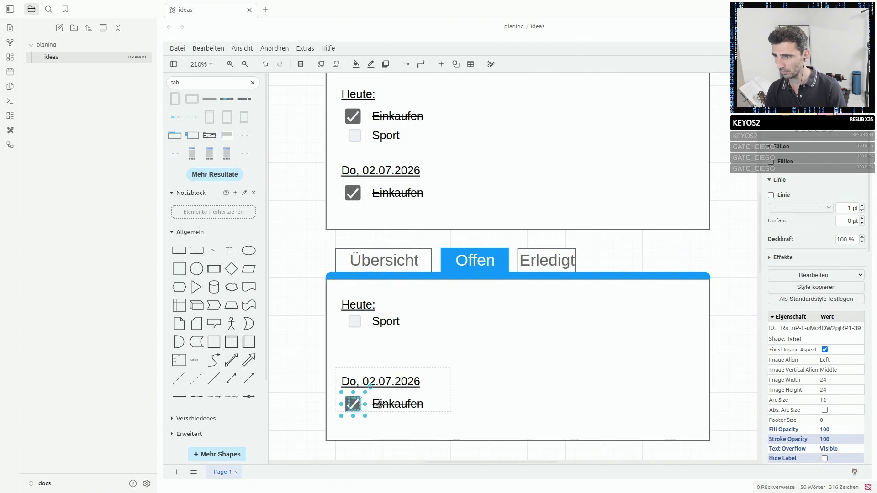
{"action": "key", "text": "Delete"}
{"action": "left_click", "coordinate": [396, 380]}
{"action": "key", "text": "Delete"}
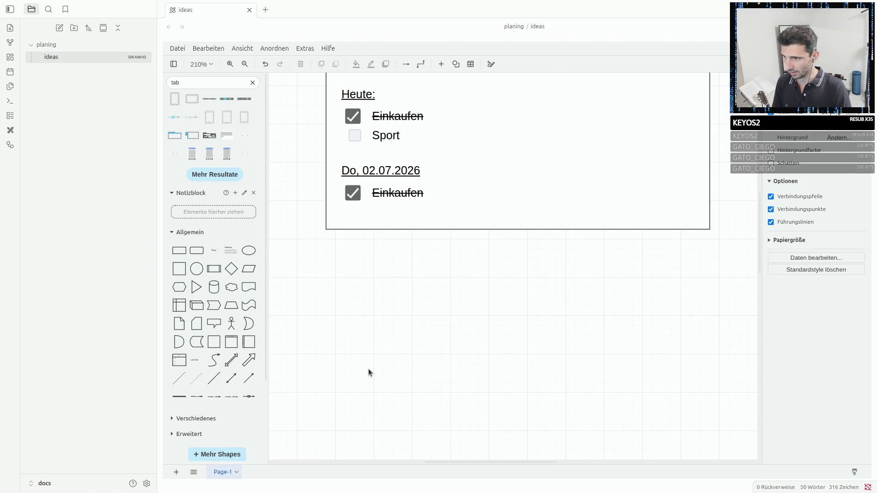
{"action": "key", "text": "ctrl+z"}
{"action": "left_click", "coordinate": [351, 381]}
{"action": "key", "text": "Delete"}
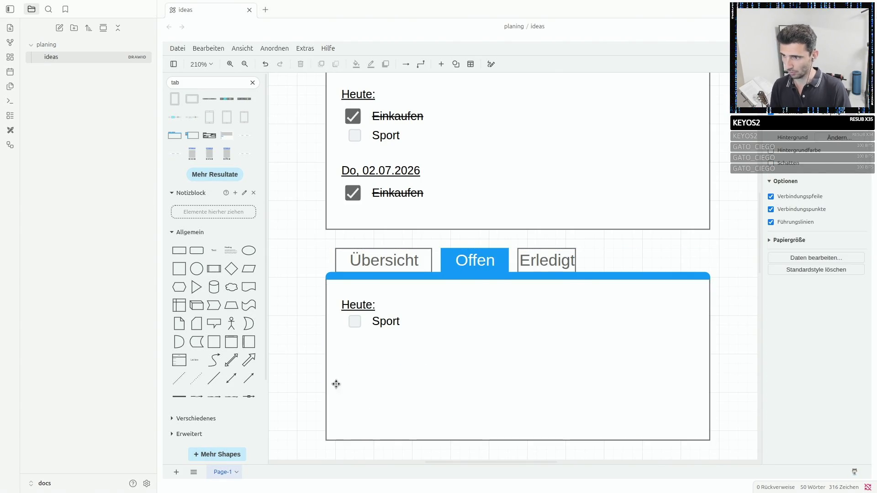
{"action": "scroll", "coordinate": [290, 326], "scroll_direction": "up", "scroll_amount": 2}
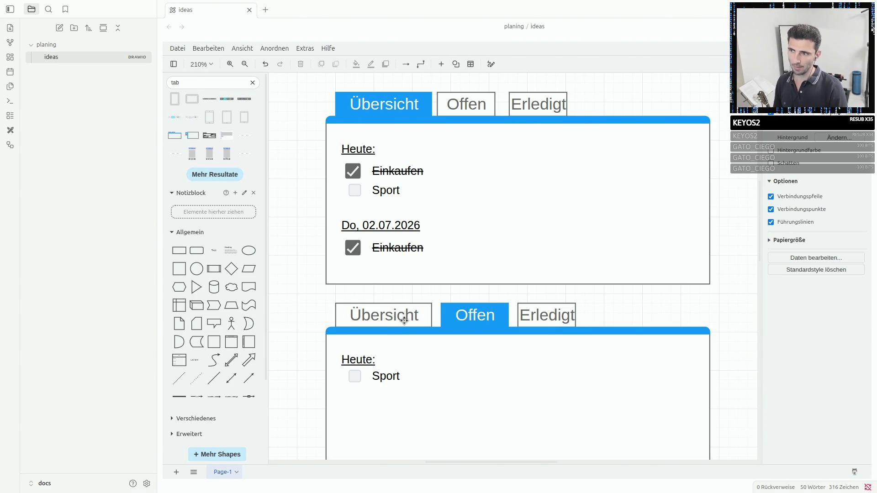
{"action": "left_click", "coordinate": [369, 374]}
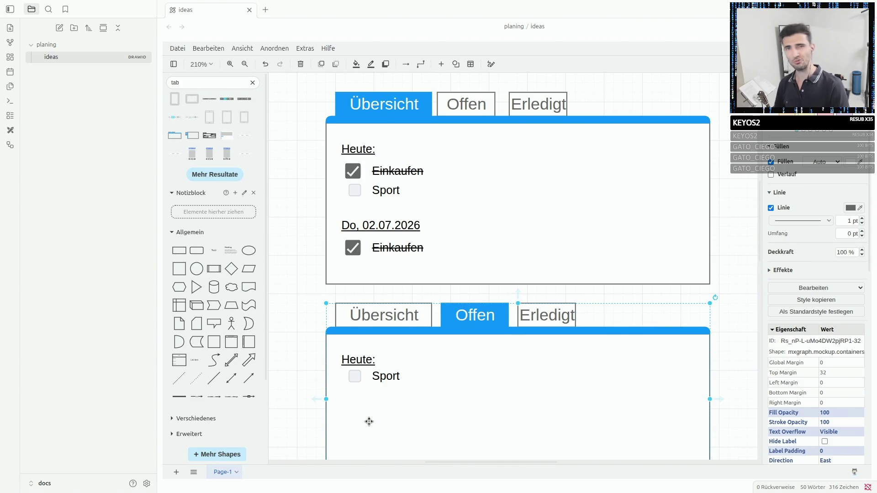
{"action": "scroll", "coordinate": [369, 422], "scroll_direction": "down", "scroll_amount": 2}
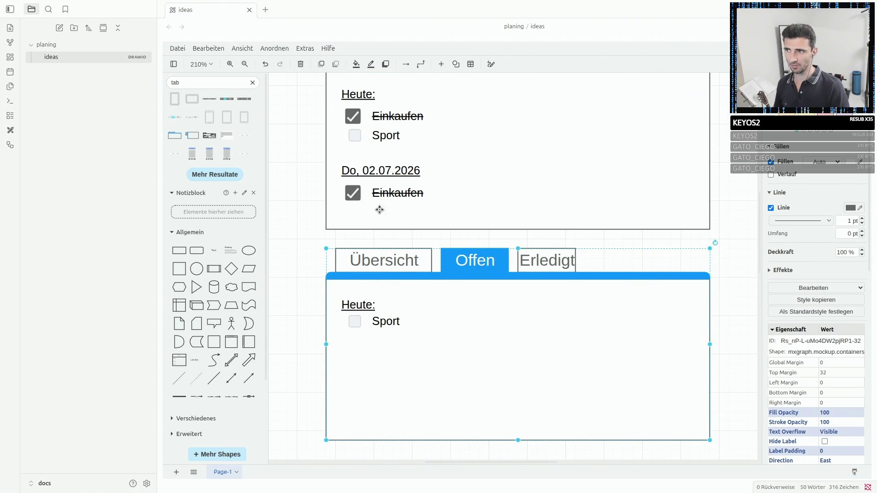
Duplicate the Sport item into the Do, 02.07.2026 section of the upper mockup, aligned under Einkaufen.
{"action": "left_click", "coordinate": [362, 190]}
{"action": "left_click", "coordinate": [381, 136]}
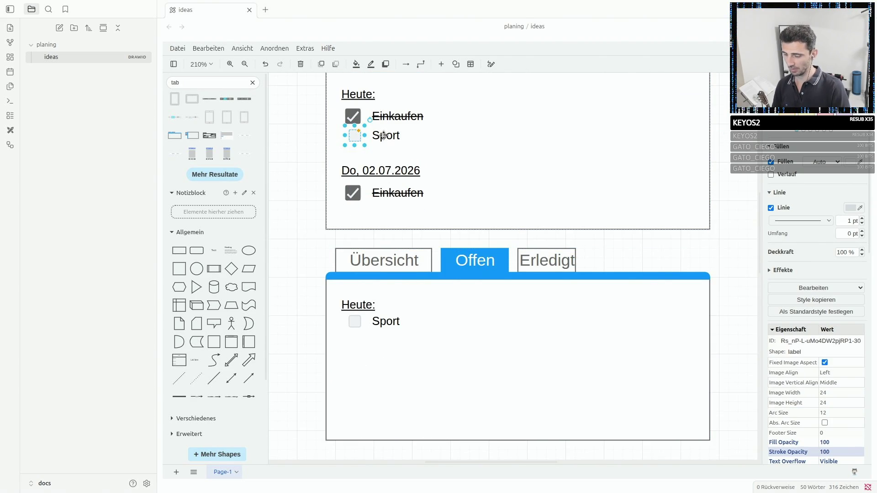
{"action": "left_click_drag", "start_coordinate": [396, 187], "coordinate": [394, 220]}
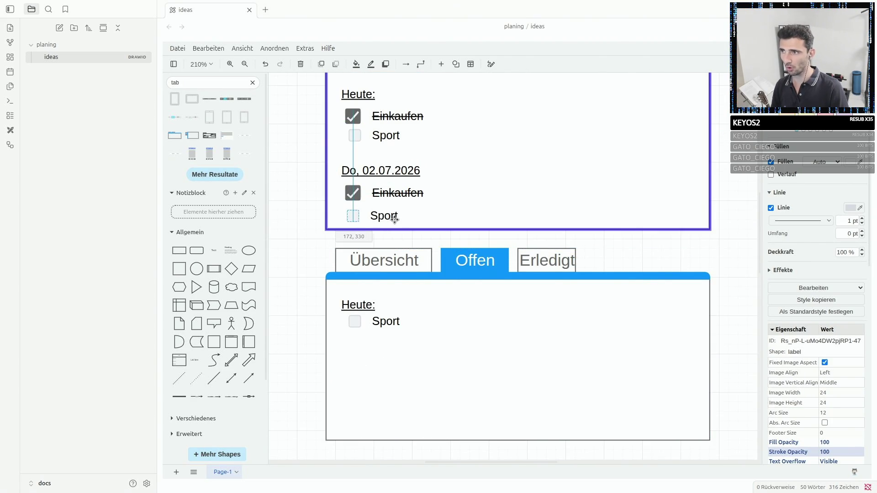
{"action": "left_click", "coordinate": [298, 214]}
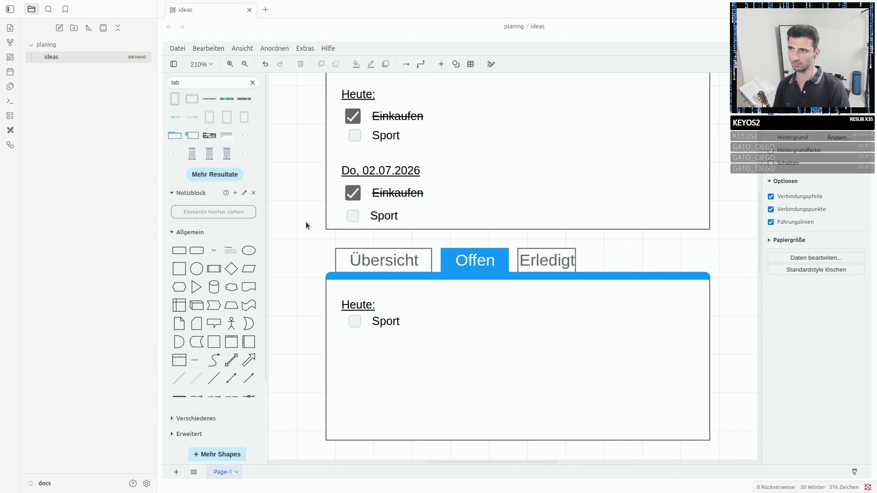
{"action": "left_click_drag", "start_coordinate": [379, 215], "coordinate": [385, 210]}
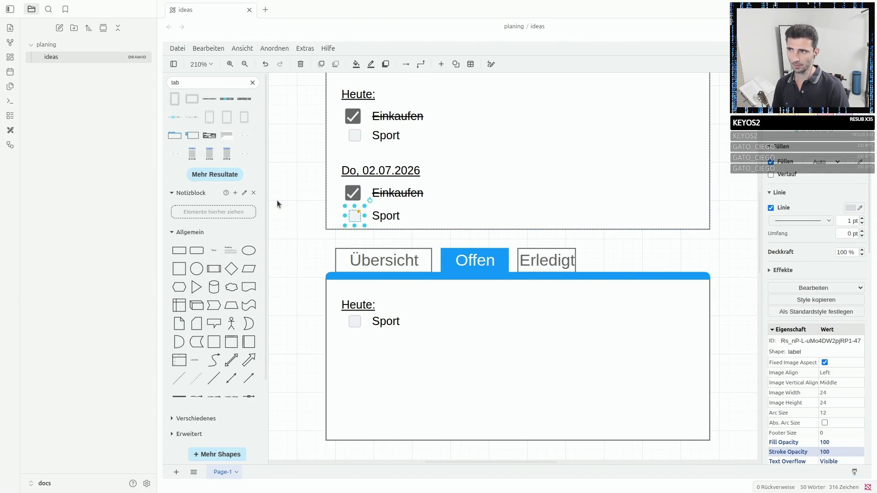
{"action": "left_click", "coordinate": [404, 216]}
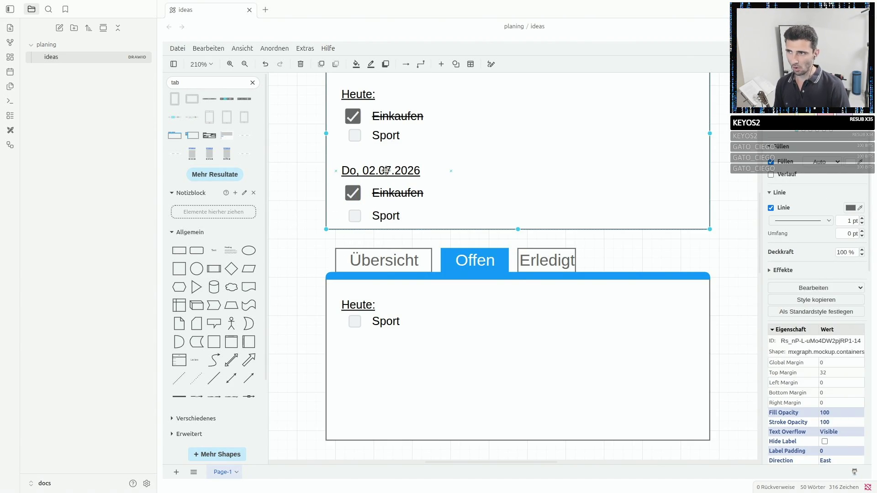
Copy the Do, 02.07.2026 section into the Offen mockup and drop its Einkaufen row.
{"action": "left_click", "coordinate": [354, 215]}
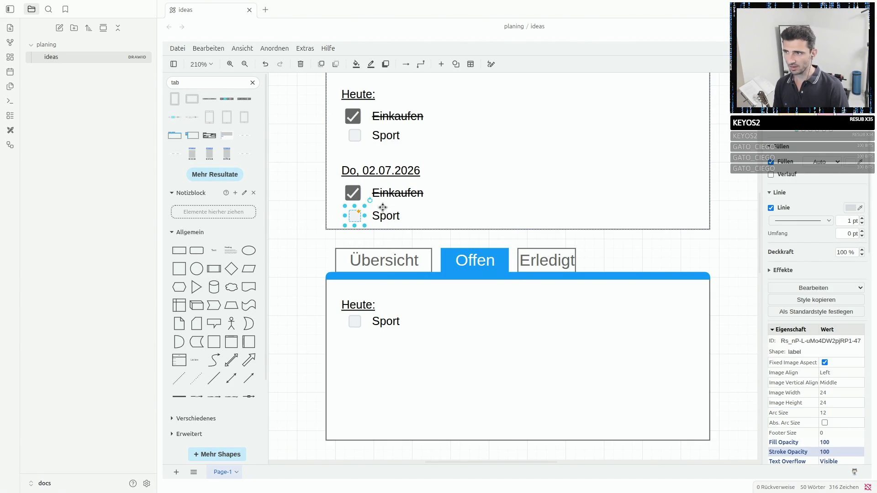
{"action": "left_click", "coordinate": [383, 172], "text": "shift"}
{"action": "left_click", "coordinate": [362, 358]}
{"action": "key", "text": "ctrl+v"}
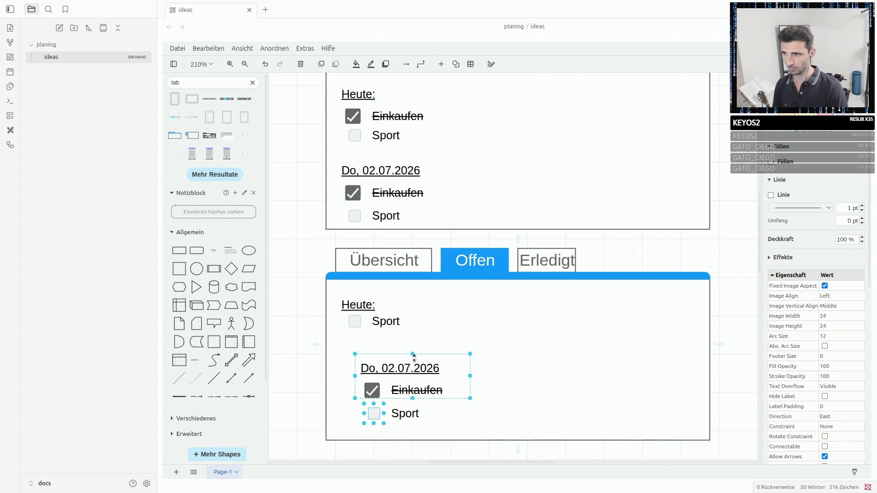
{"action": "left_click_drag", "start_coordinate": [374, 376], "coordinate": [384, 349]}
{"action": "left_click", "coordinate": [352, 371]}
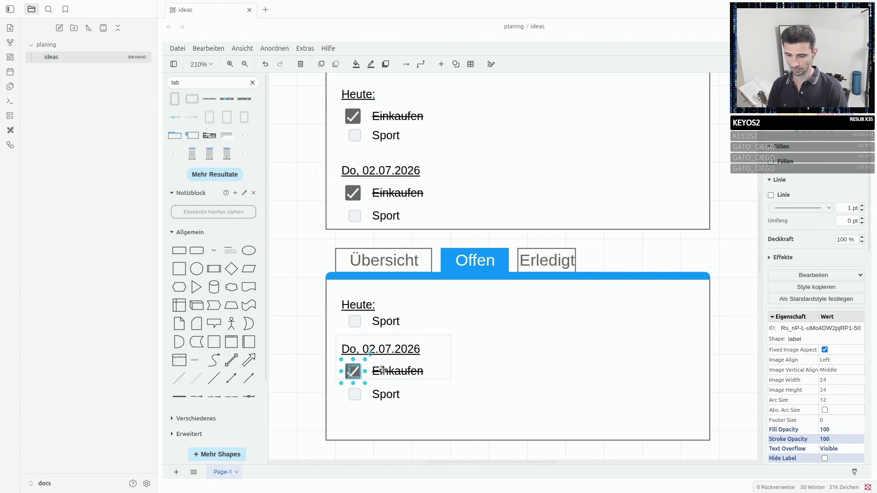
{"action": "key", "text": "Delete"}
Place the lower Sport item under the date label so each Offen section lists only Sport.
{"action": "left_click", "coordinate": [388, 411]}
{"action": "scroll", "coordinate": [388, 399], "scroll_direction": "down", "scroll_amount": 1}
{"action": "scroll", "coordinate": [386, 384], "scroll_direction": "up", "scroll_amount": 1}
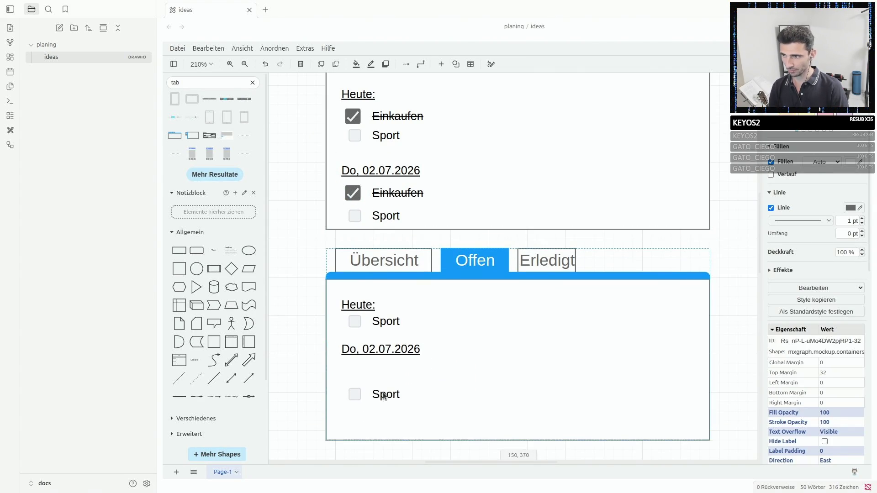
{"action": "left_click", "coordinate": [354, 394]}
{"action": "left_click_drag", "start_coordinate": [381, 391], "coordinate": [382, 373]}
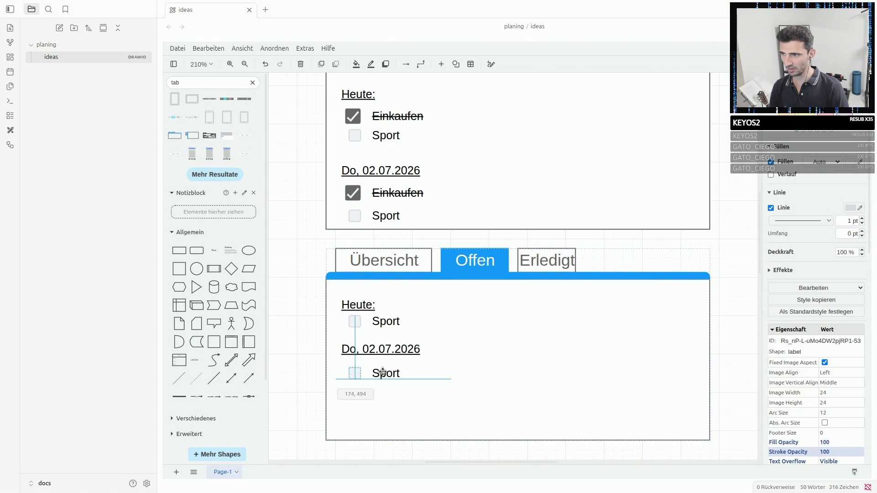
{"action": "left_click", "coordinate": [282, 357]}
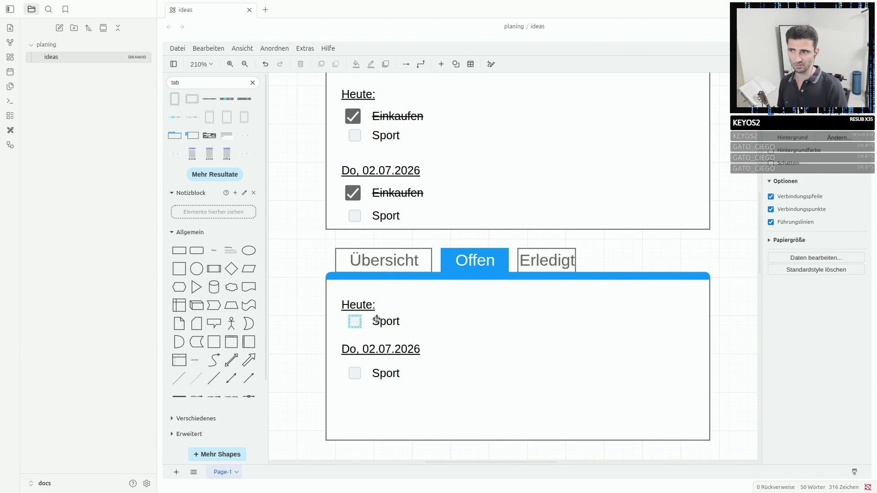
{"action": "left_click", "coordinate": [556, 255]}
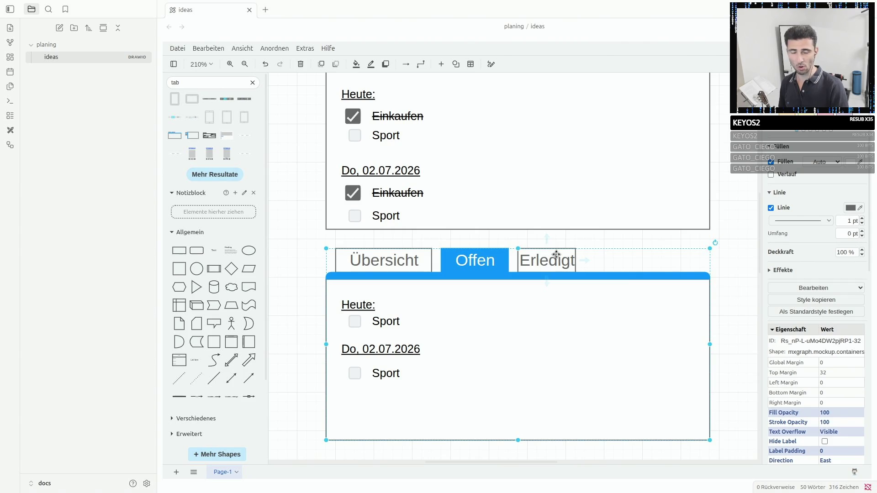
{"action": "scroll", "coordinate": [530, 303], "scroll_direction": "down", "scroll_amount": 3}
Paste a copy of the Offen mockup and align it below the other two.
{"action": "left_click", "coordinate": [530, 303]}
{"action": "key", "text": "ctrl+v"}
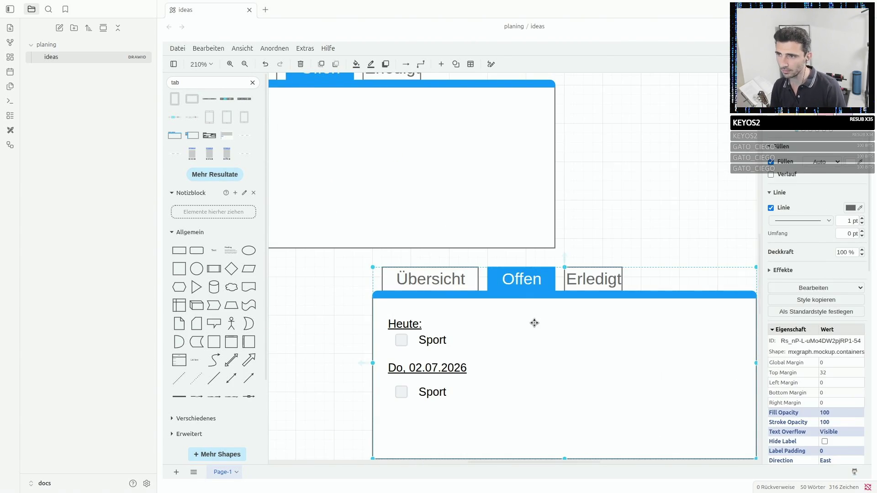
{"action": "scroll", "coordinate": [534, 323], "scroll_direction": "down", "scroll_amount": 3}
{"action": "scroll", "coordinate": [534, 322], "scroll_direction": "up", "scroll_amount": 3}
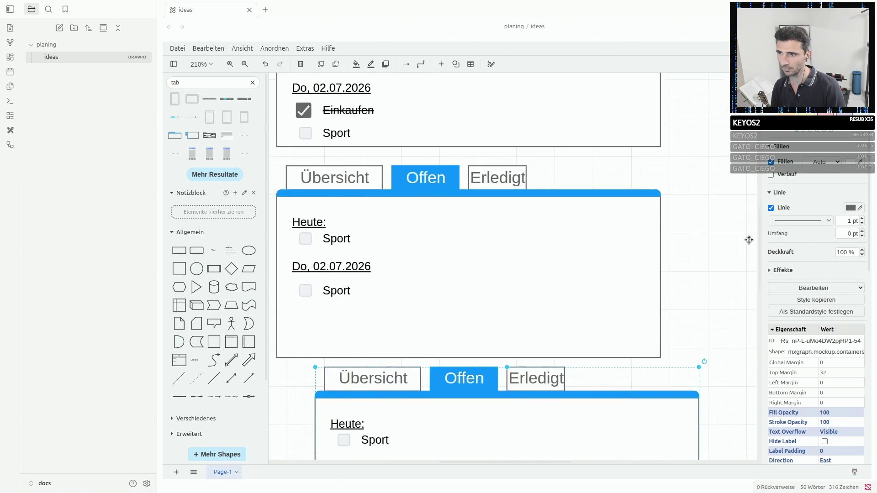
{"action": "scroll", "coordinate": [749, 239], "scroll_direction": "up", "scroll_amount": 2}
{"action": "left_click_drag", "start_coordinate": [610, 371], "coordinate": [569, 389]}
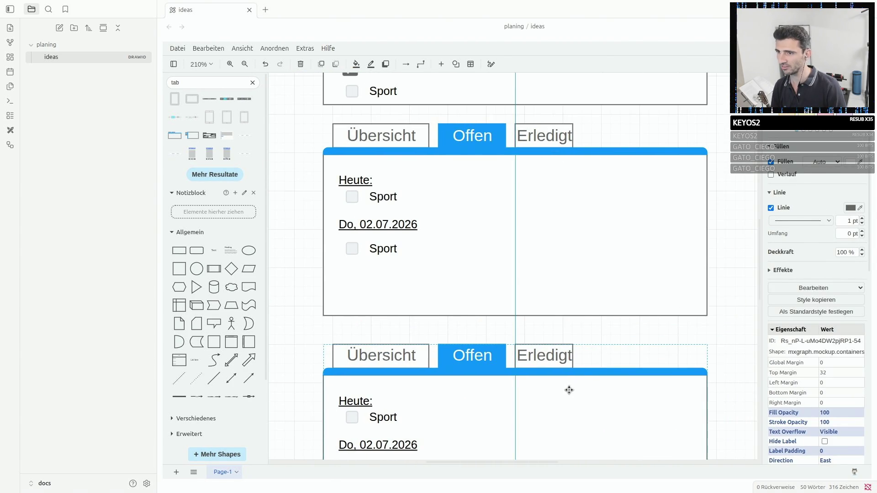
Reorder the new mockup's tabs and rename them so Offen is in the middle and Erledigt is active.
{"action": "left_click", "coordinate": [544, 355]}
{"action": "mouse_move", "coordinate": [543, 356]}
{"action": "left_mouse_down"}
{"action": "mouse_move", "coordinate": [472, 327]}
{"action": "mouse_move", "coordinate": [554, 356]}
{"action": "left_mouse_up"}
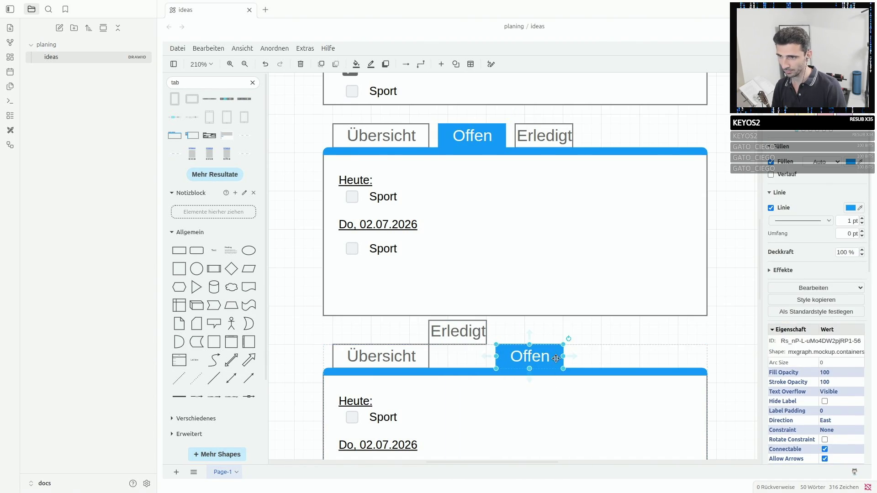
{"action": "left_click_drag", "start_coordinate": [458, 331], "coordinate": [476, 356]}
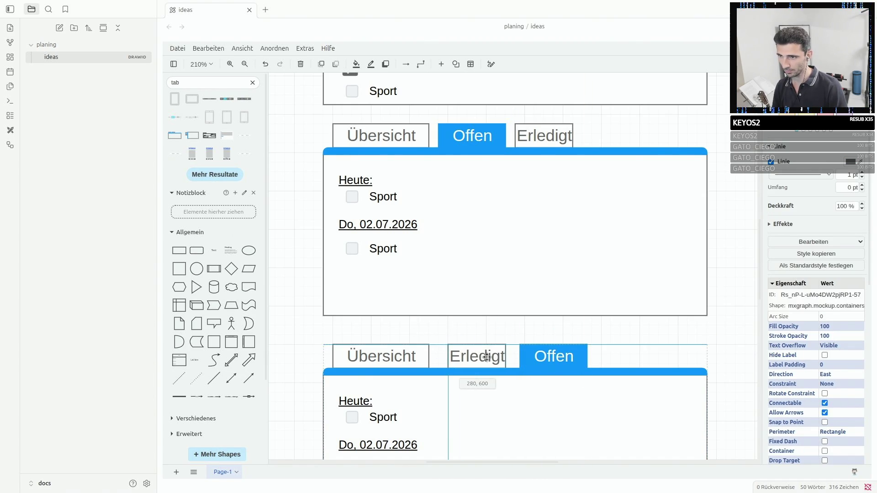
{"action": "double_click", "coordinate": [482, 356]}
{"action": "type", "text": "Offen"}
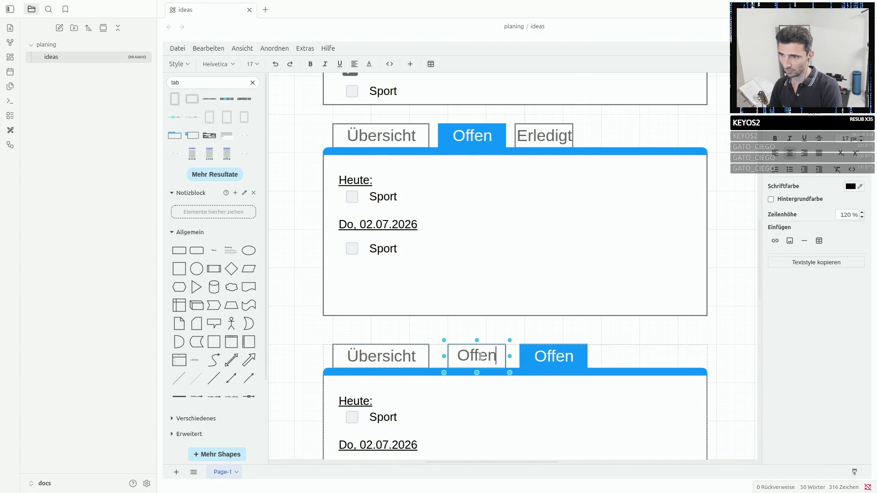
{"action": "double_click", "coordinate": [539, 358]}
{"action": "type", "text": "e"}
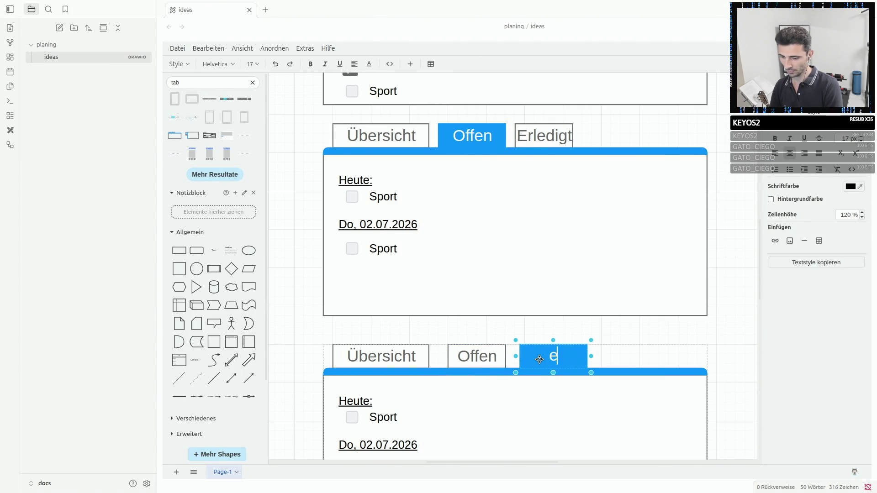
{"action": "type", "text": "Erledigt"}
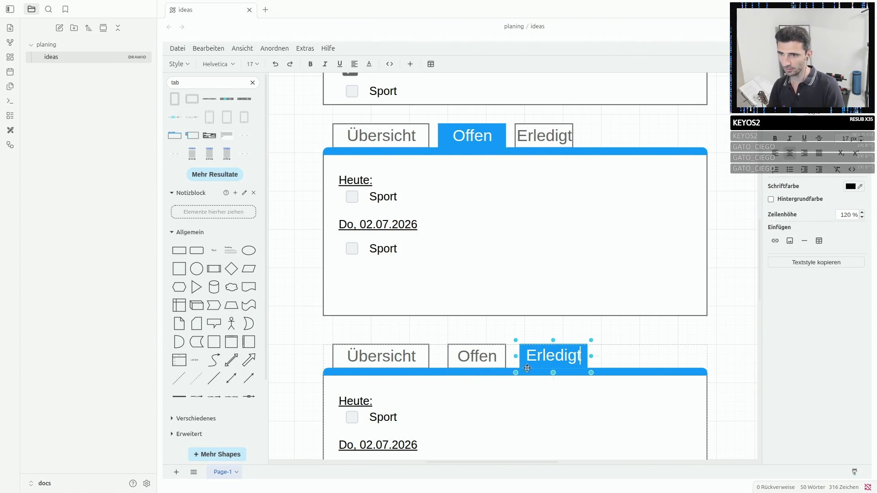
{"action": "scroll", "coordinate": [503, 377], "scroll_direction": "down", "scroll_amount": 2}
{"action": "scroll", "coordinate": [389, 231], "scroll_direction": "up", "scroll_amount": 2}
{"action": "scroll", "coordinate": [388, 230], "scroll_direction": "up", "scroll_amount": 1}
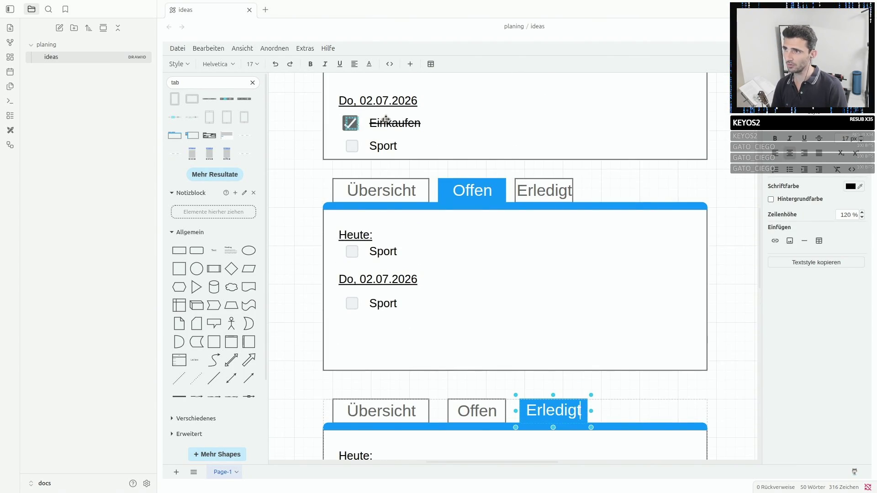
{"action": "left_click", "coordinate": [366, 144]}
{"action": "scroll", "coordinate": [366, 147], "scroll_direction": "up", "scroll_amount": 2}
Select the Heute label and checked Einkaufen row in the first panel, undoing their accidental deletion.
{"action": "left_click", "coordinate": [356, 134]}
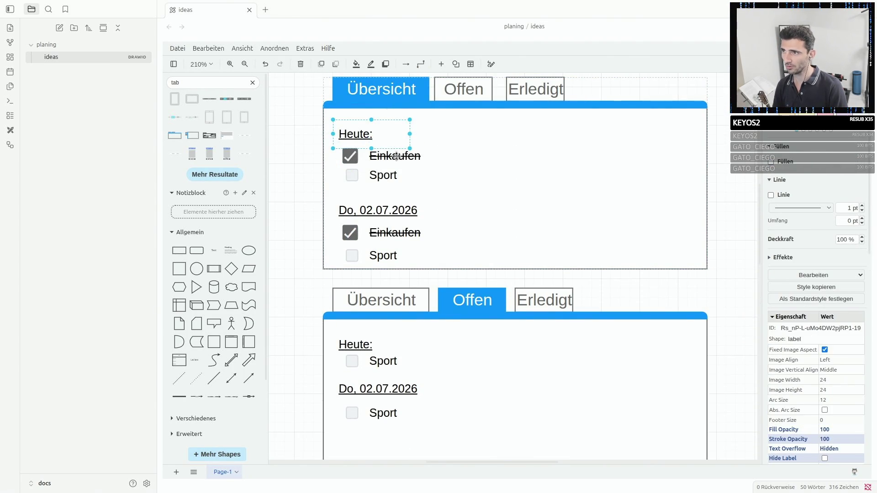
{"action": "left_click", "coordinate": [381, 155], "text": "shift"}
{"action": "key", "text": "Delete"}
{"action": "key", "text": "ctrl+z"}
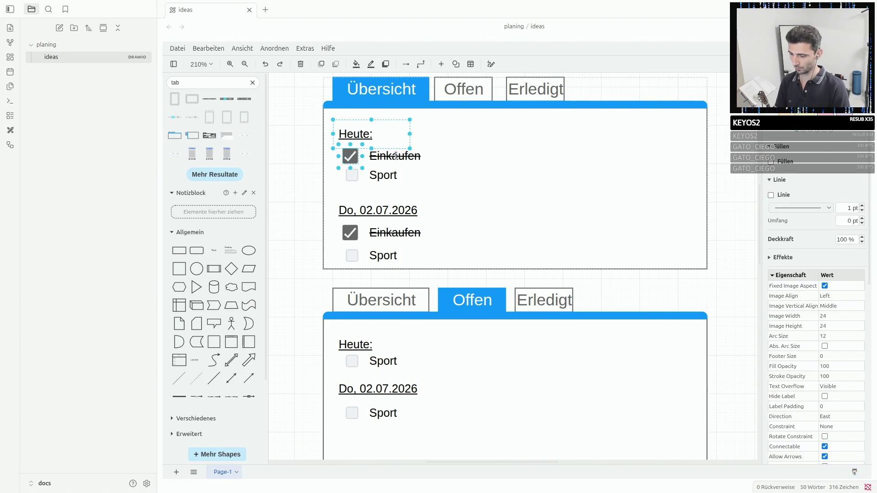
{"action": "scroll", "coordinate": [395, 156], "scroll_direction": "down", "scroll_amount": 3}
{"action": "scroll", "coordinate": [370, 240], "scroll_direction": "down", "scroll_amount": 2}
Clear the Erledigt panel of its Sport rows and Do, 02.07.2026 label.
{"action": "left_click", "coordinate": [349, 289]}
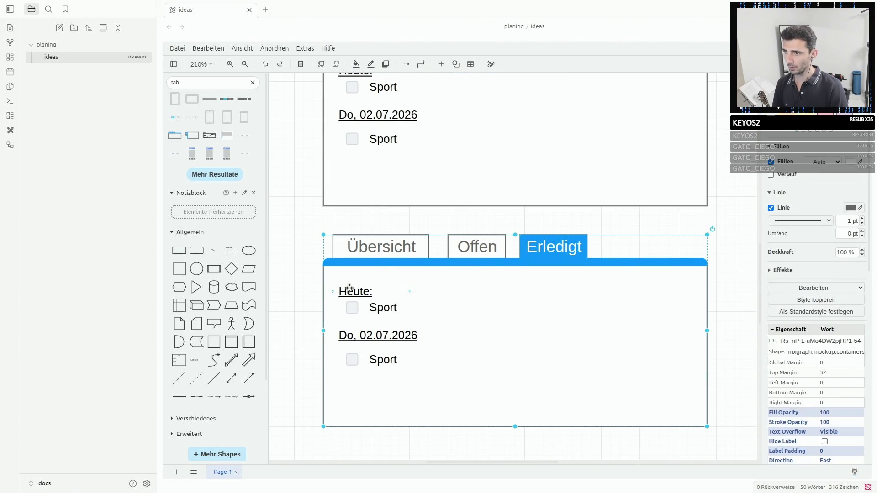
{"action": "left_click", "coordinate": [355, 292]}
{"action": "key", "text": "Delete"}
{"action": "key", "text": "Delete"}
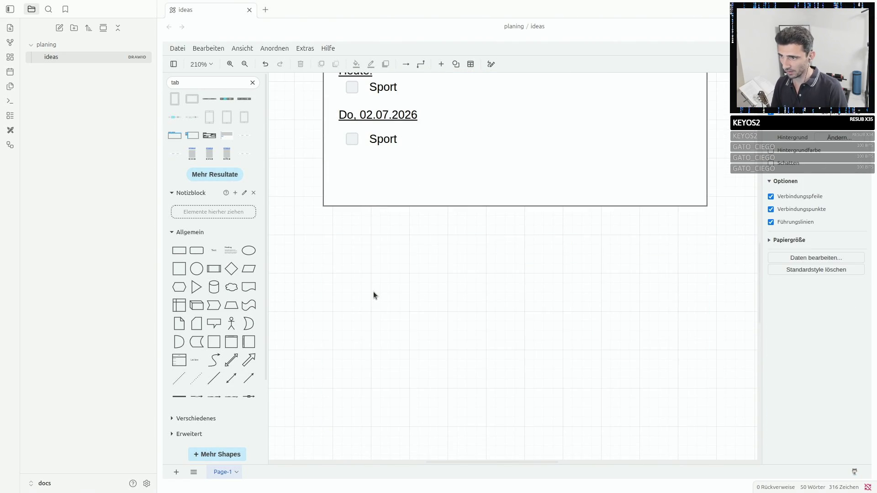
{"action": "key", "text": "ctrl+z"}
{"action": "left_click", "coordinate": [351, 308]}
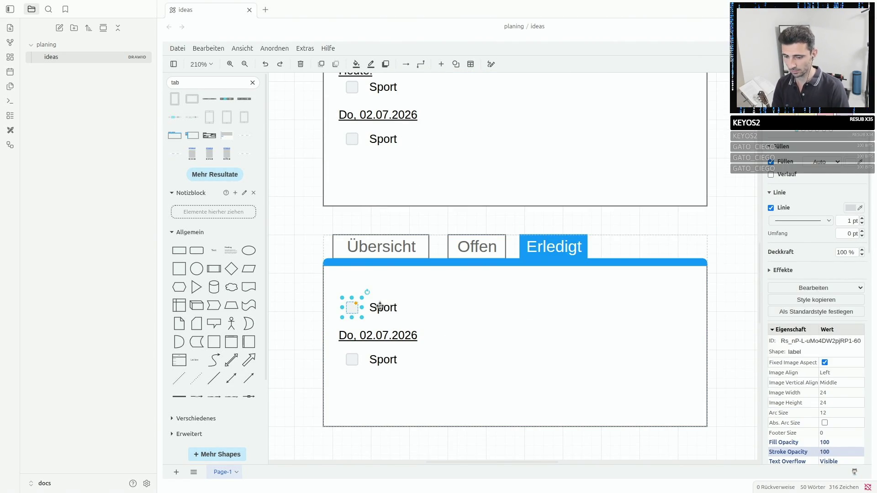
{"action": "key", "text": "Delete"}
{"action": "left_click", "coordinate": [371, 335]}
{"action": "key", "text": "Delete"}
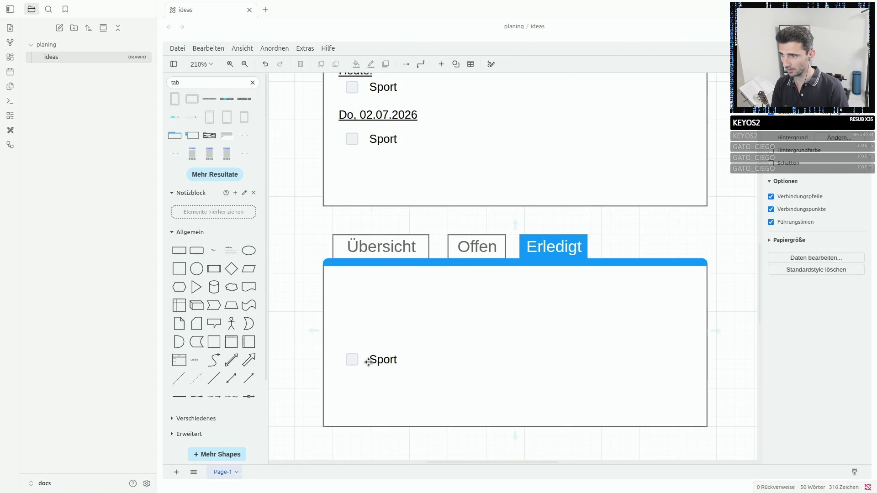
{"action": "left_click", "coordinate": [374, 359]}
{"action": "key", "text": "Delete"}
Paste the Heute label with the checked Einkaufen row into the Erledigt panel.
{"action": "key", "text": "ctrl+v"}
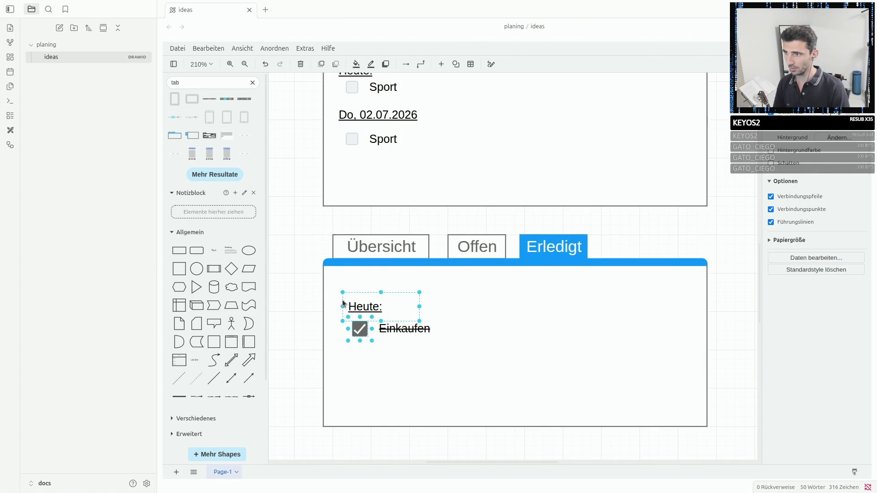
{"action": "left_click", "coordinate": [515, 377]}
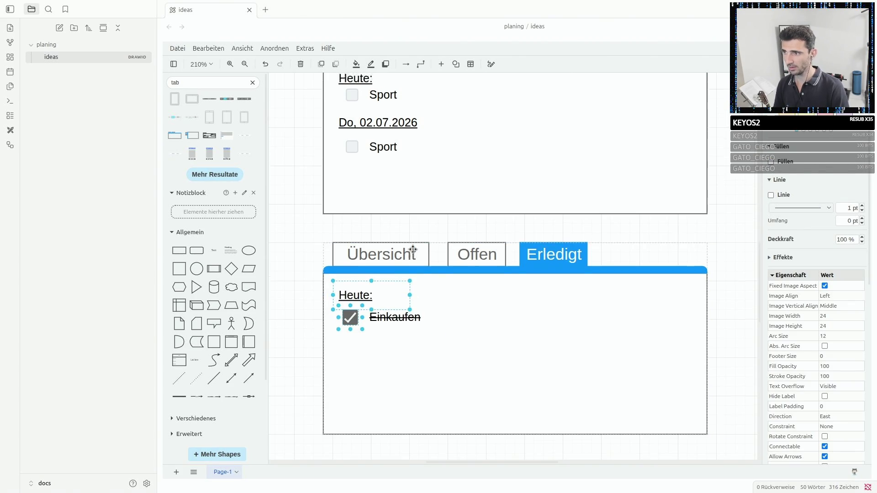
{"action": "scroll", "coordinate": [414, 274], "scroll_direction": "up", "scroll_amount": 5}
Copy the Do, 02.07.2026 label with checked Einkaufen from Übersicht into Erledigt, lined up with Heute.
{"action": "left_click", "coordinate": [352, 178]}
{"action": "left_click", "coordinate": [367, 151], "text": "shift"}
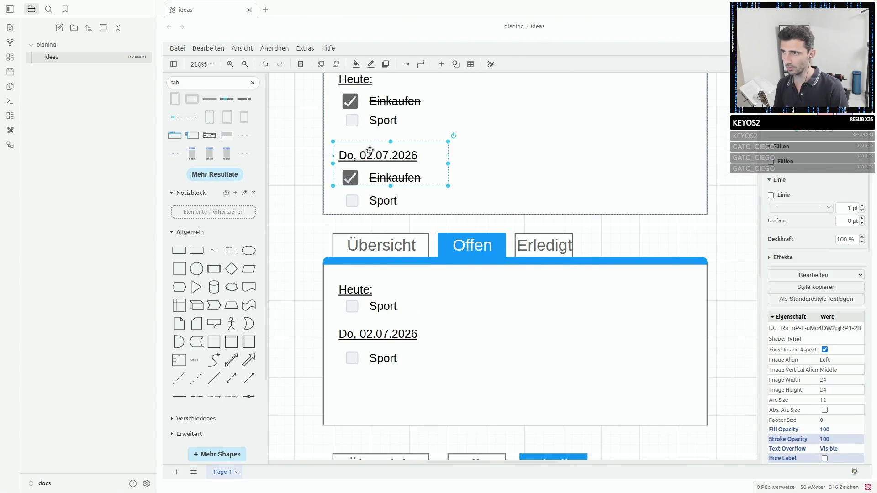
{"action": "left_click", "coordinate": [370, 164], "text": "alt"}
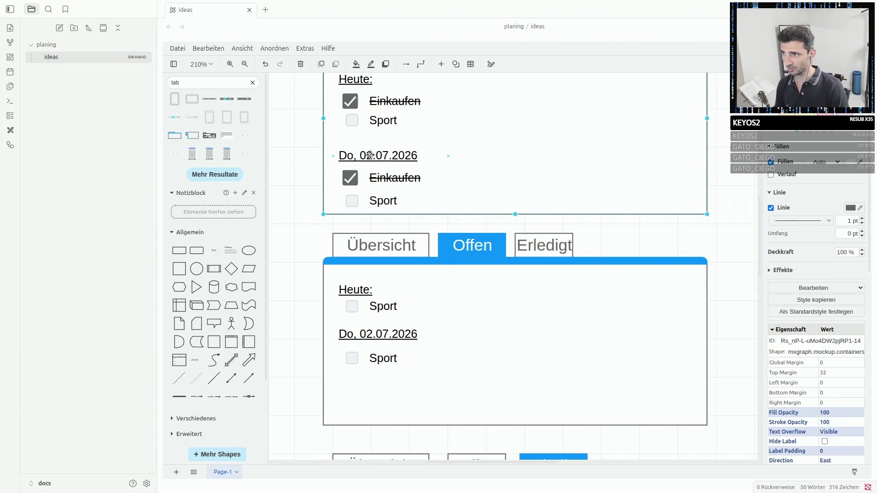
{"action": "left_click", "coordinate": [376, 168]}
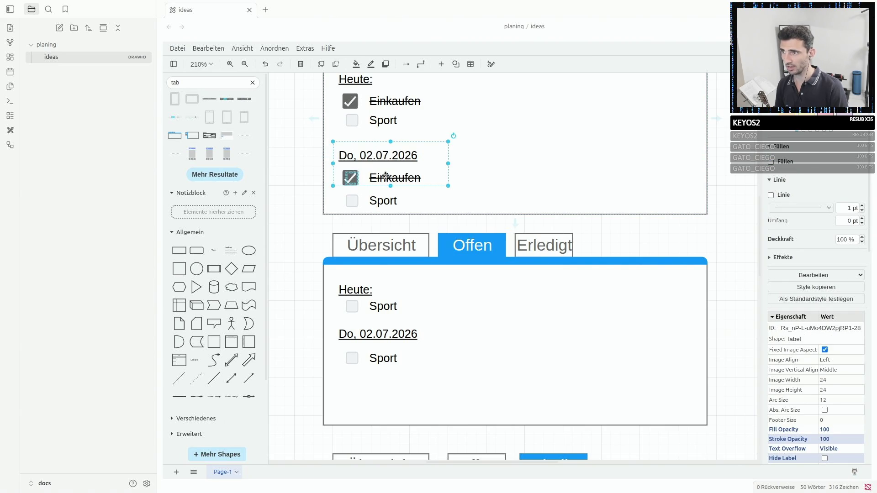
{"action": "key", "text": "Escape"}
{"action": "left_click", "coordinate": [385, 170]}
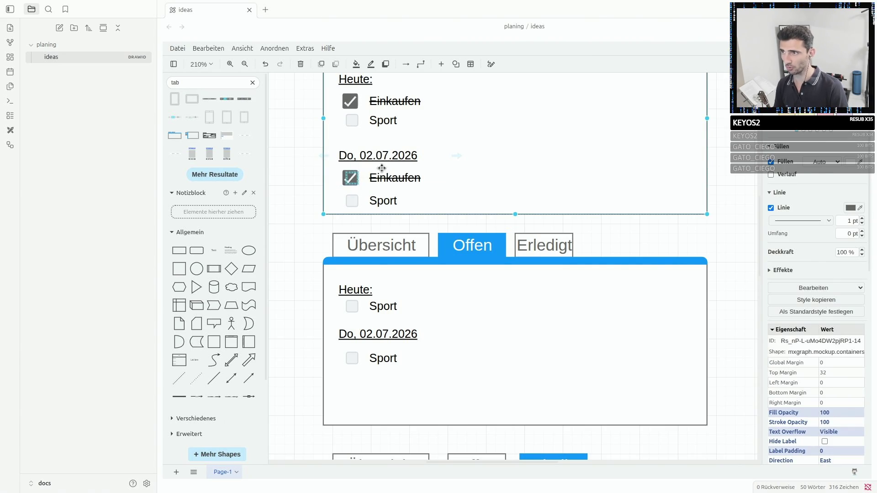
{"action": "left_click", "coordinate": [379, 168]}
{"action": "left_click", "coordinate": [370, 149]}
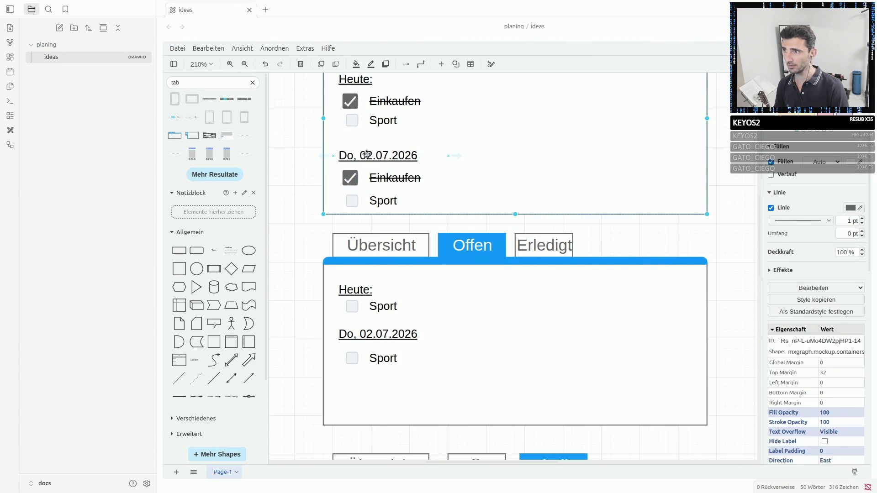
{"action": "key", "text": "ctrl+c"}
{"action": "scroll", "coordinate": [377, 205], "scroll_direction": "down", "scroll_amount": 5}
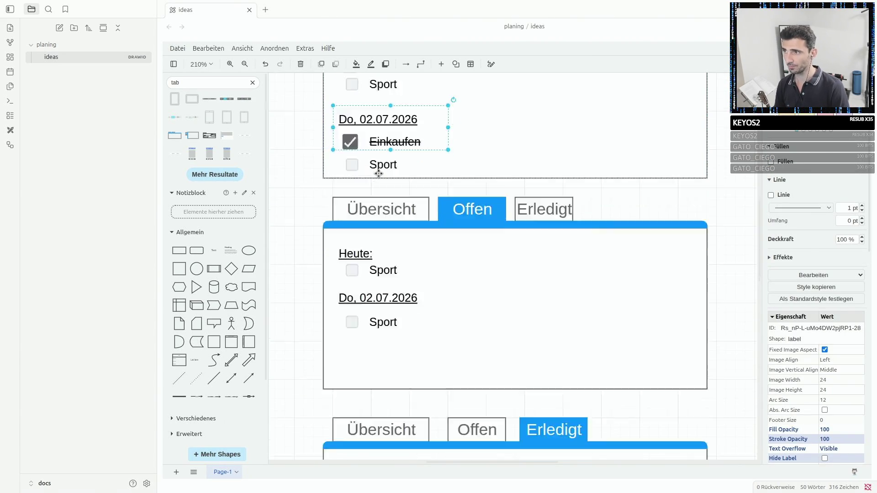
{"action": "scroll", "coordinate": [377, 274], "scroll_direction": "down", "scroll_amount": 5}
{"action": "key", "text": "ctrl+v"}
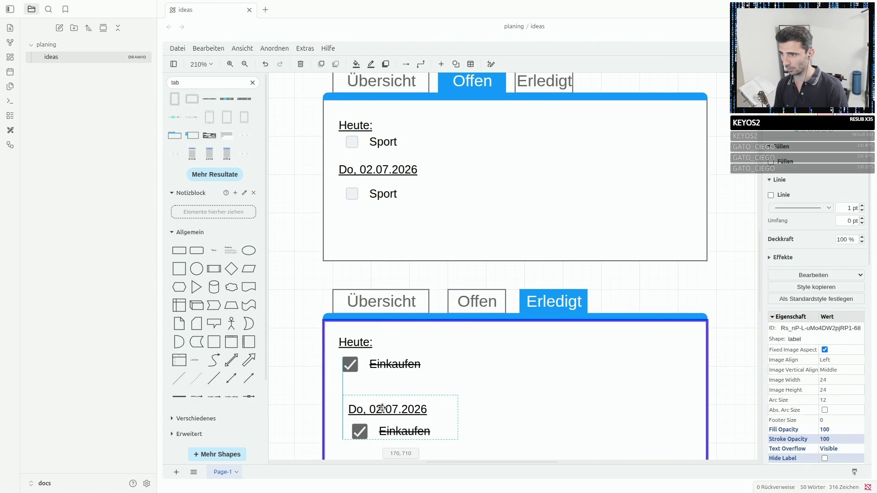
{"action": "left_click_drag", "start_coordinate": [399, 409], "coordinate": [371, 409]}
{"action": "left_click", "coordinate": [391, 336]}
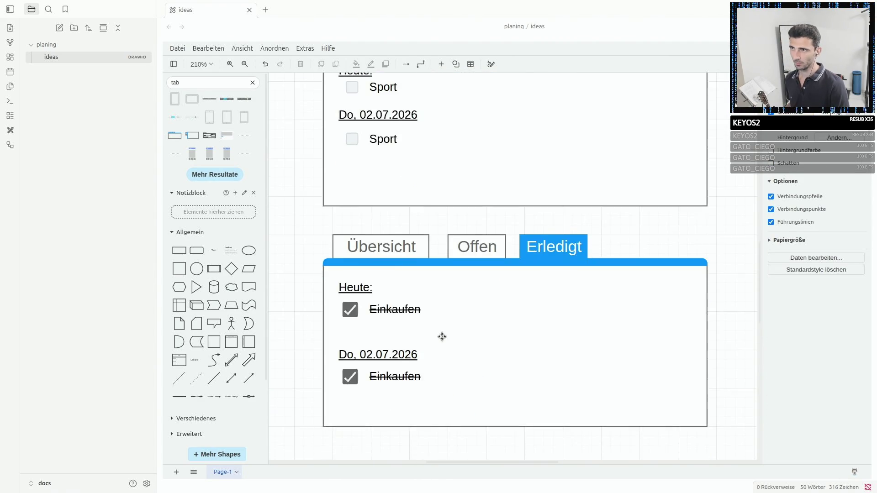
{"action": "scroll", "coordinate": [445, 336], "scroll_direction": "up", "scroll_amount": 5}
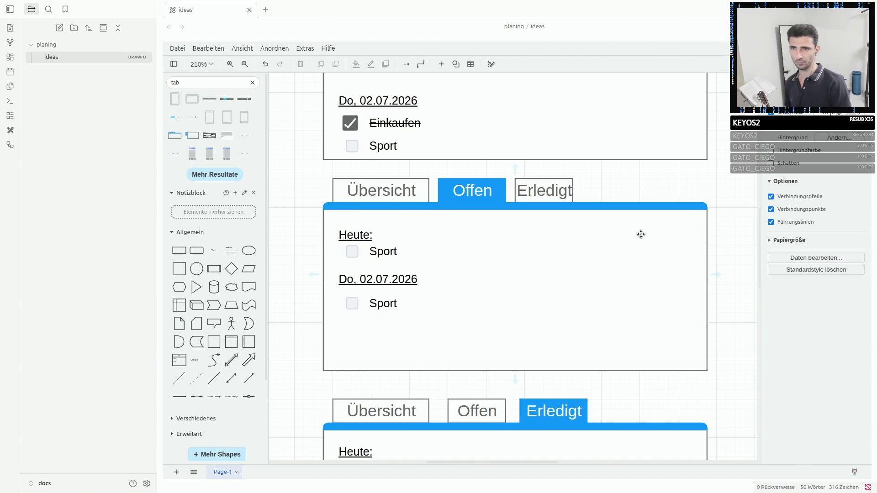
{"action": "mouse_move", "coordinate": [377, 279]}
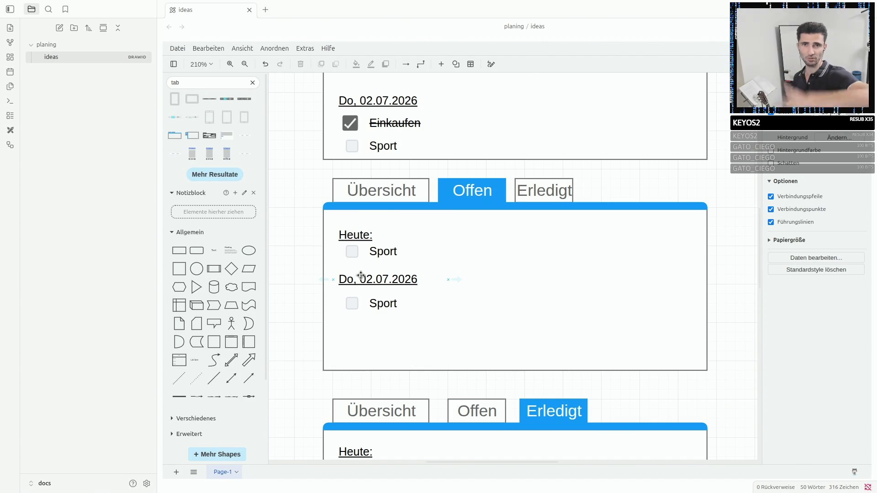
{"action": "scroll", "coordinate": [362, 276], "scroll_direction": "down", "scroll_amount": 3}
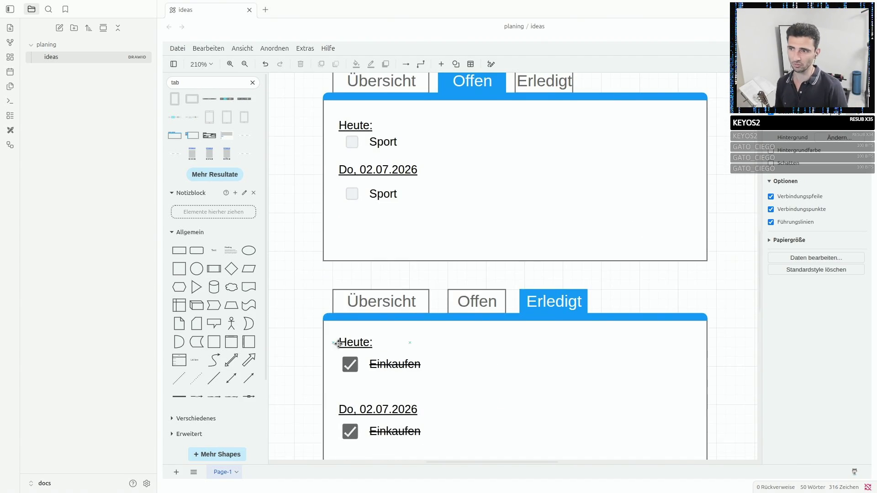
{"action": "scroll", "coordinate": [514, 368], "scroll_direction": "down", "scroll_amount": 1}
{"action": "scroll", "coordinate": [514, 369], "scroll_direction": "down", "scroll_amount": 3}
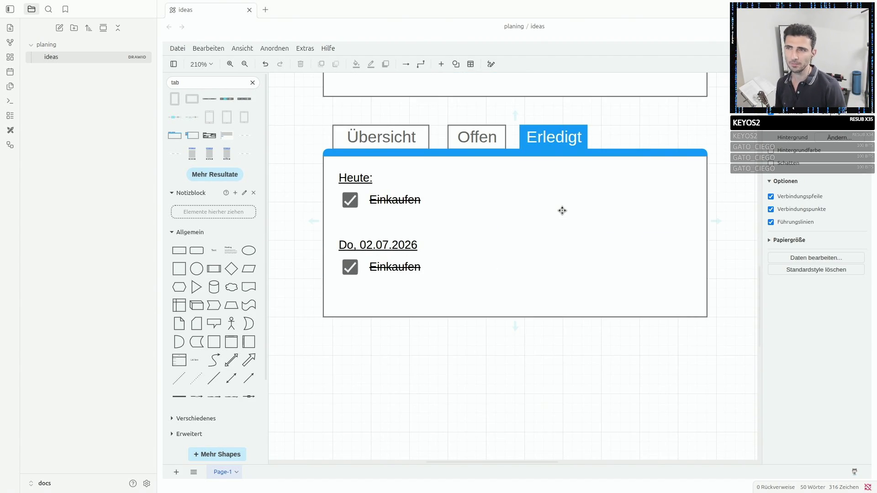
{"action": "scroll", "coordinate": [506, 168], "scroll_direction": "up", "scroll_amount": 2}
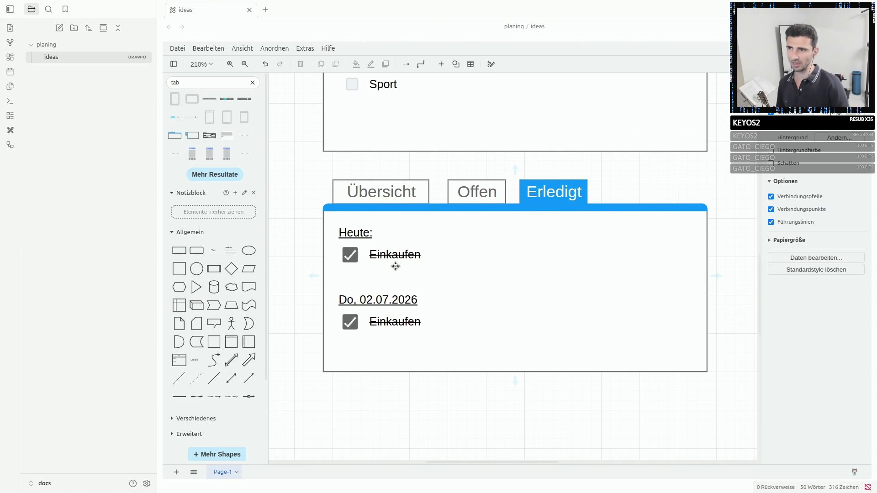
Delete the Do, 02.07.2026 heading and its checked Einkaufen item from the Erledigt panel.
{"action": "left_click", "coordinate": [558, 193]}
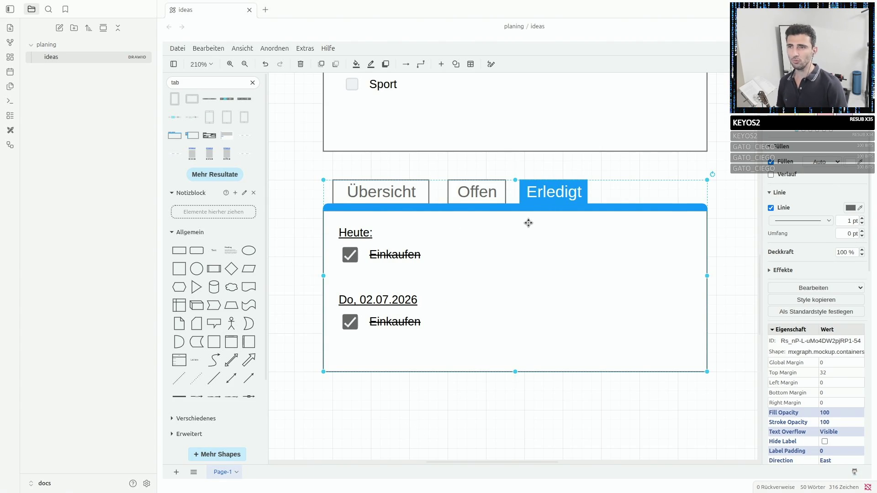
{"action": "scroll", "coordinate": [527, 224], "scroll_direction": "up", "scroll_amount": 3}
{"action": "left_click", "coordinate": [549, 299]}
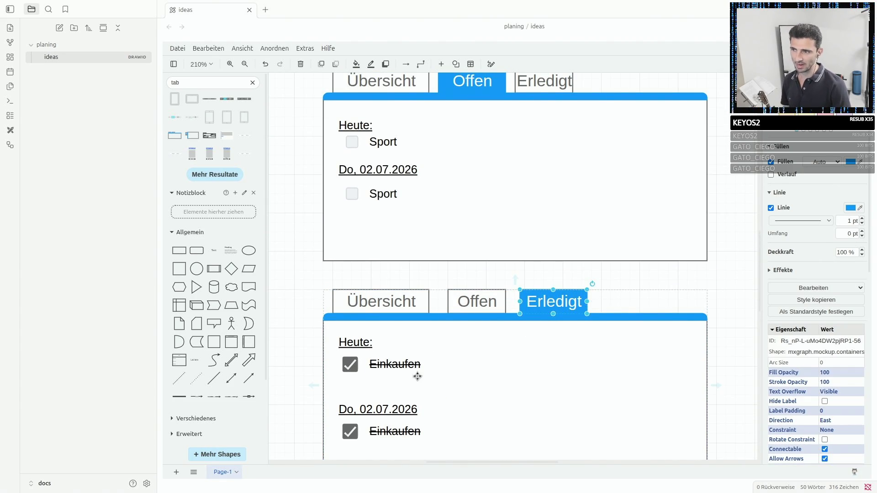
{"action": "scroll", "coordinate": [347, 361], "scroll_direction": "down", "scroll_amount": 2}
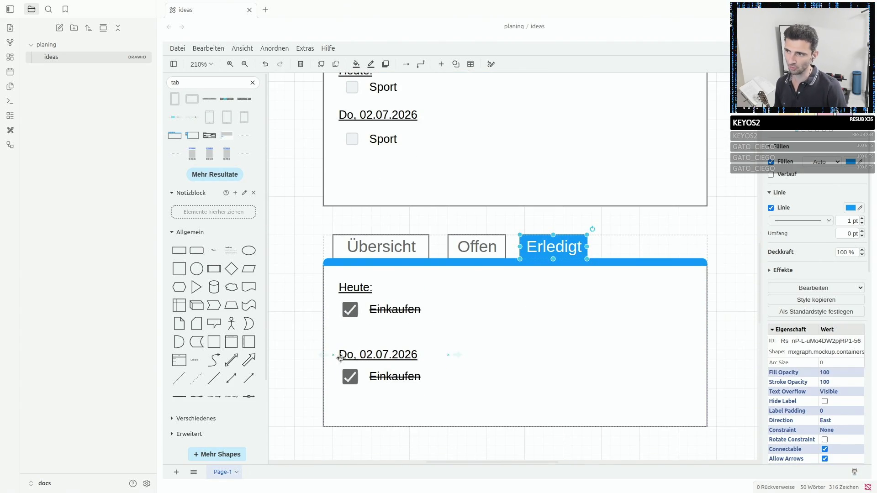
{"action": "left_click", "coordinate": [350, 381]}
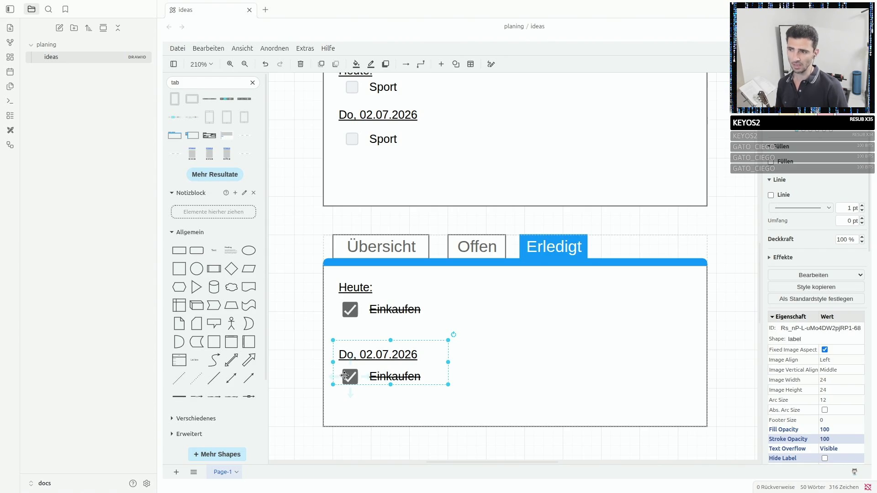
{"action": "left_click", "coordinate": [349, 376]}
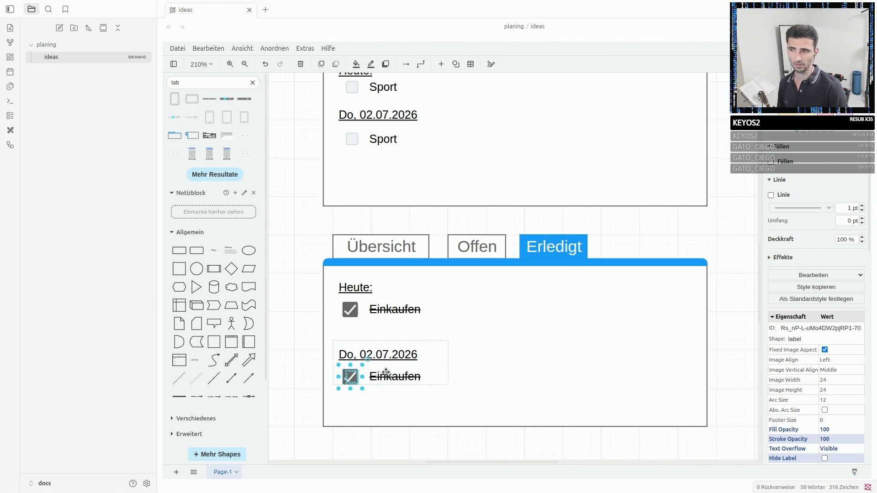
{"action": "left_click", "coordinate": [386, 372]}
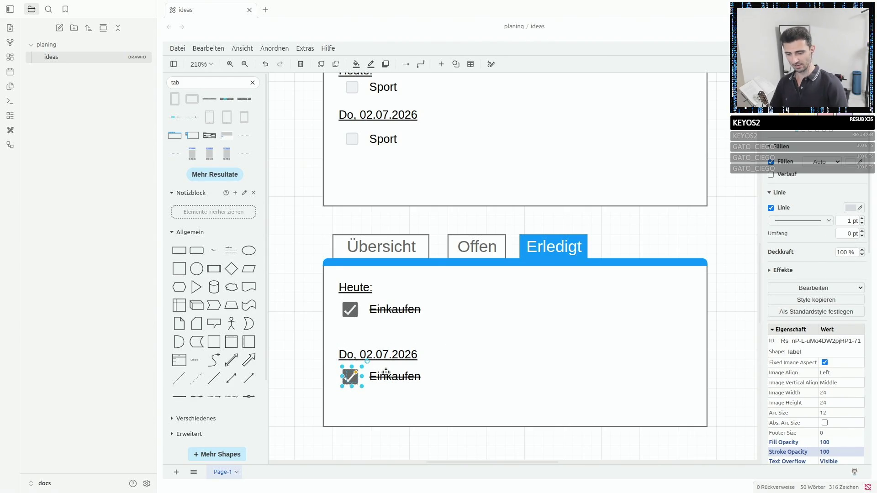
{"action": "left_click", "coordinate": [386, 373]}
{"action": "key", "text": "Delete"}
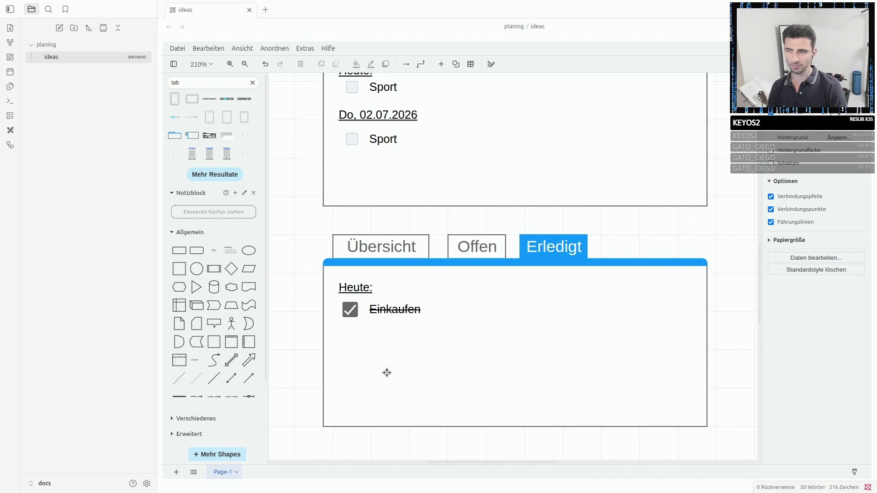
{"action": "scroll", "coordinate": [387, 373], "scroll_direction": "up", "scroll_amount": 2}
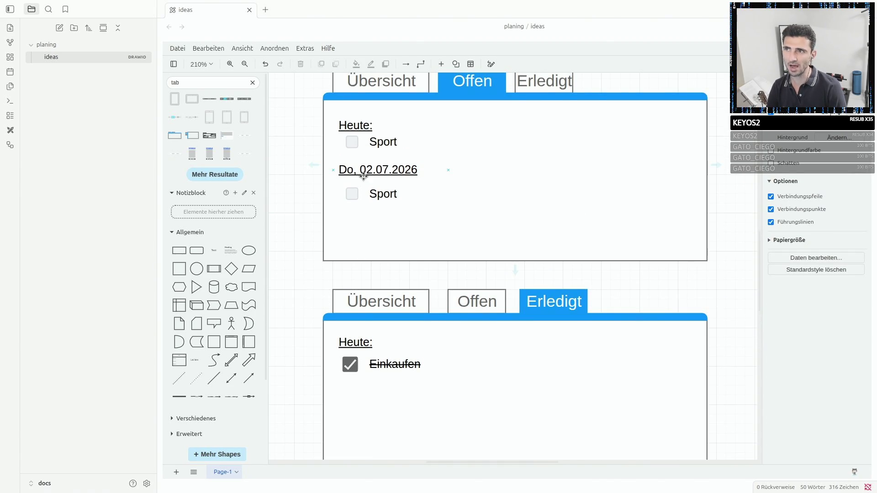
{"action": "scroll", "coordinate": [377, 172], "scroll_direction": "up", "scroll_amount": 2}
Paste the dated Einkaufen entry from Übersicht into the Offen mockup and drop the duplicate date heading.
{"action": "left_click", "coordinate": [385, 217]}
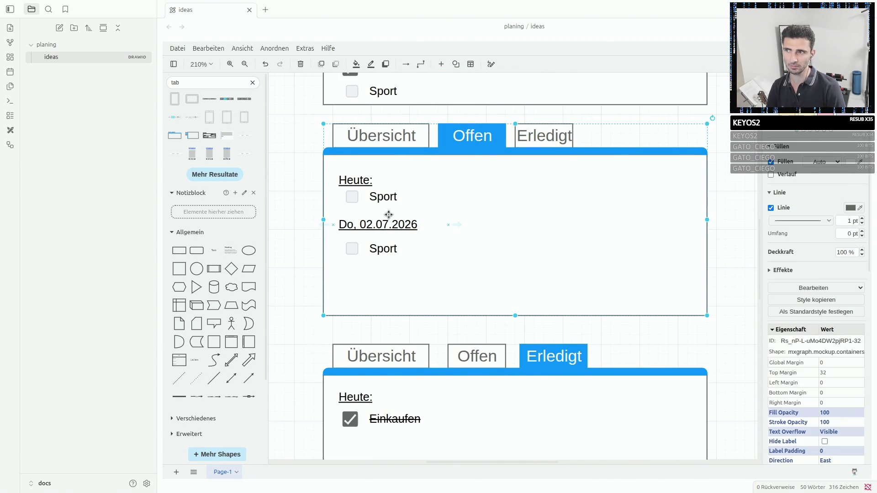
{"action": "scroll", "coordinate": [393, 283], "scroll_direction": "up", "scroll_amount": 2}
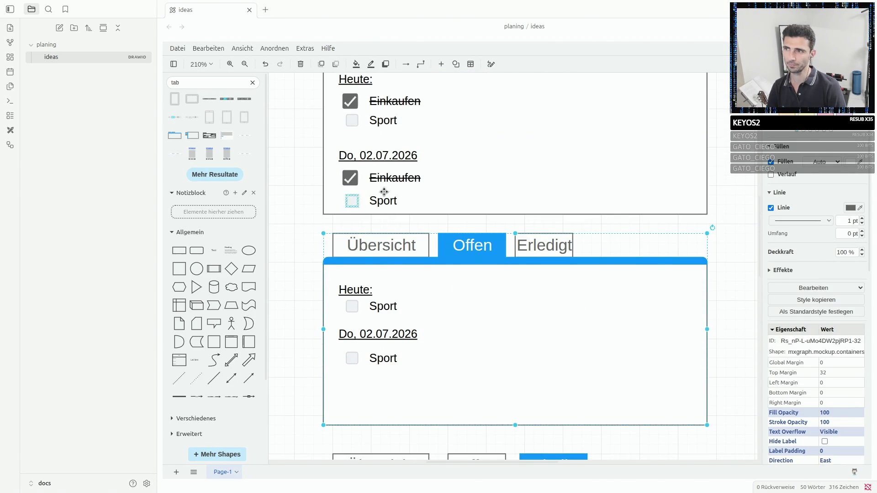
{"action": "left_click", "coordinate": [361, 180]}
{"action": "left_click", "coordinate": [351, 178]}
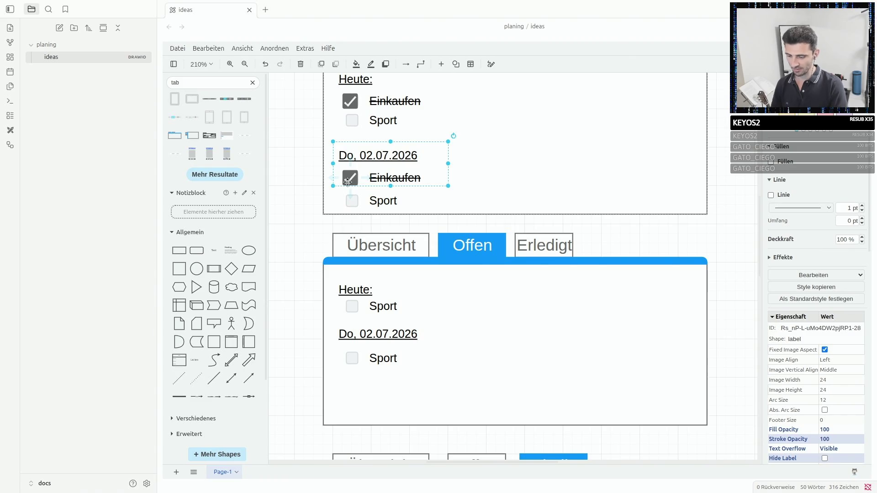
{"action": "key", "text": "ctrl+v"}
{"action": "mouse_move", "coordinate": [401, 390]}
{"action": "left_mouse_down"}
{"action": "mouse_move", "coordinate": [379, 381]}
{"action": "mouse_move", "coordinate": [405, 376]}
{"action": "mouse_move", "coordinate": [404, 369]}
{"action": "left_mouse_up"}
{"action": "left_click", "coordinate": [368, 375]}
{"action": "key", "text": "Delete"}
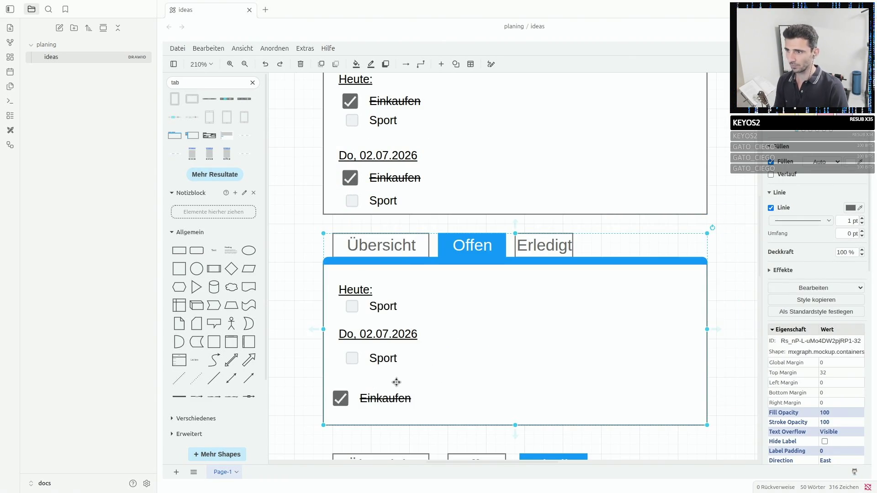
Reposition the checked Einkaufen row below Sport under Do, 02.07.2026, re-pasting it after an accidental removal.
{"action": "left_click", "coordinate": [384, 398]}
{"action": "left_click_drag", "start_coordinate": [384, 397], "coordinate": [381, 384]}
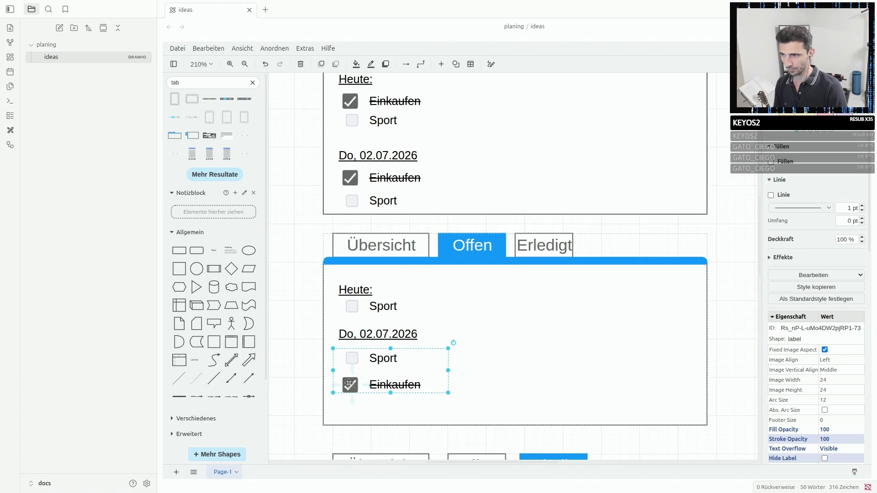
{"action": "left_click", "coordinate": [349, 384]}
{"action": "key", "text": "Delete"}
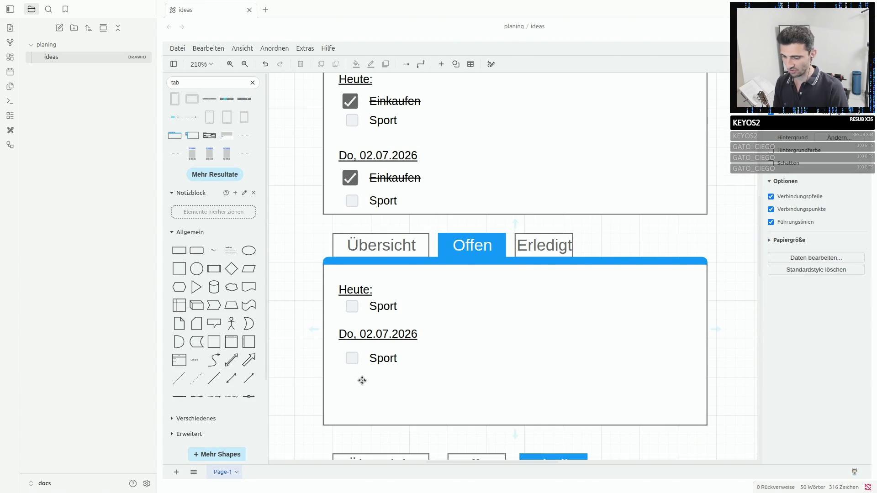
{"action": "left_click", "coordinate": [368, 389]}
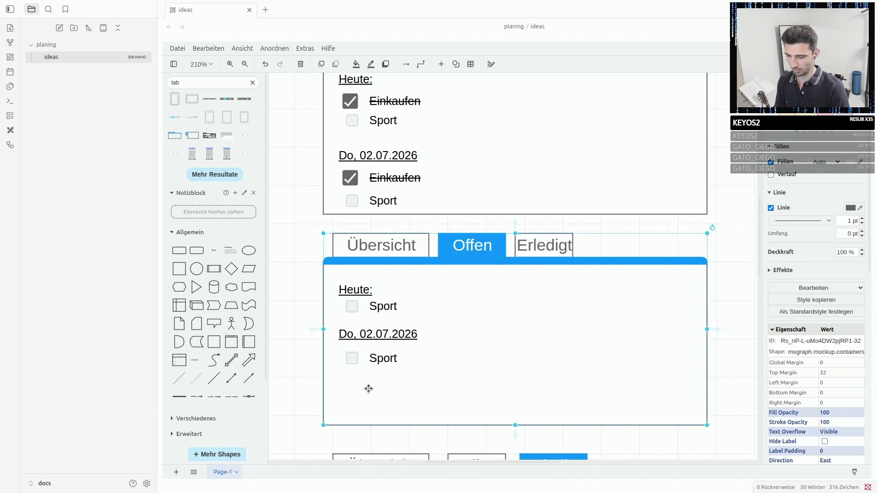
{"action": "type", "text": "zzz"}
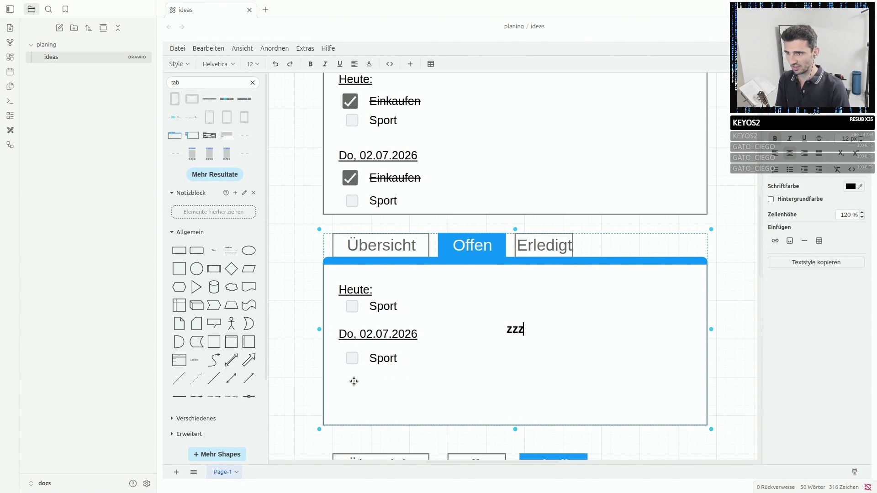
{"action": "left_click", "coordinate": [402, 372]}
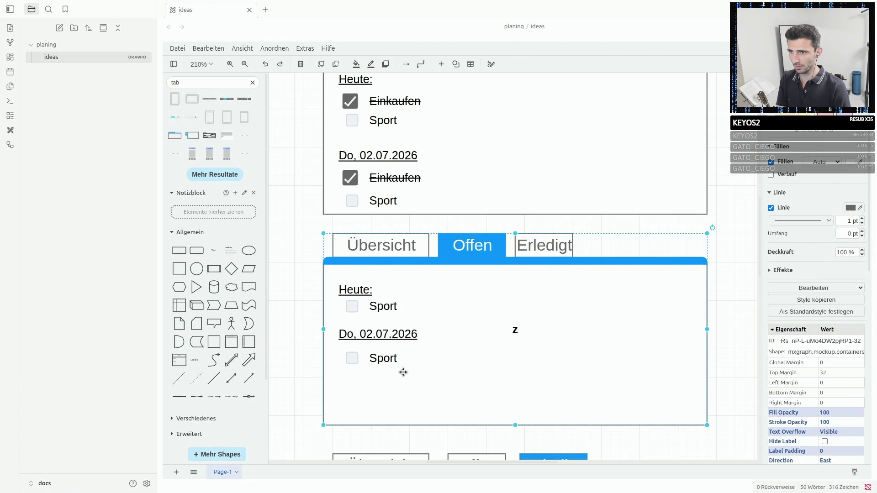
{"action": "key", "text": "ctrl+v"}
{"action": "scroll", "coordinate": [403, 371], "scroll_direction": "down", "scroll_amount": 5}
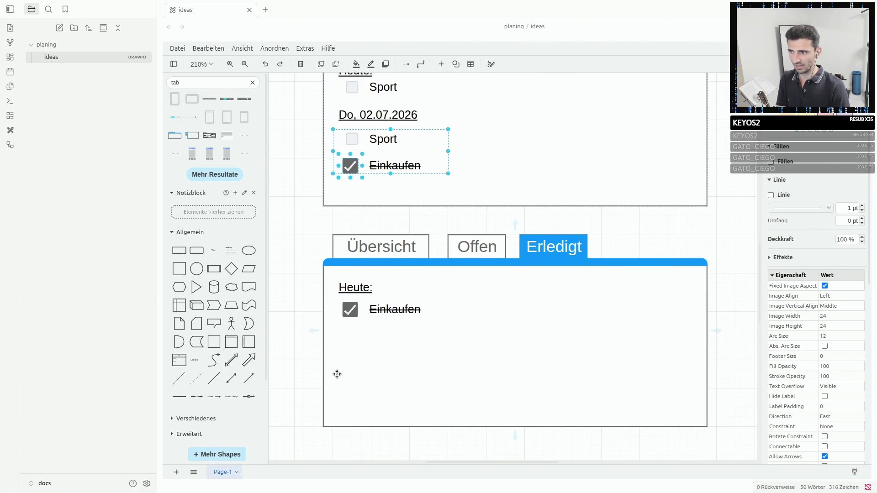
{"action": "scroll", "coordinate": [349, 367], "scroll_direction": "up", "scroll_amount": 4}
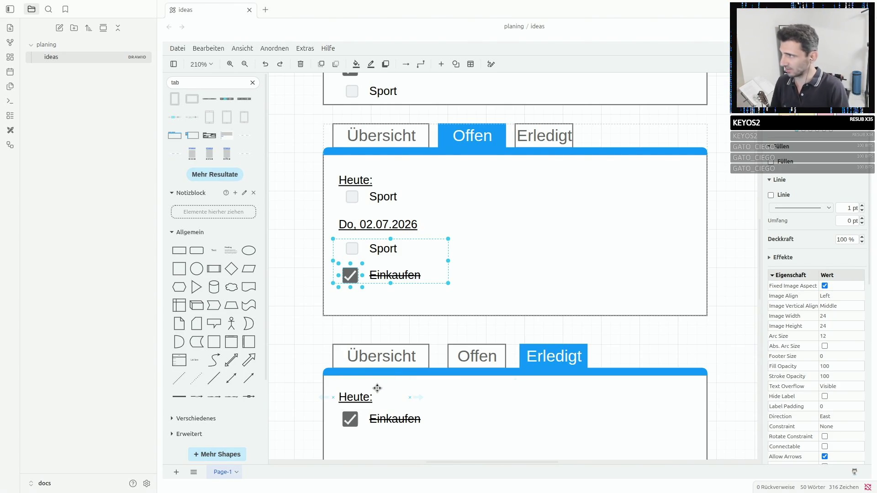
Remove the checked box from the new Einkaufen item in the Offen mockup.
{"action": "left_click", "coordinate": [351, 276]}
{"action": "right_click", "coordinate": [351, 276]}
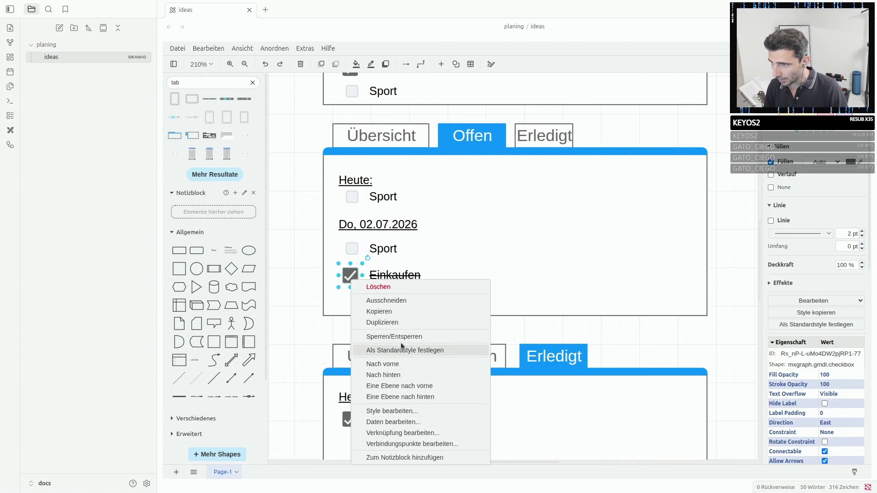
{"action": "left_click", "coordinate": [343, 271]}
{"action": "left_click_drag", "start_coordinate": [350, 275], "coordinate": [346, 291]}
{"action": "key", "text": "Delete"}
Clear the strikethrough from the Einkaufen label text.
{"action": "left_click", "coordinate": [383, 277]}
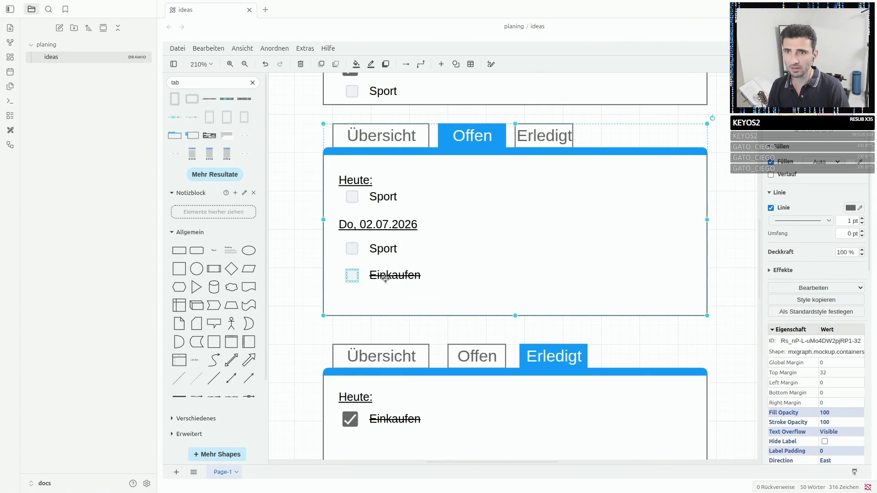
{"action": "double_click", "coordinate": [385, 277]}
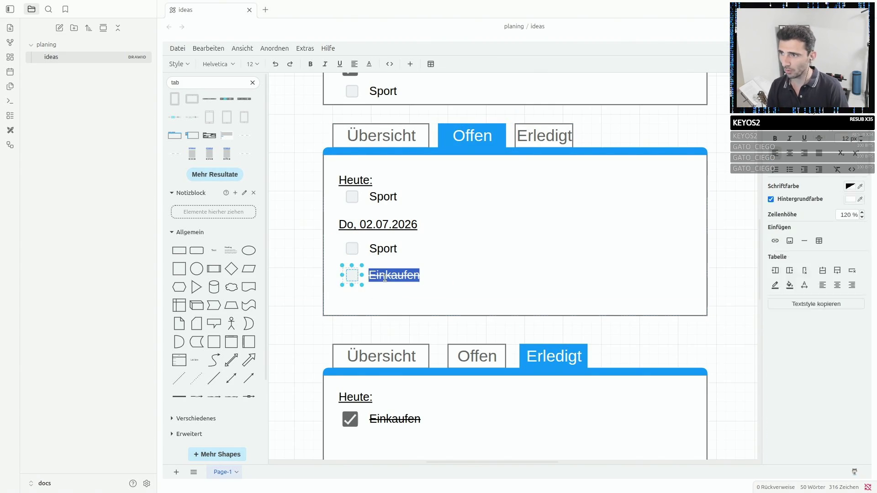
{"action": "left_click", "coordinate": [820, 140]}
{"action": "left_click", "coordinate": [578, 210]}
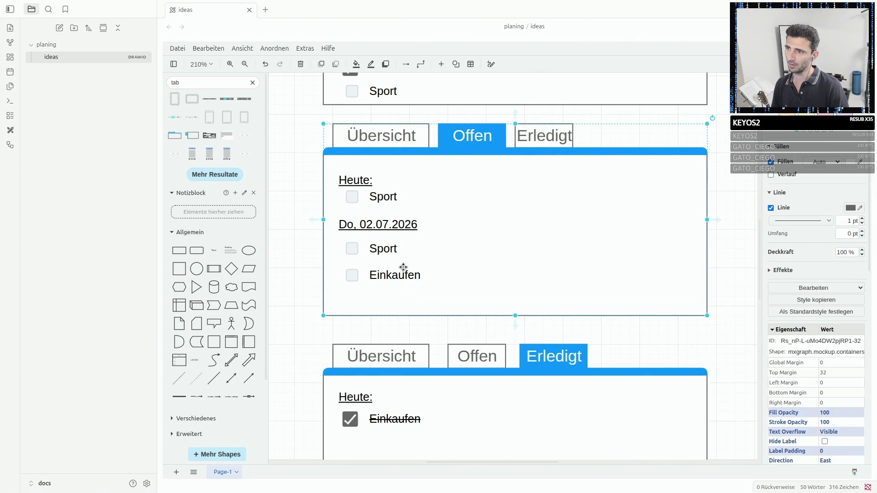
Undo an accidental connector to the date heading and carry an unchecked Einkaufen item up to Übersicht.
{"action": "left_click", "coordinate": [352, 275]}
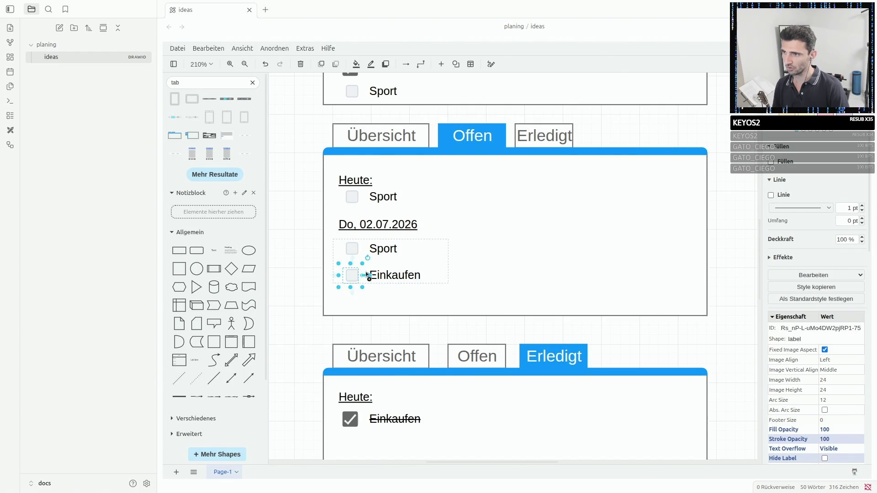
{"action": "left_click", "coordinate": [383, 272]}
{"action": "left_click", "coordinate": [353, 274]}
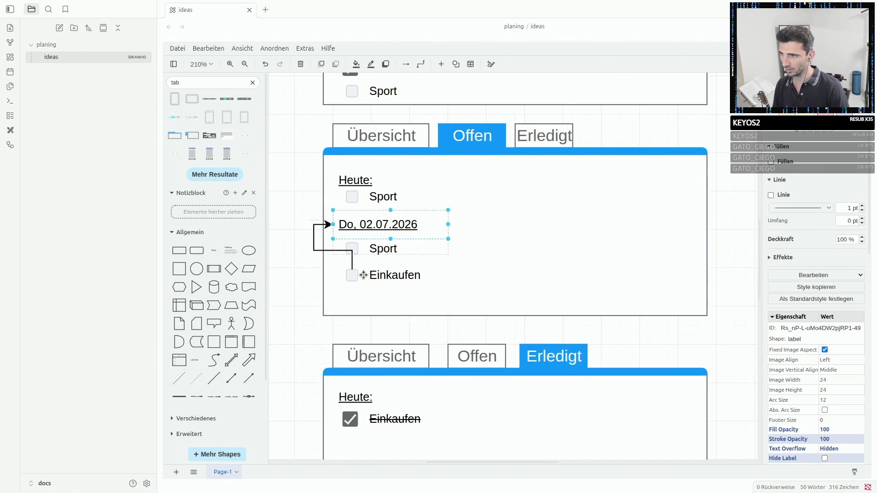
{"action": "key", "text": "ctrl+z"}
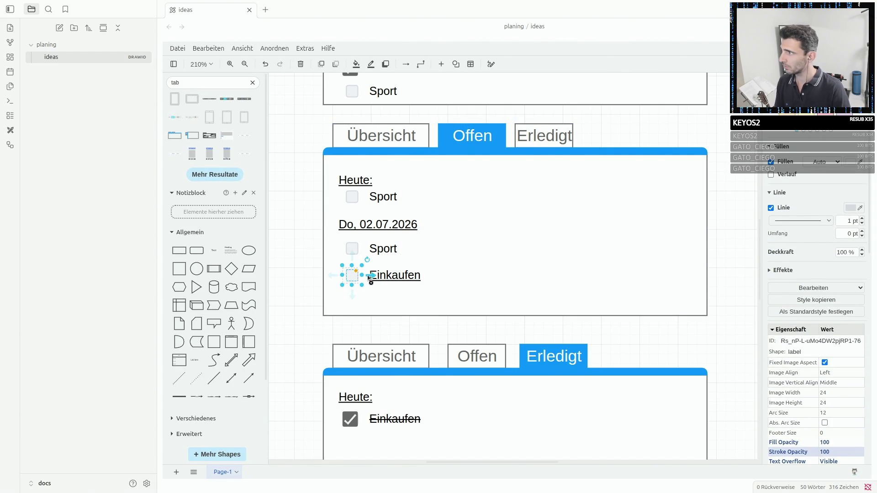
{"action": "scroll", "coordinate": [464, 263], "scroll_direction": "up", "scroll_amount": 3}
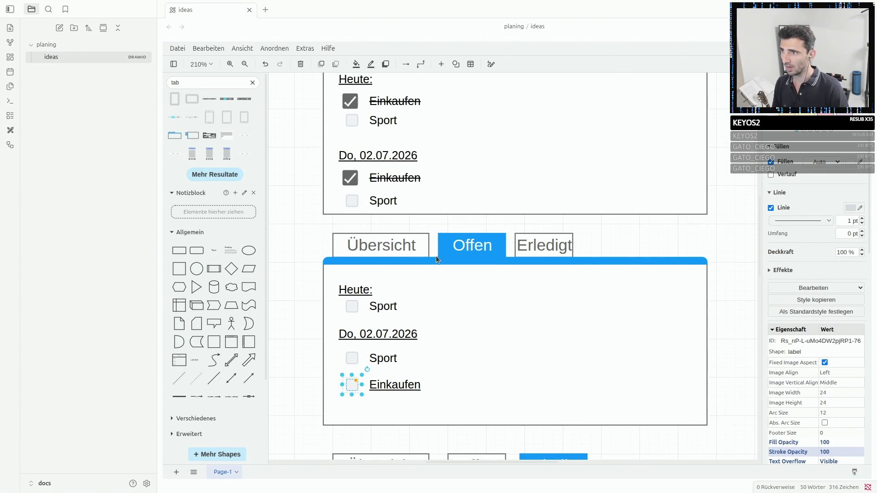
{"action": "left_click", "coordinate": [419, 190]}
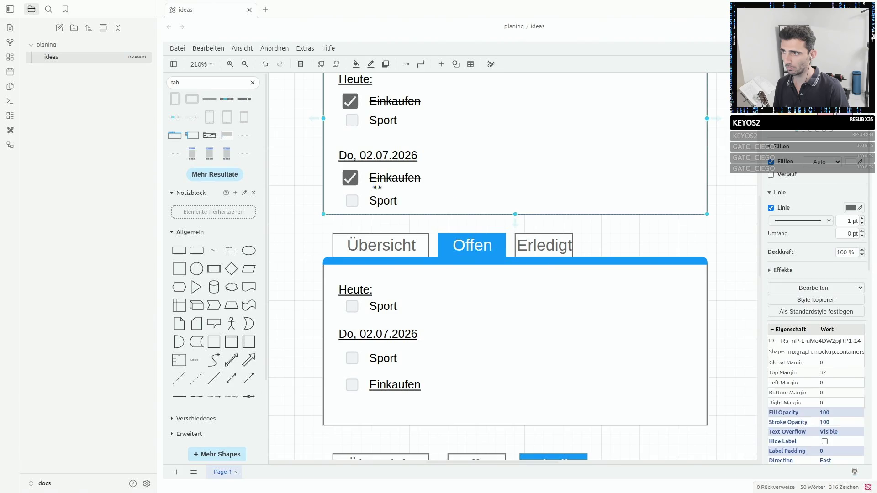
{"action": "left_click_drag", "start_coordinate": [377, 187], "coordinate": [350, 174]}
{"action": "key", "text": "Delete"}
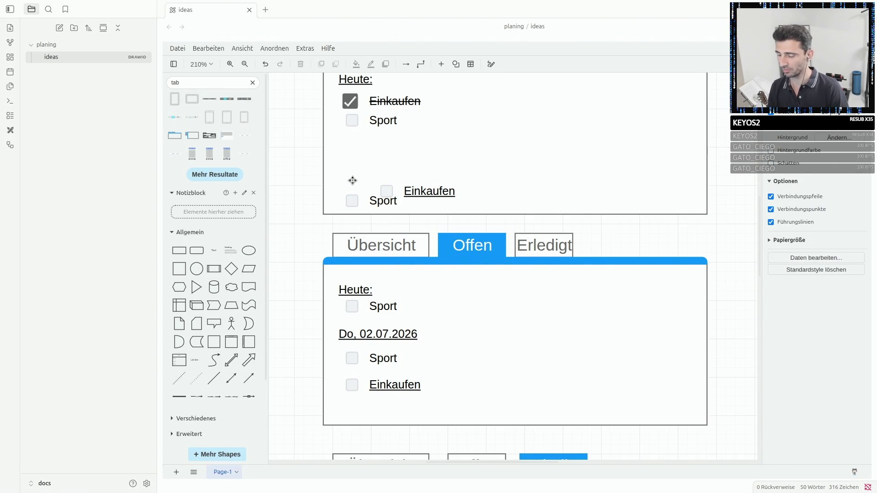
{"action": "key", "text": "ctrl+z"}
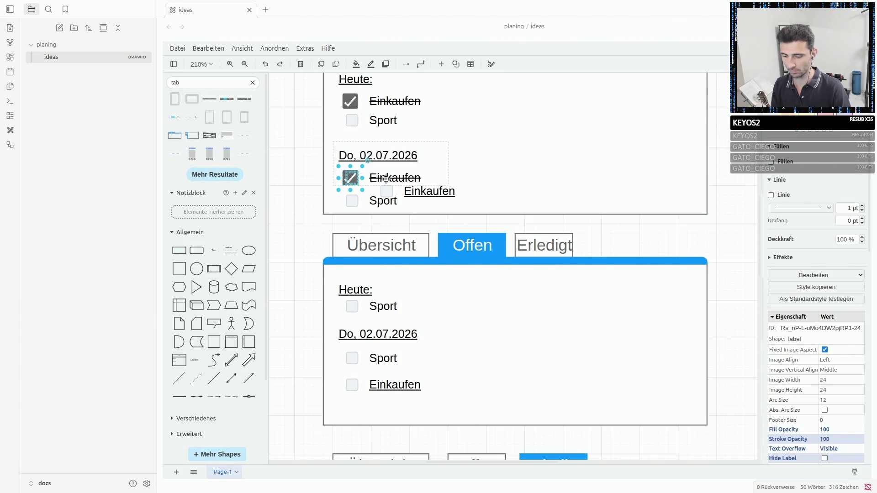
{"action": "left_click_drag", "start_coordinate": [429, 191], "coordinate": [392, 173]}
{"action": "left_click", "coordinate": [489, 175]}
{"action": "scroll", "coordinate": [489, 175], "scroll_direction": "up", "scroll_amount": 3}
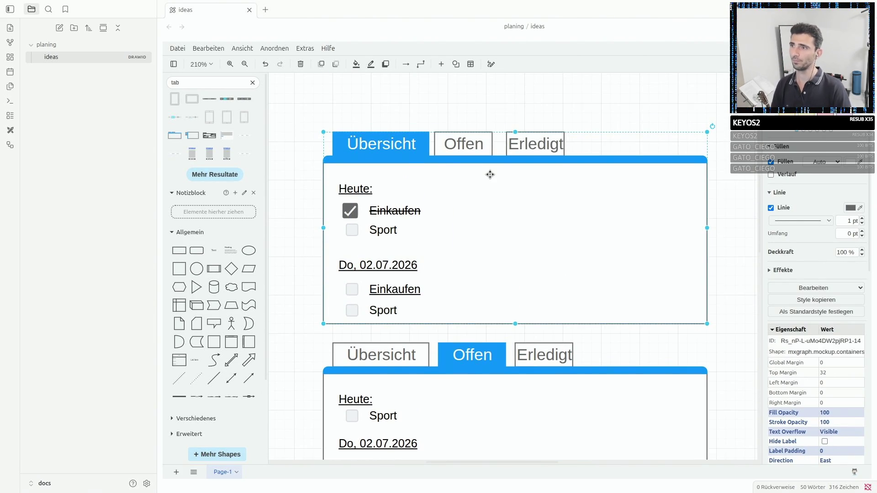
{"action": "mouse_move", "coordinate": [383, 191]}
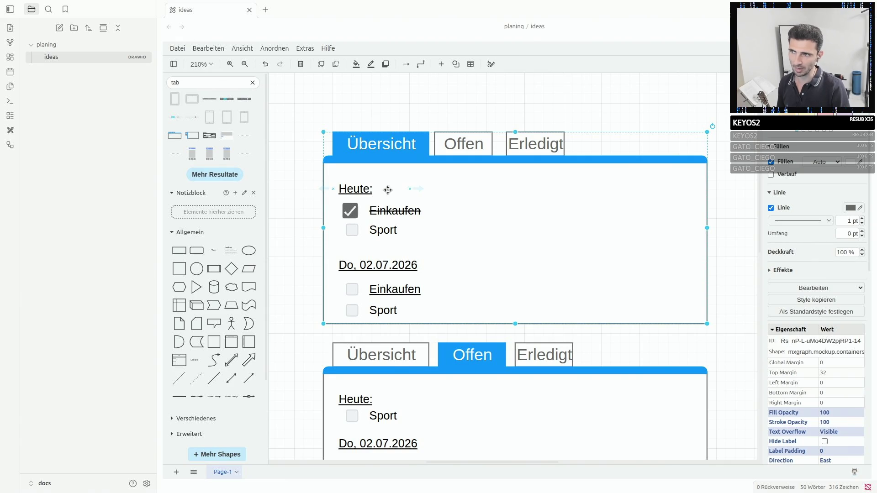
{"action": "mouse_move", "coordinate": [356, 189]}
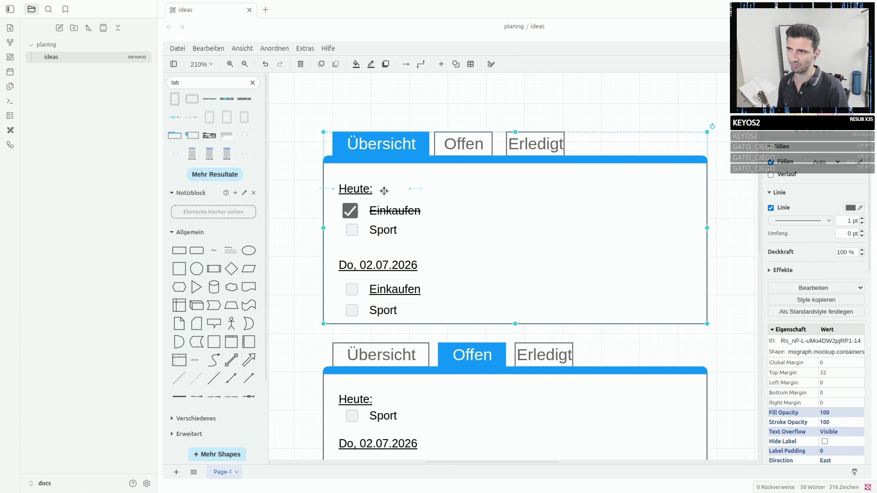
{"action": "left_click", "coordinate": [298, 213]}
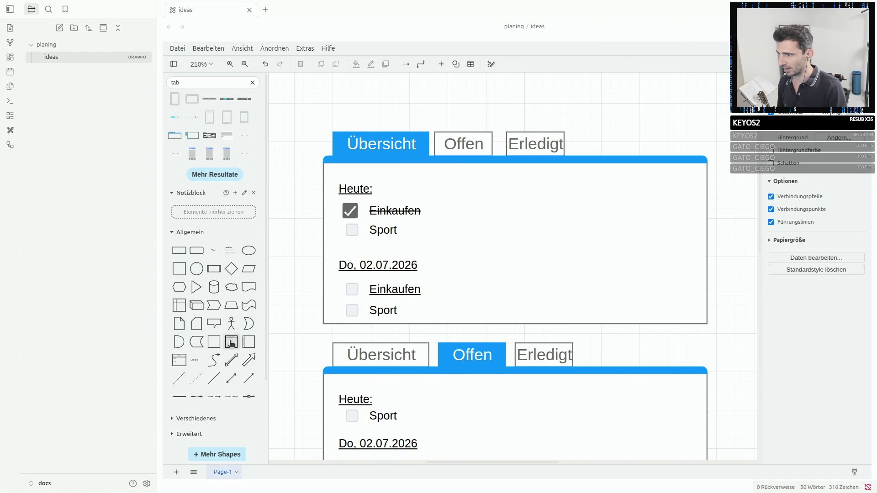
Add a 1/2 counter label beside Heute: in the Übersicht mockup.
{"action": "left_click", "coordinate": [214, 269]}
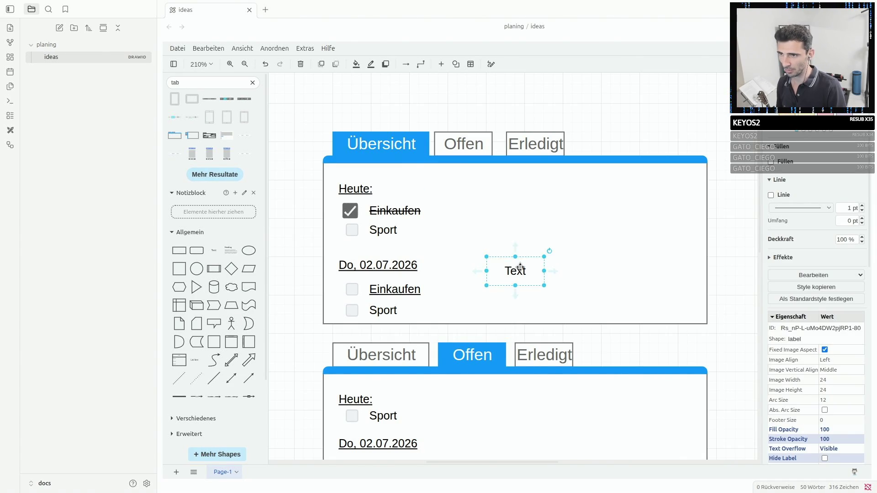
{"action": "left_click_drag", "start_coordinate": [521, 271], "coordinate": [391, 192]}
{"action": "double_click", "coordinate": [391, 189]}
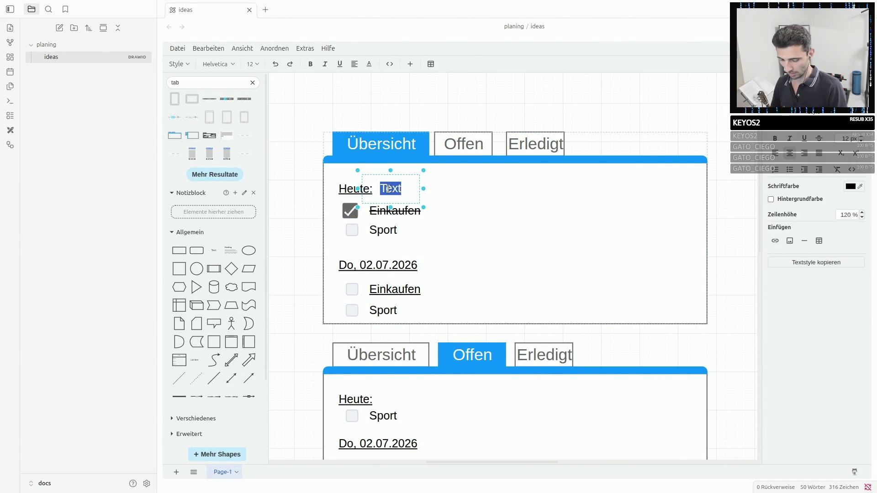
{"action": "type", "text": "1/2"}
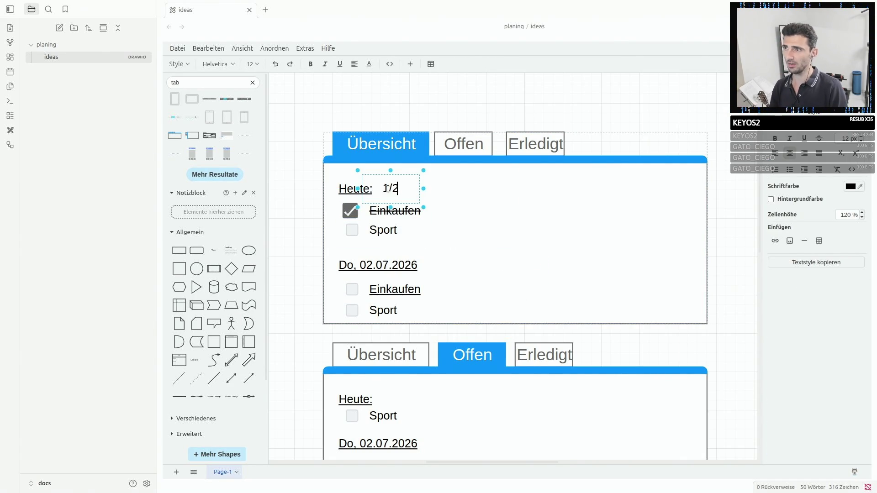
{"action": "left_click", "coordinate": [468, 208]}
{"action": "left_click_drag", "start_coordinate": [403, 191], "coordinate": [393, 188]}
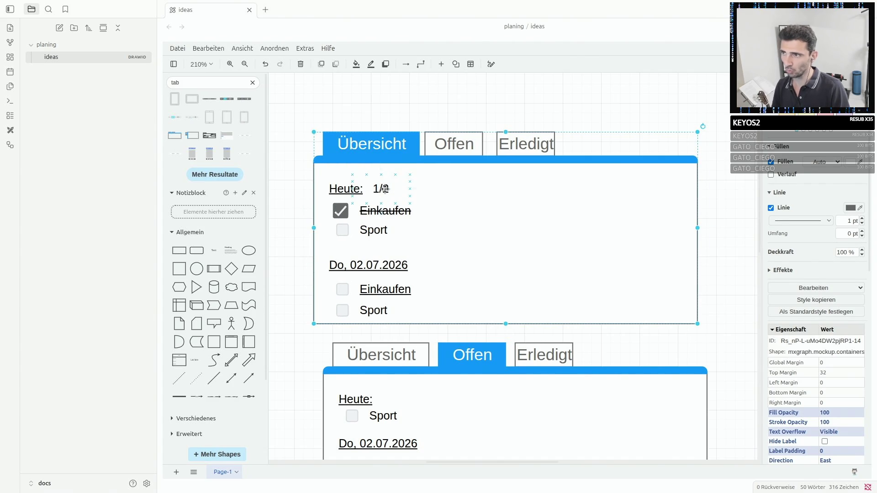
Copy the counter beside Do, 02.07.2026 and change it to 0/2.
{"action": "key", "text": "ctrl+c"}
{"action": "left_click", "coordinate": [446, 271]}
{"action": "key", "text": "ctrl+v"}
{"action": "left_click_drag", "start_coordinate": [456, 280], "coordinate": [429, 265]}
{"action": "double_click", "coordinate": [429, 266]}
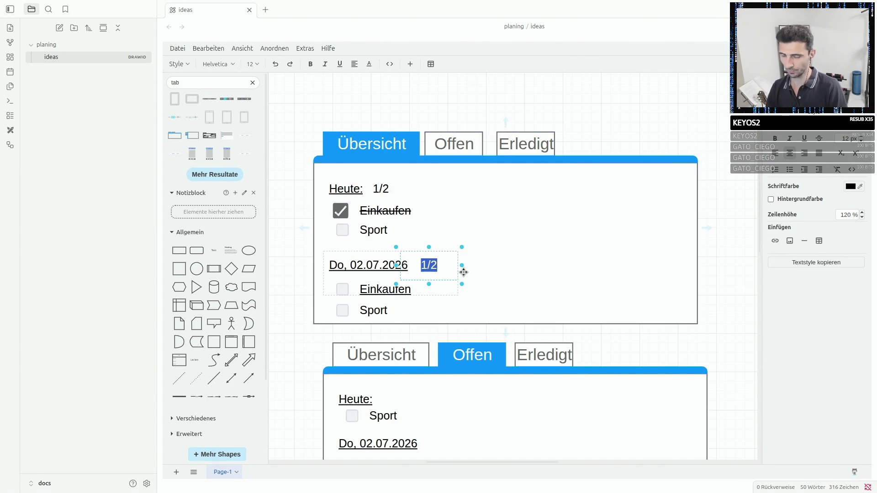
{"action": "key", "text": "Home"}
{"action": "left_click", "coordinate": [493, 254]}
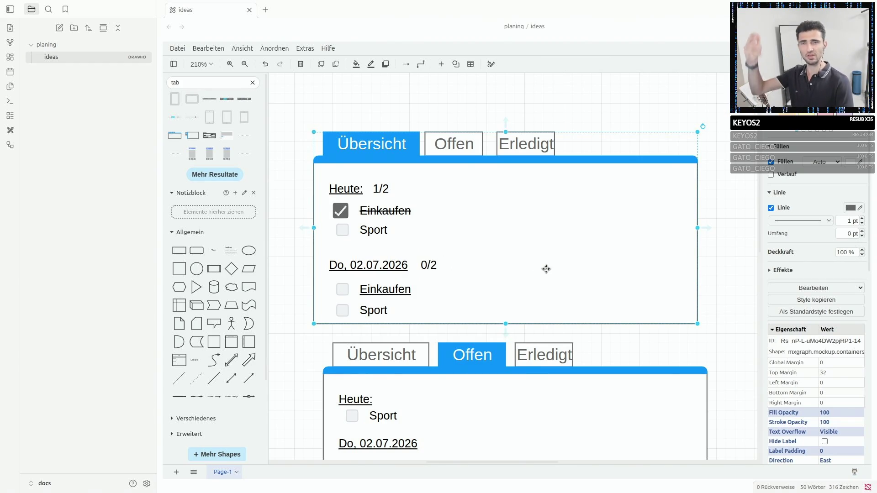
{"action": "scroll", "coordinate": [546, 269], "scroll_direction": "down", "scroll_amount": 3}
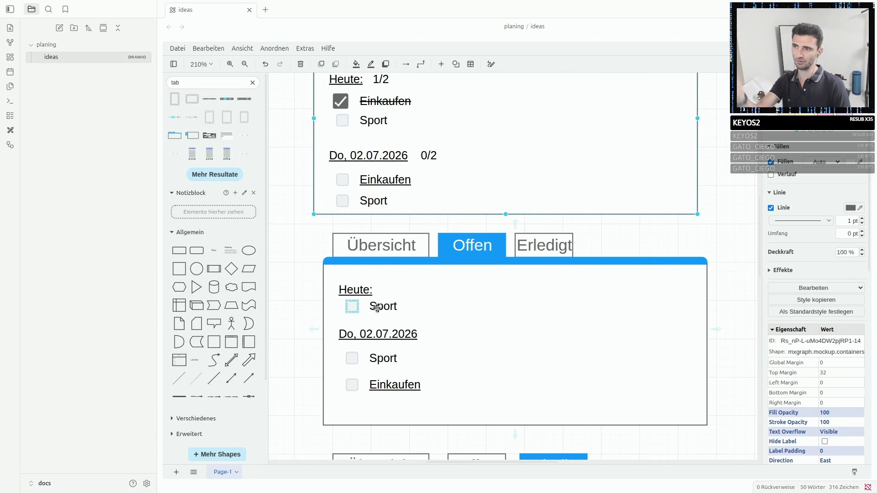
{"action": "scroll", "coordinate": [541, 299], "scroll_direction": "down", "scroll_amount": 3}
{"action": "scroll", "coordinate": [535, 300], "scroll_direction": "down", "scroll_amount": 2}
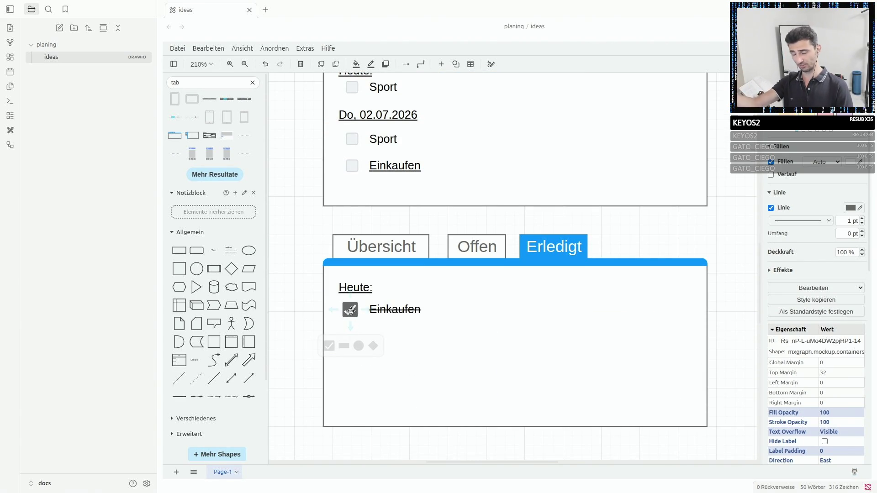
{"action": "scroll", "coordinate": [390, 271], "scroll_direction": "up", "scroll_amount": 2}
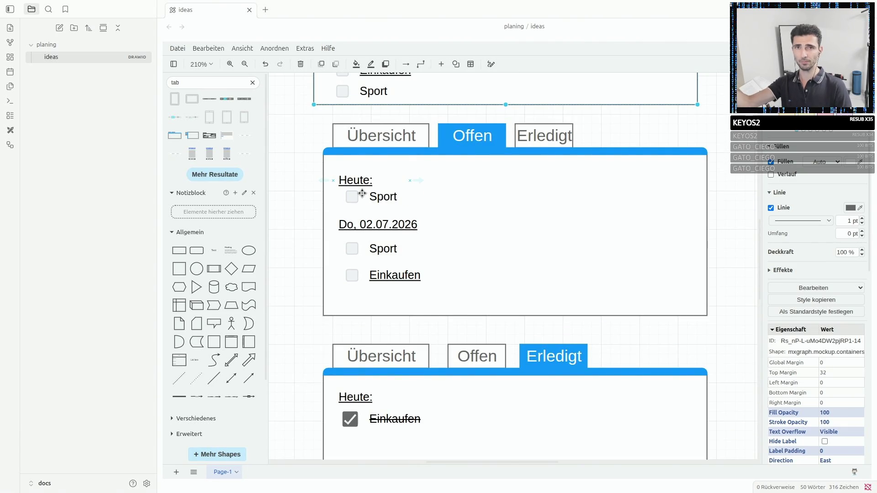
{"action": "left_click", "coordinate": [351, 248]}
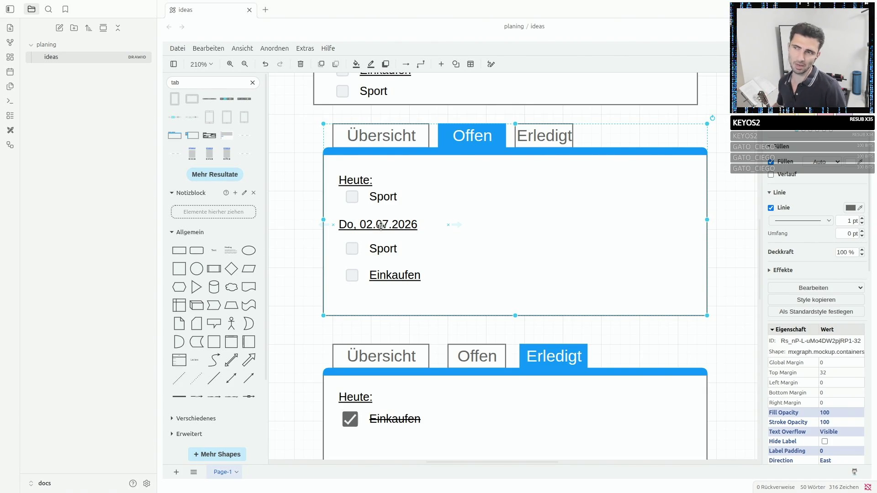
{"action": "left_click", "coordinate": [388, 271]}
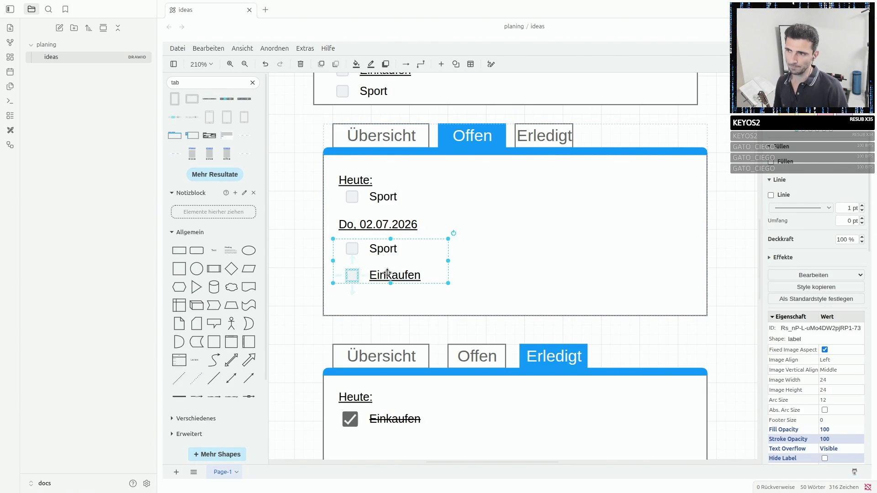
{"action": "double_click", "coordinate": [388, 274]}
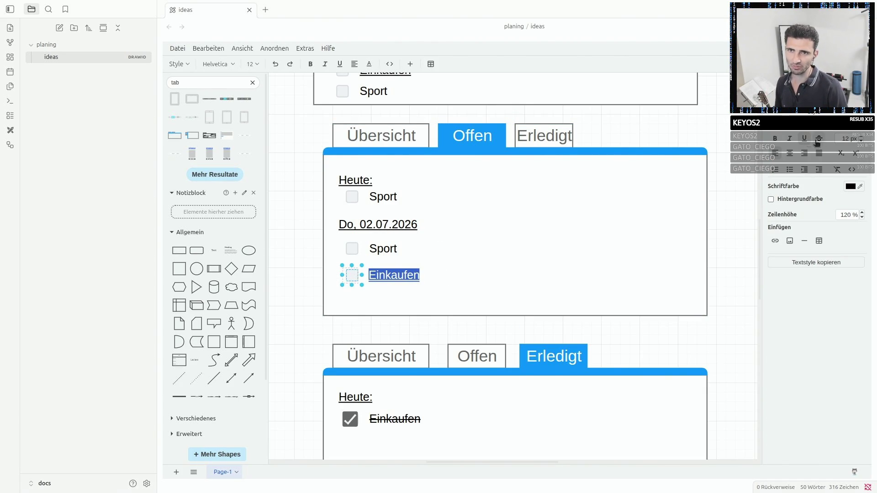
{"action": "left_click", "coordinate": [585, 214]}
{"action": "double_click", "coordinate": [394, 274]}
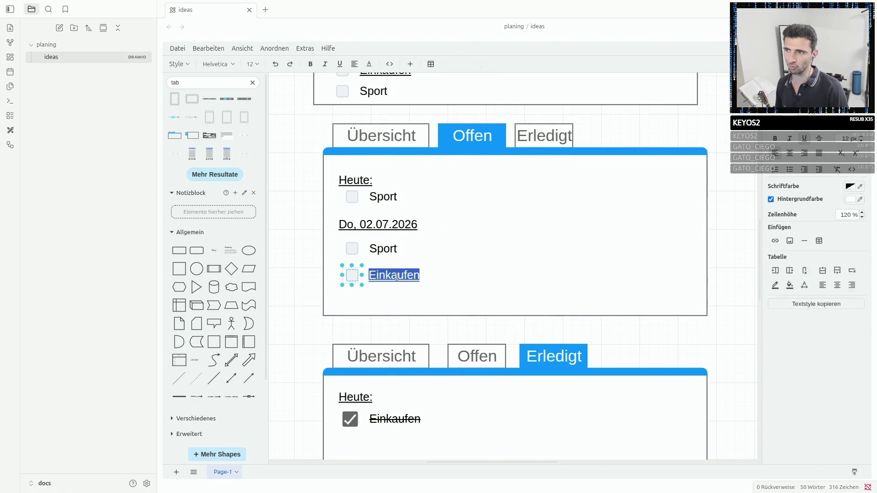
{"action": "left_click", "coordinate": [394, 275]}
{"action": "double_click", "coordinate": [392, 275]}
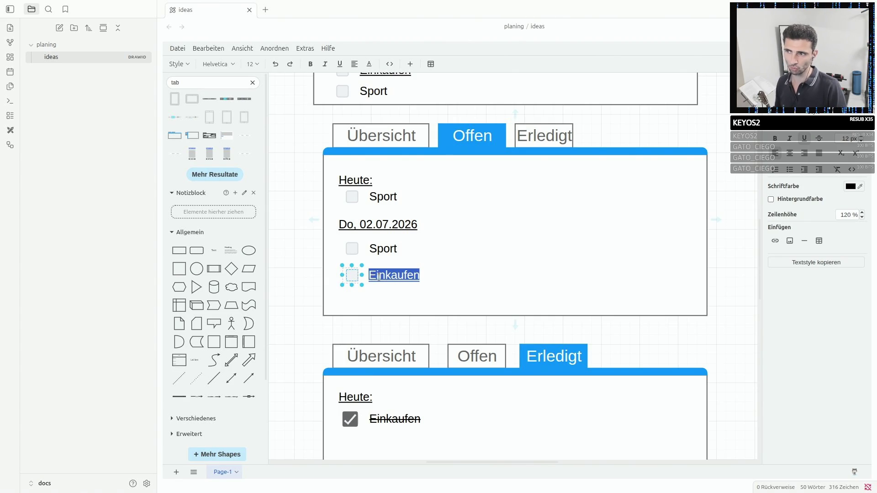
{"action": "left_click", "coordinate": [375, 275]}
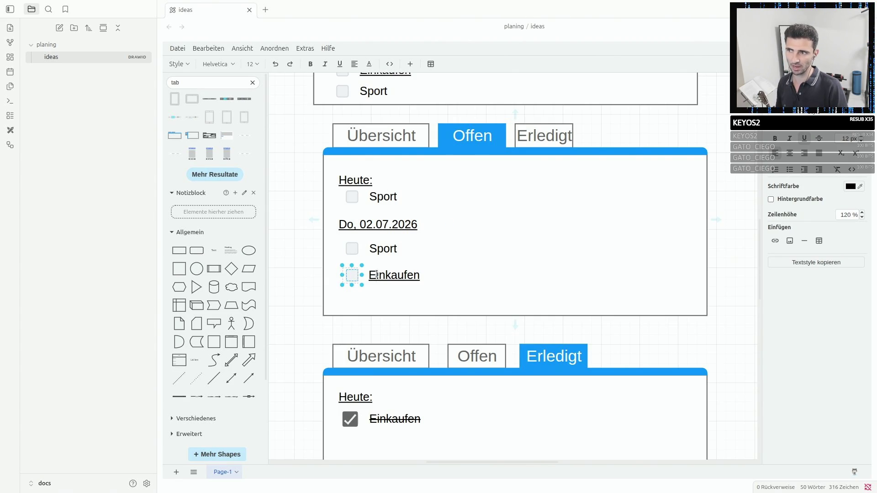
{"action": "left_click_drag", "start_coordinate": [351, 275], "coordinate": [361, 200]}
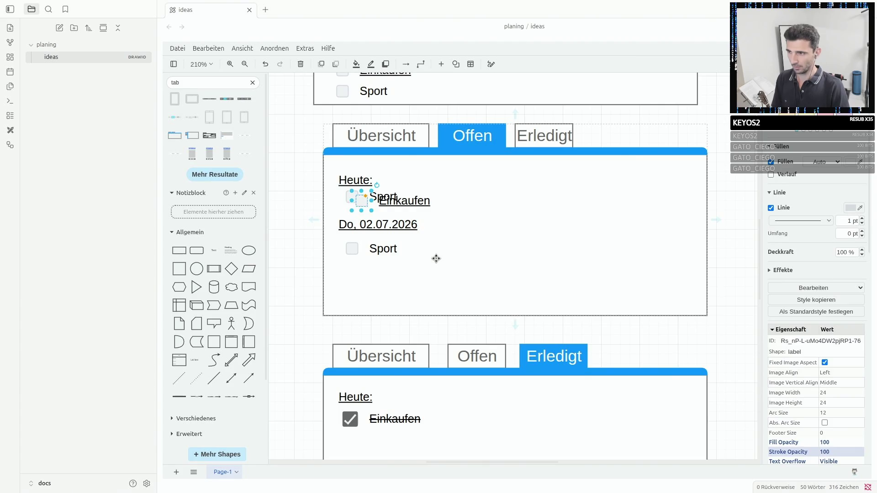
{"action": "key", "text": "ctrl+z"}
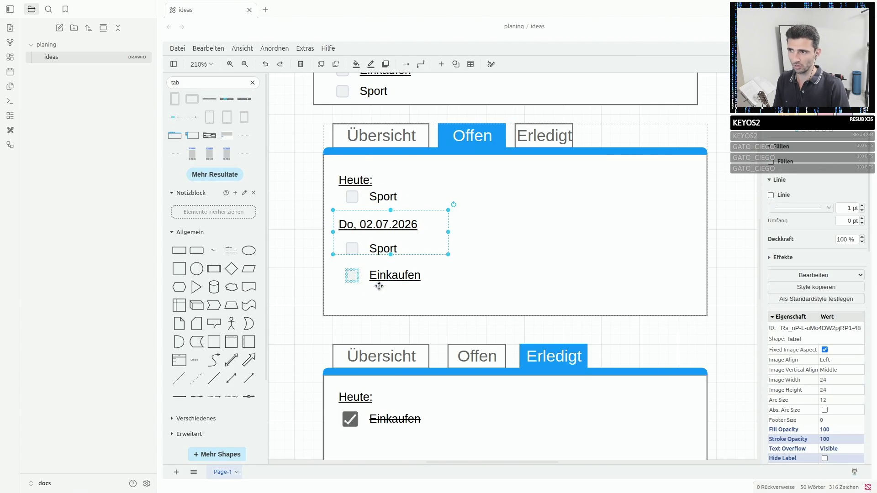
{"action": "left_click", "coordinate": [385, 274]}
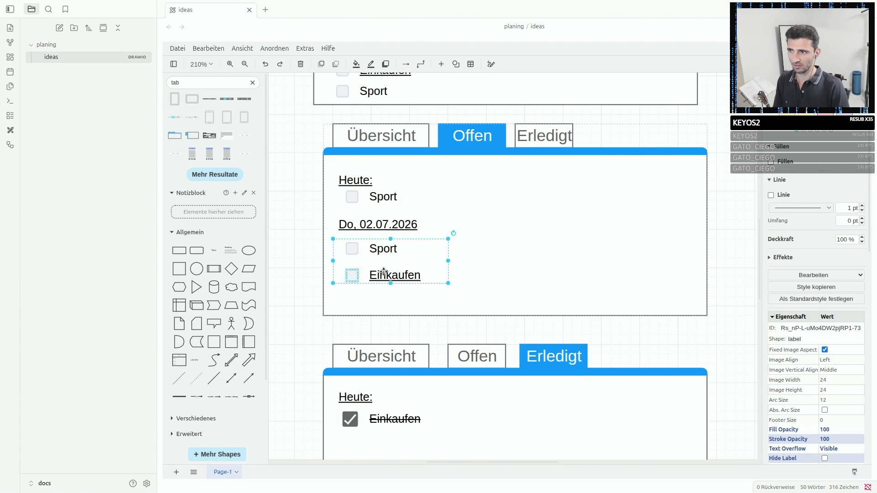
{"action": "left_click", "coordinate": [350, 275]}
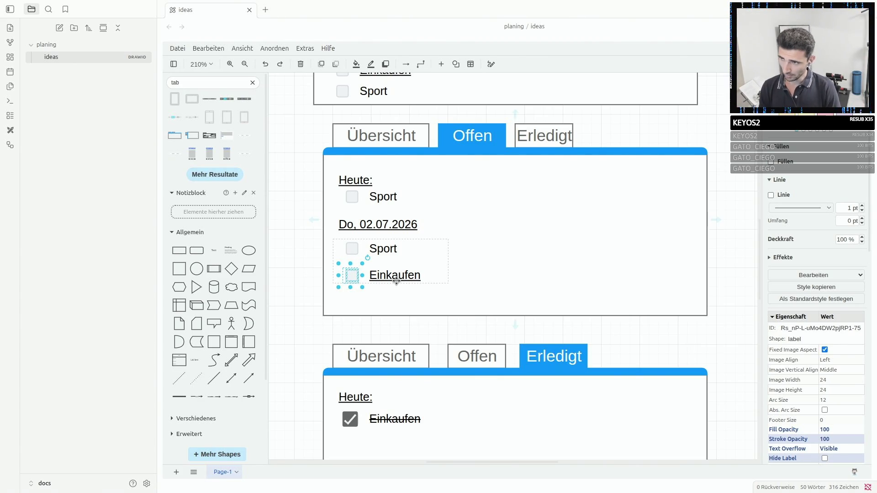
{"action": "left_click", "coordinate": [394, 294]}
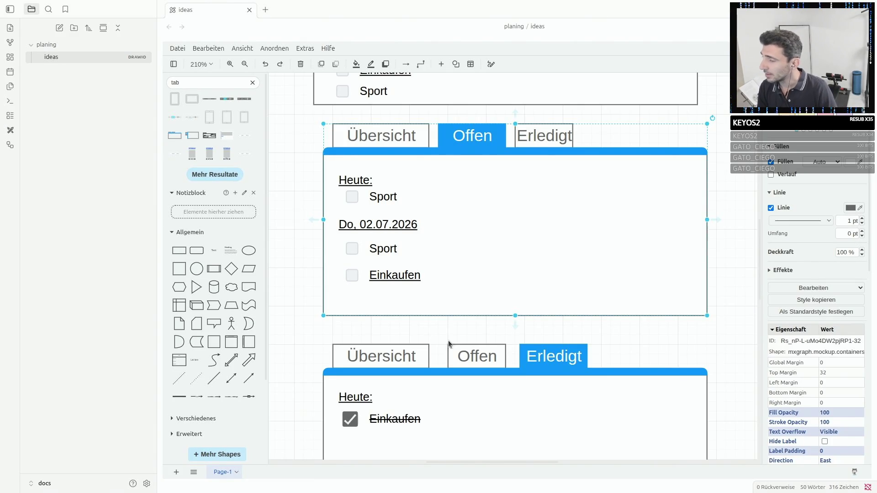
{"action": "mouse_move", "coordinate": [350, 419]}
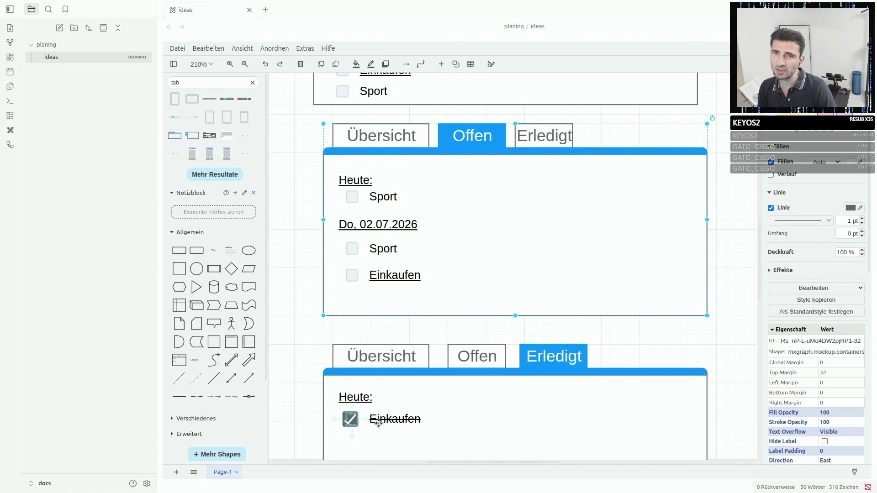
{"action": "scroll", "coordinate": [378, 422], "scroll_direction": "down", "scroll_amount": 2}
{"action": "scroll", "coordinate": [480, 343], "scroll_direction": "down", "scroll_amount": 3}
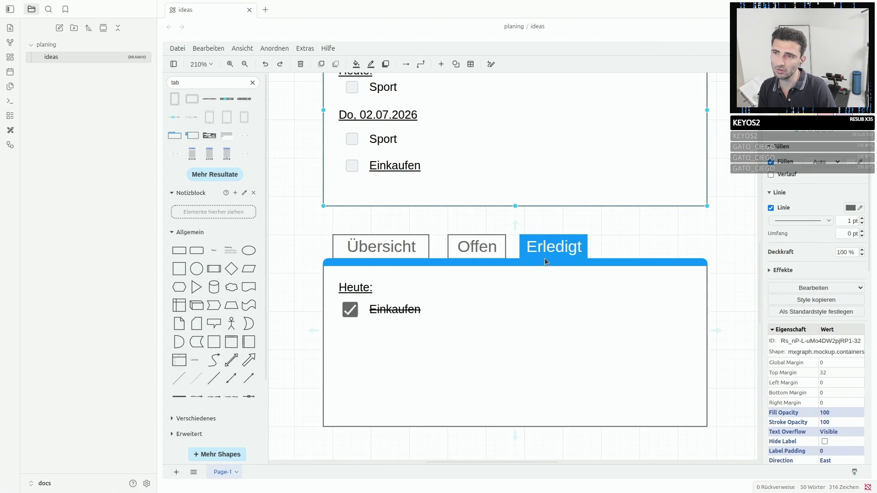
{"action": "left_click", "coordinate": [635, 243]}
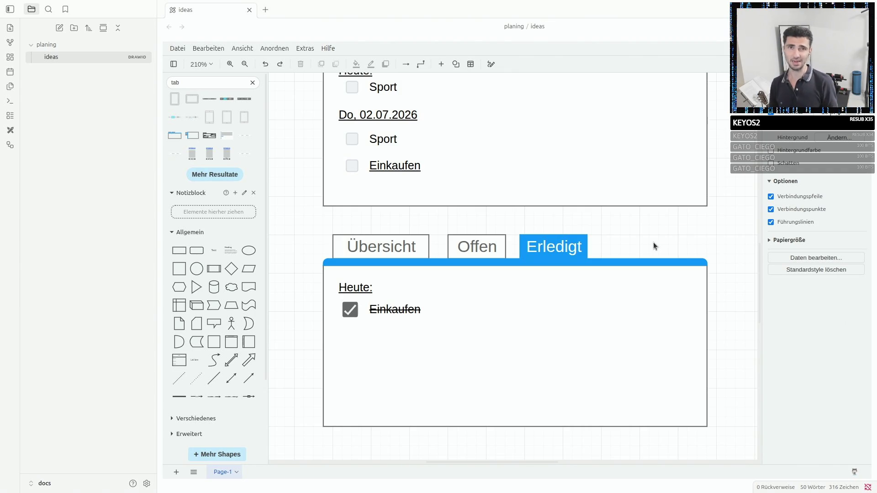
{"action": "scroll", "coordinate": [653, 242], "scroll_direction": "up", "scroll_amount": 3}
{"action": "left_click", "coordinate": [515, 264]}
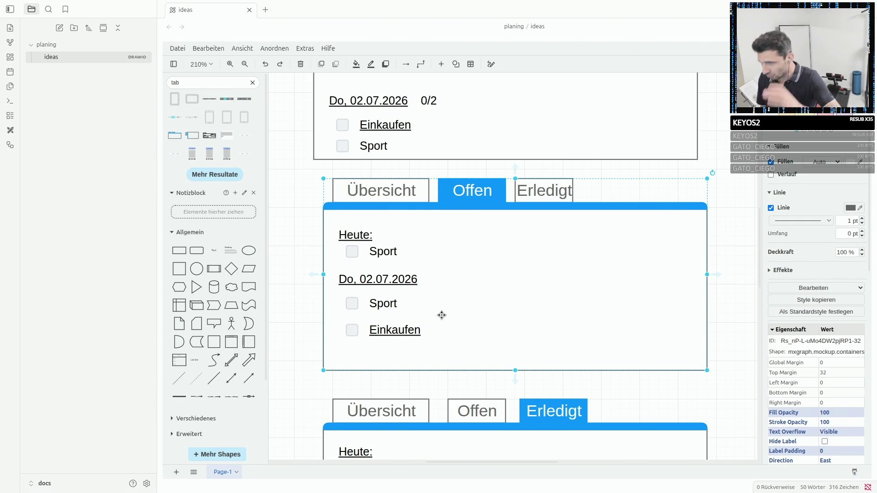
{"action": "double_click", "coordinate": [395, 331]}
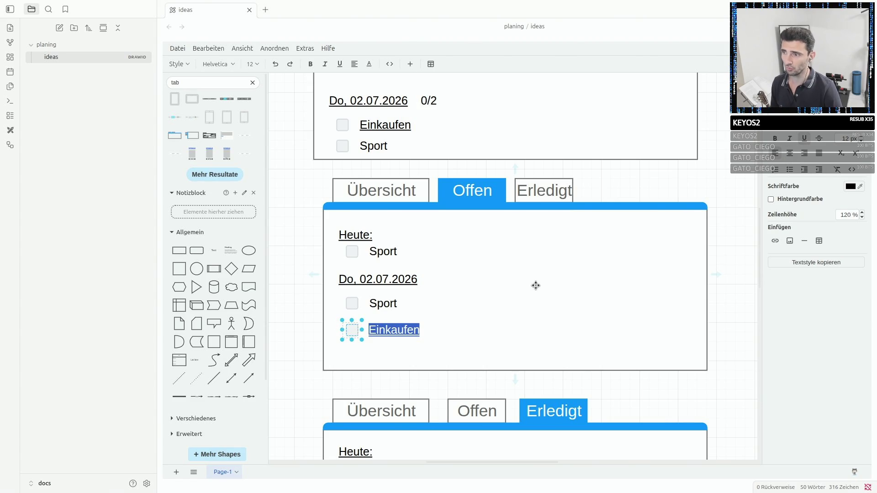
{"action": "right_click", "coordinate": [386, 329]}
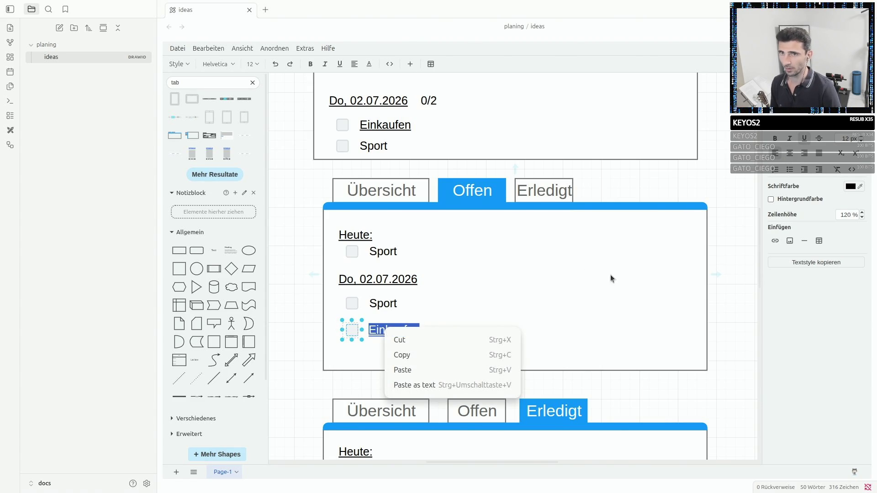
{"action": "left_click", "coordinate": [804, 138]}
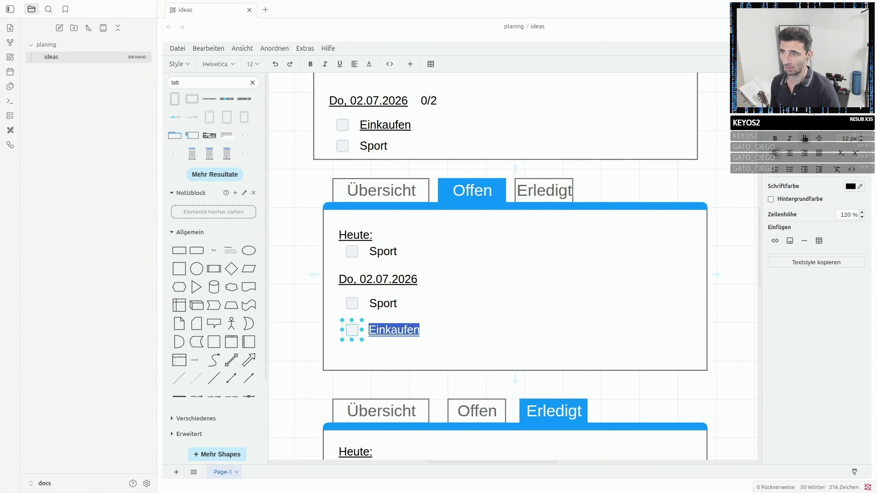
{"action": "left_click", "coordinate": [394, 329]}
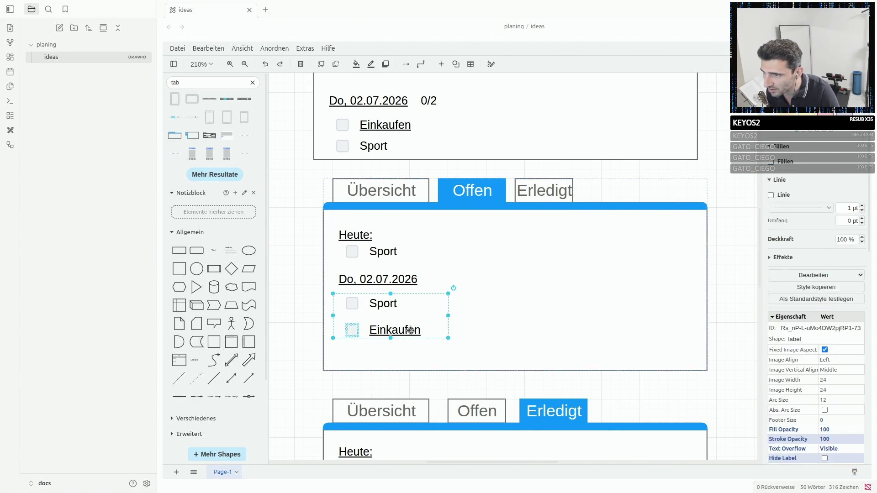
{"action": "double_click", "coordinate": [394, 329]}
{"action": "left_click", "coordinate": [410, 330]}
{"action": "double_click", "coordinate": [405, 329]}
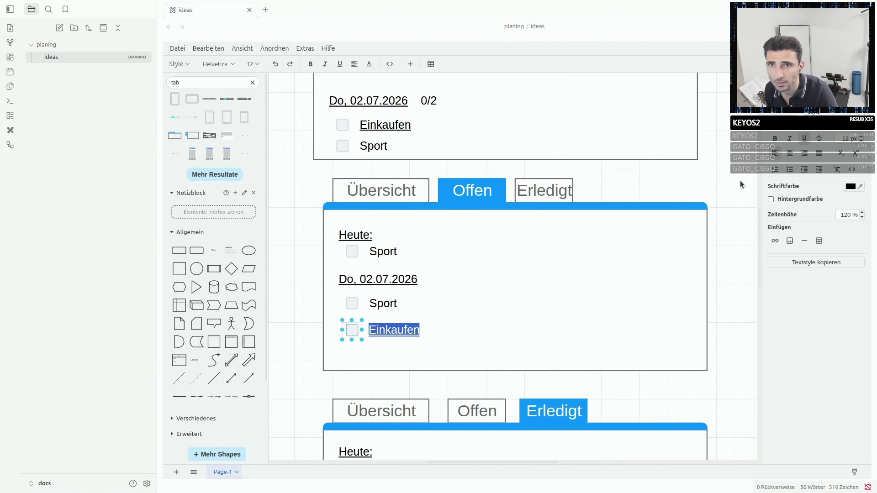
{"action": "left_click", "coordinate": [789, 139]}
{"action": "left_click", "coordinate": [790, 140]}
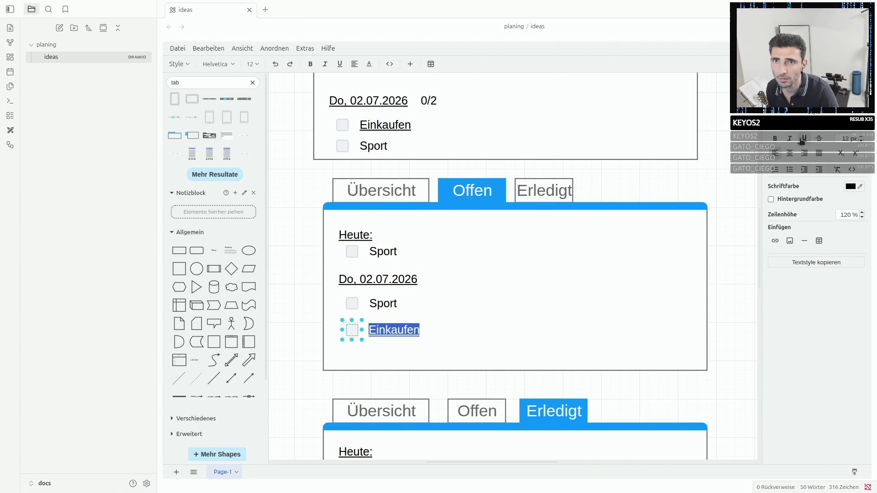
{"action": "left_click", "coordinate": [564, 245]}
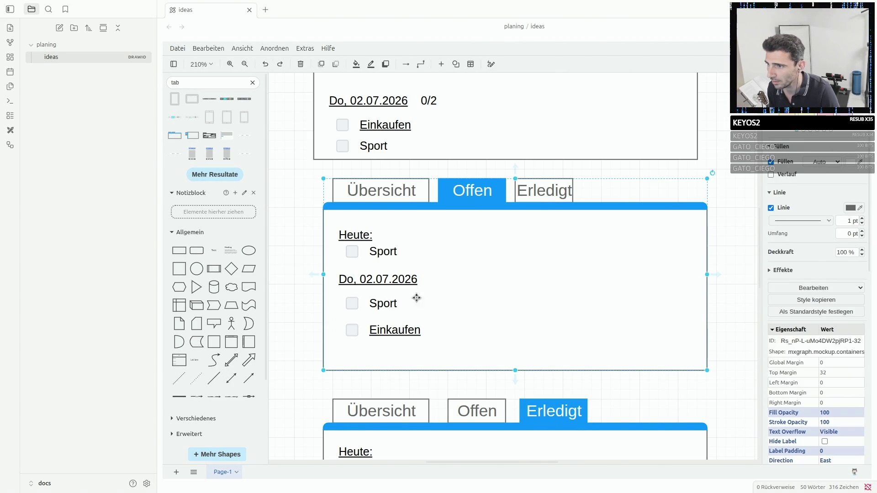
{"action": "left_click", "coordinate": [387, 331]}
{"action": "mouse_move", "coordinate": [387, 330]}
{"action": "left_mouse_down"}
{"action": "mouse_move", "coordinate": [378, 330]}
{"action": "mouse_move", "coordinate": [402, 326]}
{"action": "left_mouse_up"}
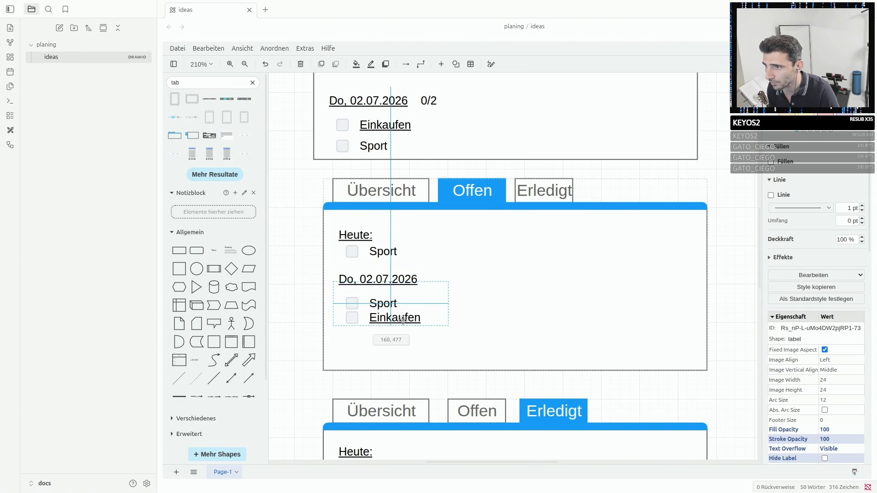
{"action": "scroll", "coordinate": [411, 309], "scroll_direction": "down", "scroll_amount": 5}
Try restyling the Offen Einkaufen label, then remove that row from the Offen mockup.
{"action": "left_click", "coordinate": [437, 201]}
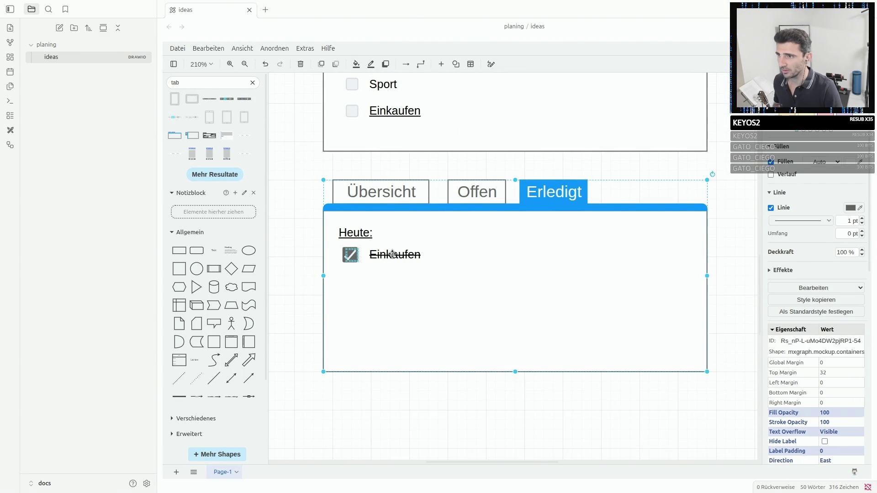
{"action": "double_click", "coordinate": [394, 110]}
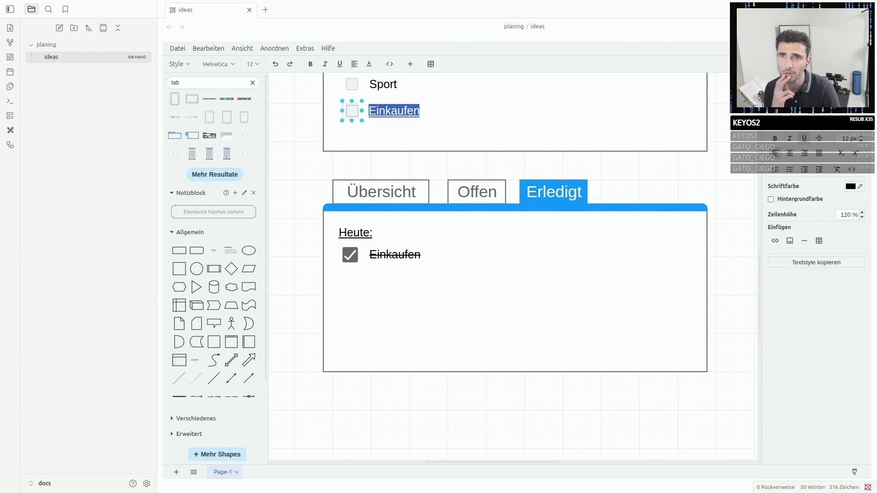
{"action": "left_click", "coordinate": [820, 139]}
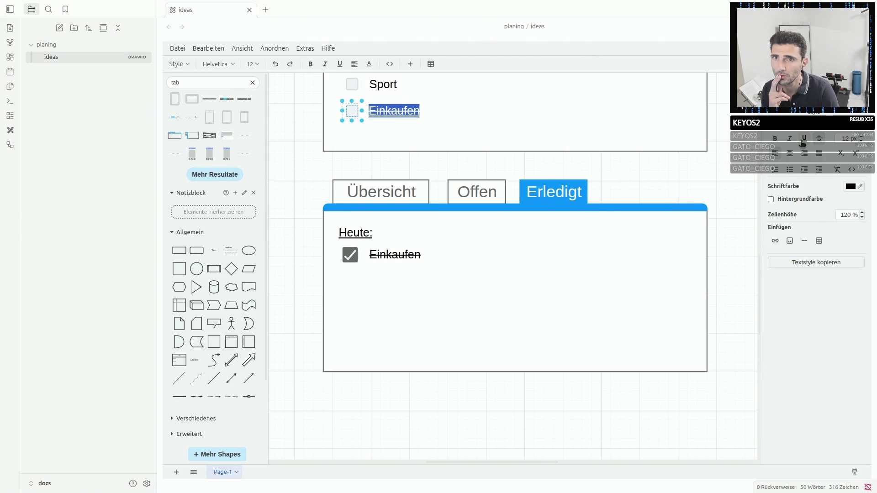
{"action": "left_click", "coordinate": [776, 139]}
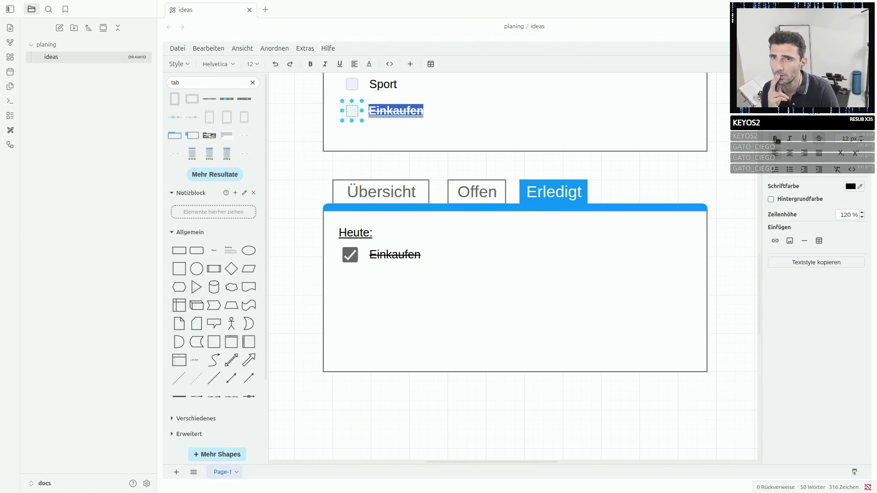
{"action": "left_click", "coordinate": [527, 96]}
{"action": "left_click", "coordinate": [393, 111]}
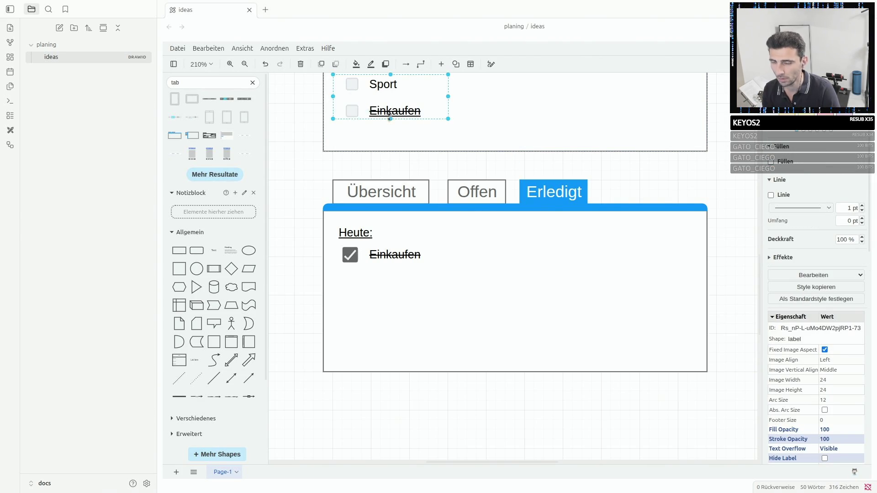
{"action": "left_click", "coordinate": [387, 113]}
{"action": "left_click_drag", "start_coordinate": [388, 113], "coordinate": [398, 122]}
{"action": "key", "text": "Delete"}
Copy the Erledigt Einkaufen item under Sport in Offen and clear its strikethrough.
{"action": "left_click", "coordinate": [399, 258]}
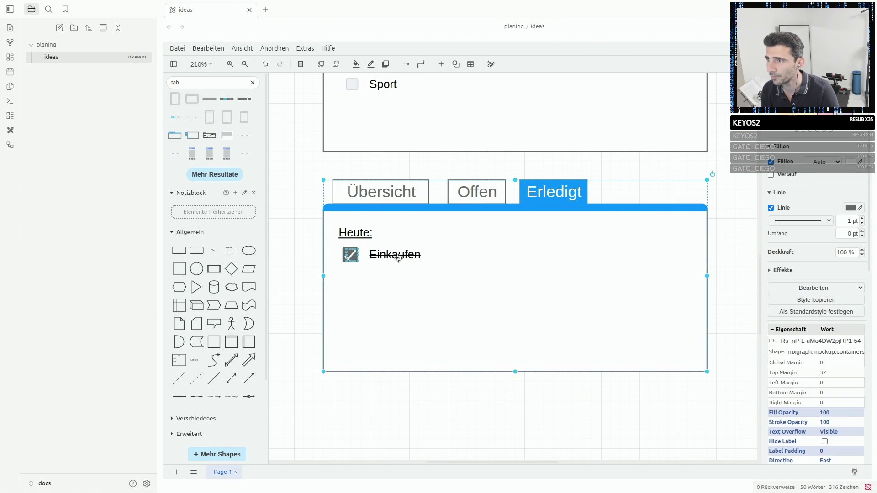
{"action": "left_click", "coordinate": [351, 255]}
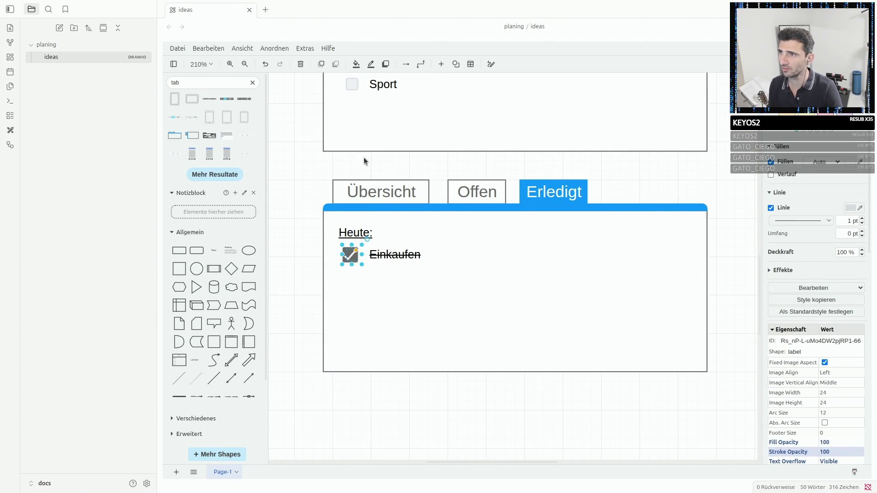
{"action": "key", "text": "ctrl+c"}
{"action": "key", "text": "ctrl+v"}
{"action": "left_click_drag", "start_coordinate": [401, 98], "coordinate": [394, 103]}
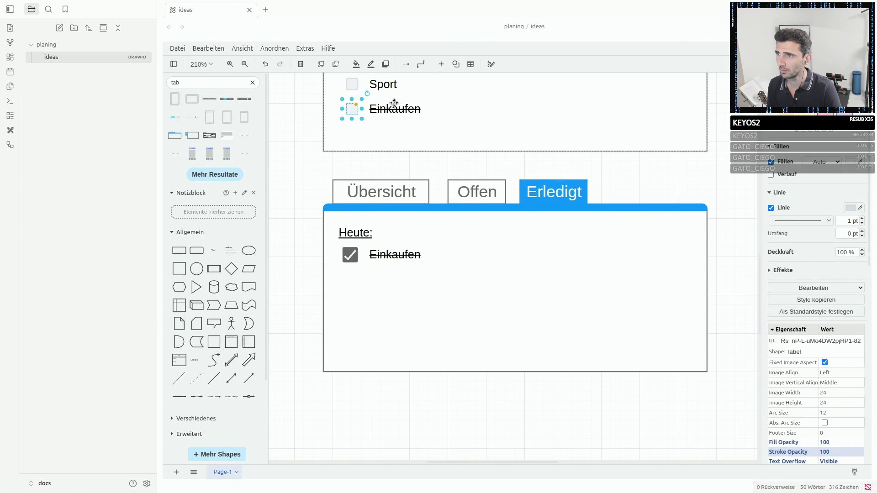
{"action": "double_click", "coordinate": [393, 109]}
{"action": "left_click", "coordinate": [819, 137]}
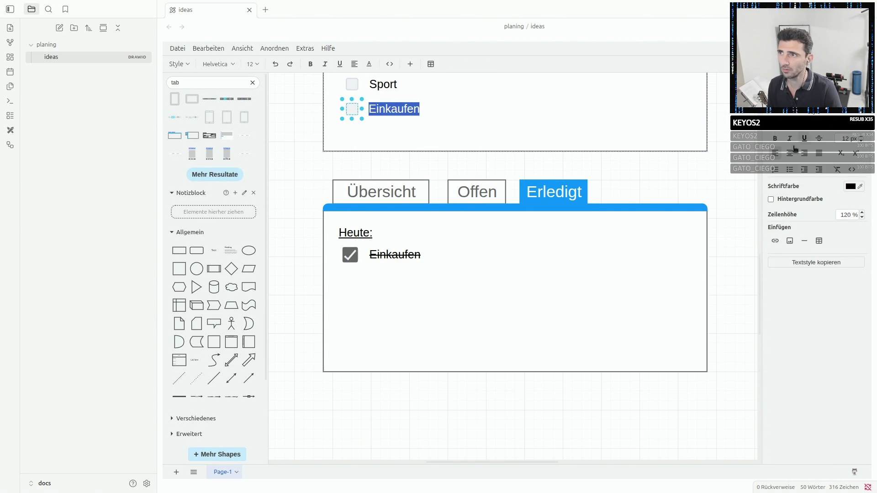
{"action": "left_click", "coordinate": [522, 104]}
{"action": "scroll", "coordinate": [397, 108], "scroll_direction": "up", "scroll_amount": 5}
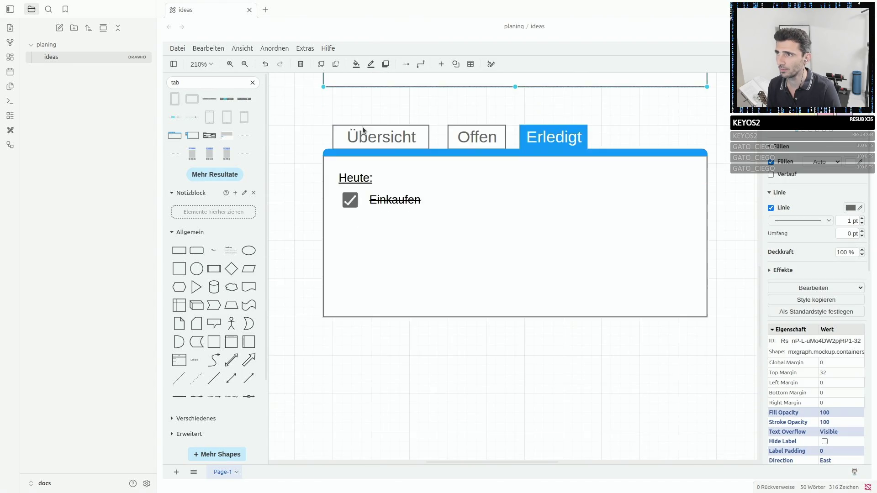
{"action": "scroll", "coordinate": [362, 138], "scroll_direction": "up", "scroll_amount": 5}
{"action": "scroll", "coordinate": [362, 139], "scroll_direction": "up", "scroll_amount": 2}
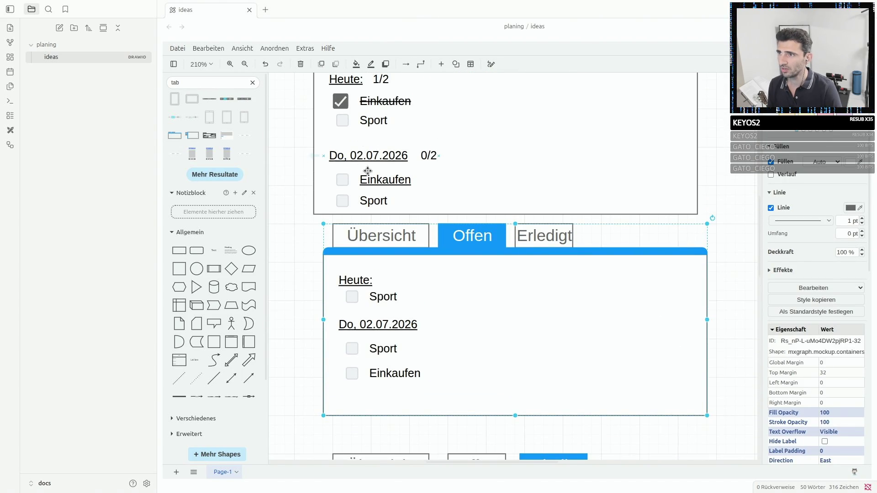
{"action": "left_click", "coordinate": [387, 181]}
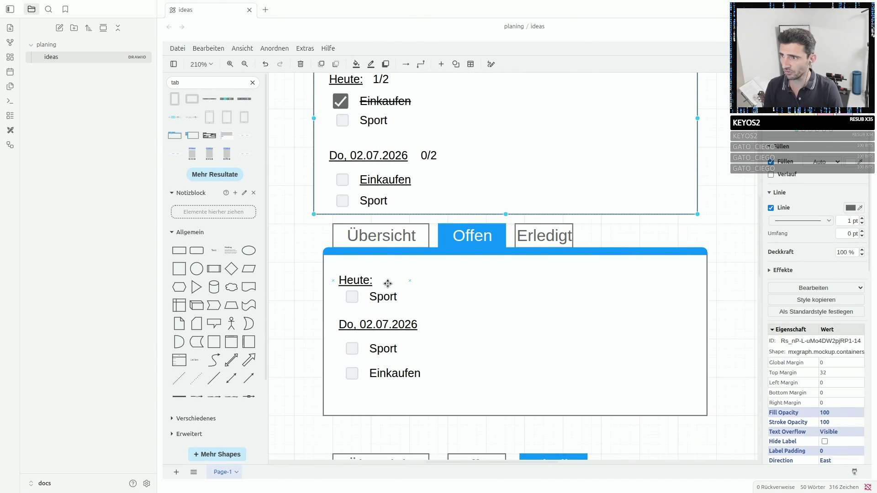
Undo an accidental delete and nudge the dated Einkaufen item in the Übersicht list.
{"action": "key", "text": "Delete"}
{"action": "key", "text": "ctrl+z"}
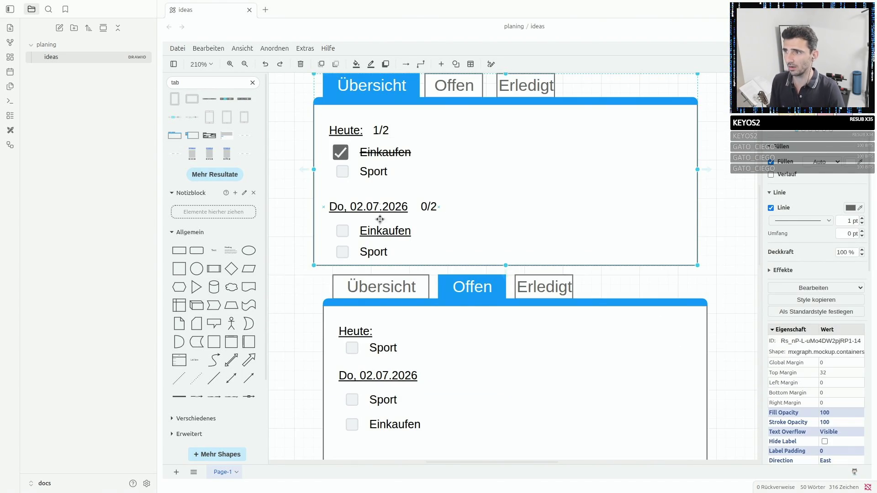
{"action": "left_click", "coordinate": [342, 231]}
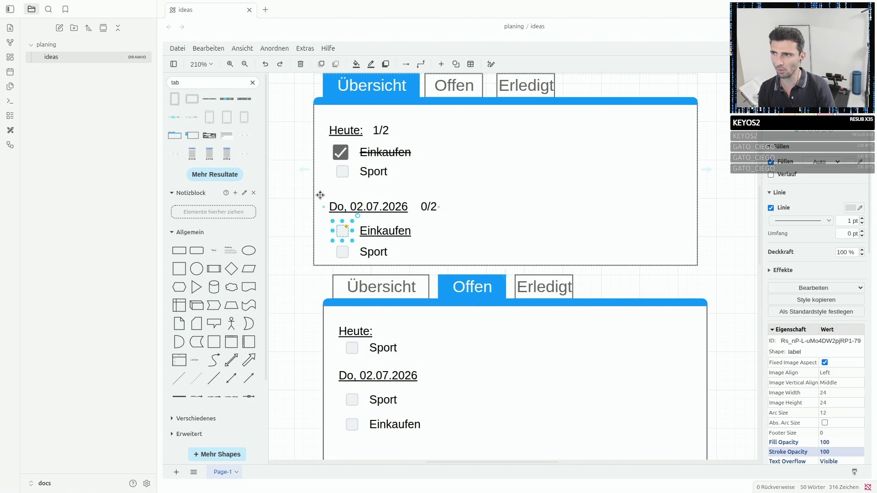
{"action": "left_click_drag", "start_coordinate": [386, 237], "coordinate": [377, 233]}
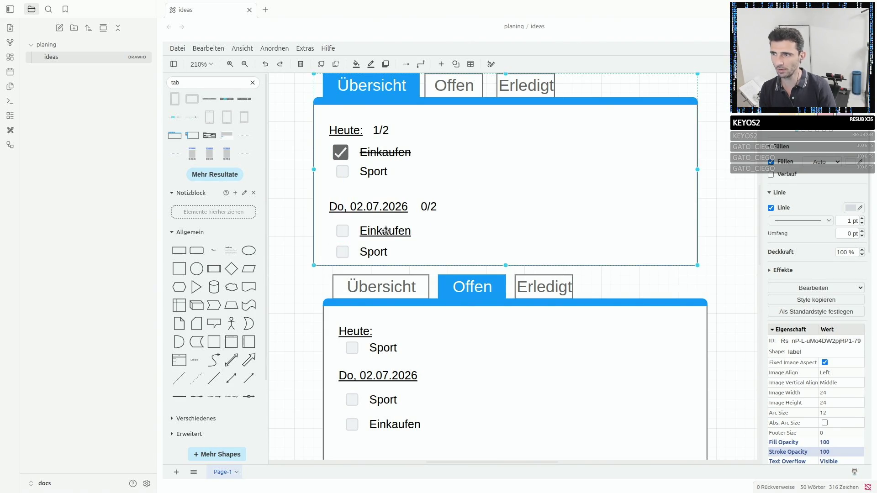
{"action": "double_click", "coordinate": [382, 231]}
Undo an accidental connector drawn from the Offen Einkaufen checkbox and reselect it.
{"action": "left_click", "coordinate": [364, 411]}
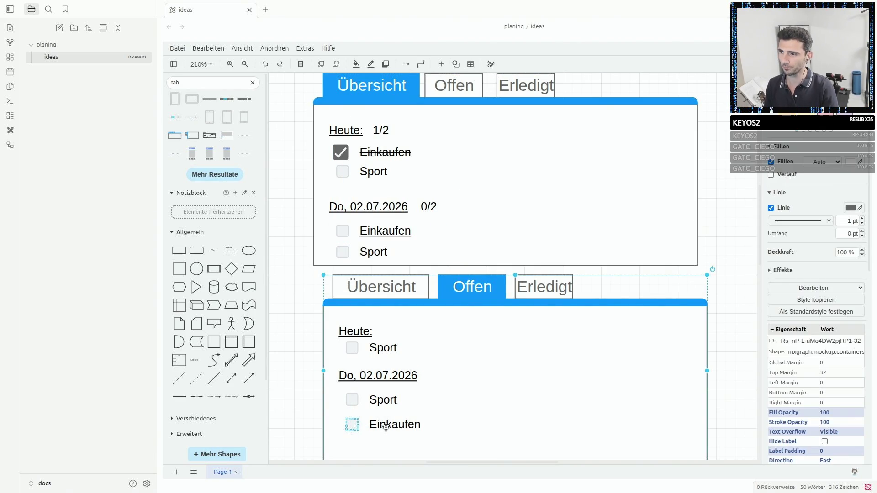
{"action": "left_click_drag", "start_coordinate": [356, 427], "coordinate": [329, 376]}
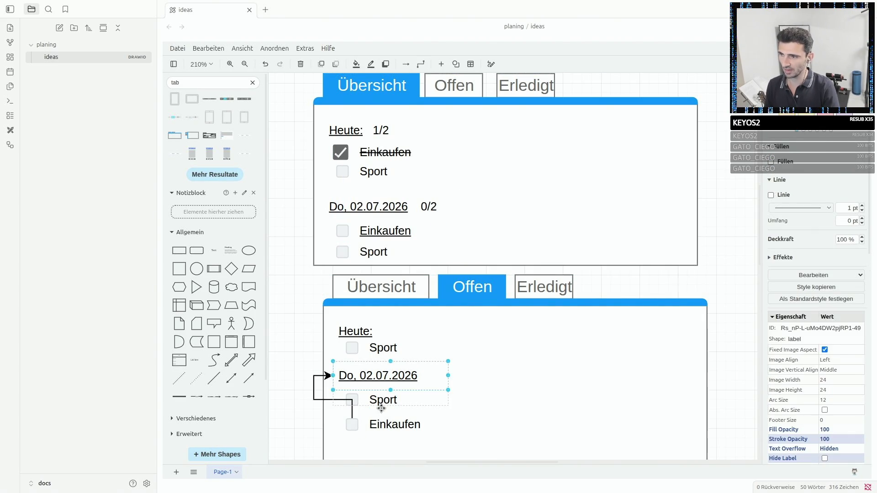
{"action": "key", "text": "ctrl+z"}
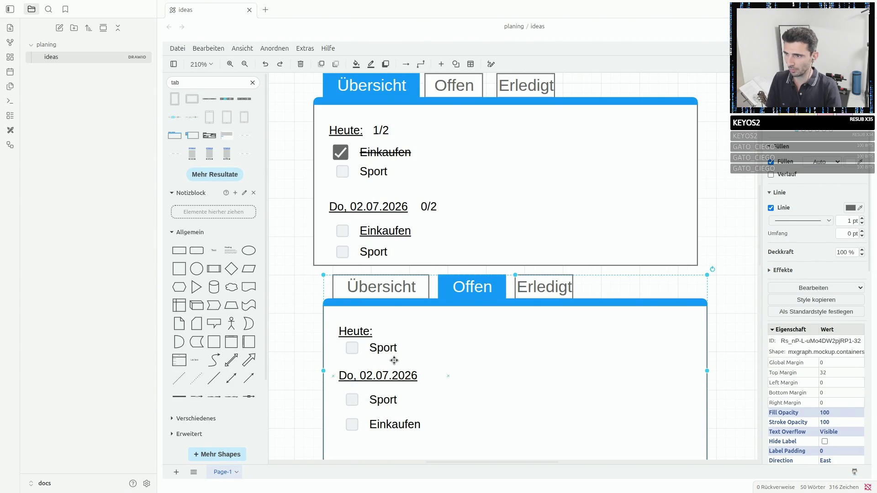
{"action": "left_click", "coordinate": [343, 231]}
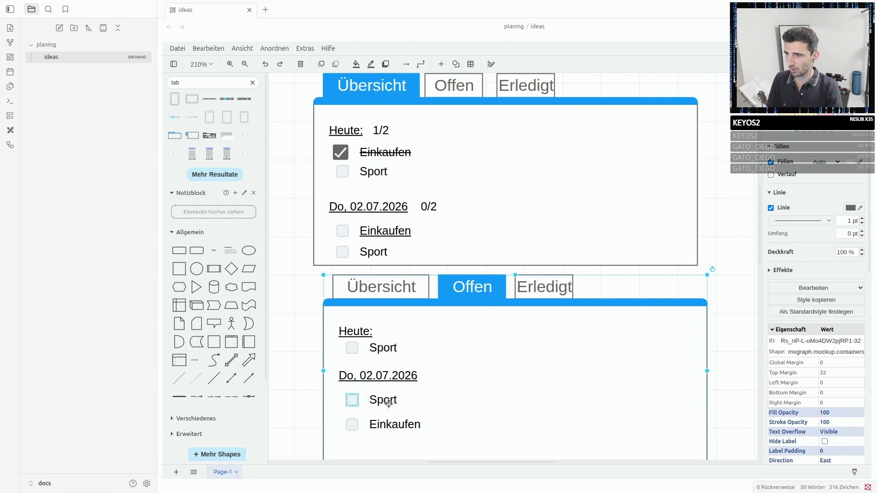
{"action": "left_click", "coordinate": [352, 425]}
Move the Offen Sport row directly under Einkaufen so the dated list reads Einkaufen, Sport.
{"action": "mouse_move", "coordinate": [374, 410]}
{"action": "left_mouse_down"}
{"action": "mouse_move", "coordinate": [383, 442]}
{"action": "mouse_move", "coordinate": [353, 399]}
{"action": "left_mouse_up"}
{"action": "left_click_drag", "start_coordinate": [378, 436], "coordinate": [383, 423]}
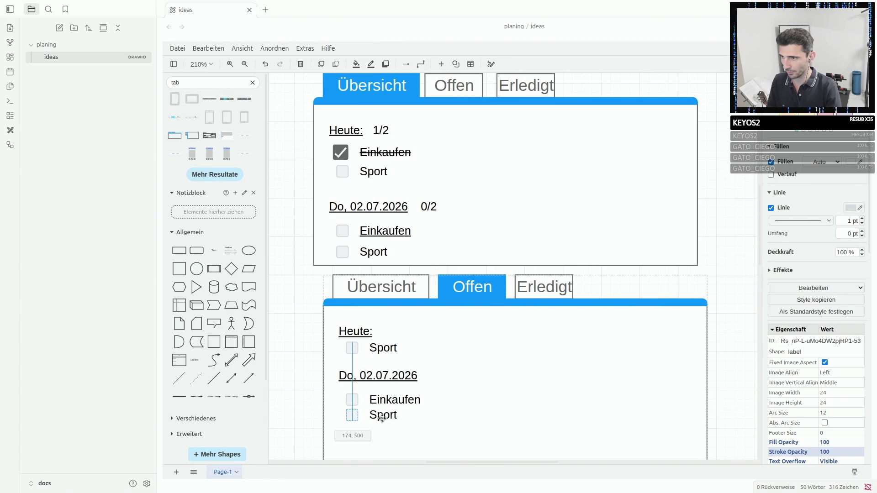
{"action": "left_click", "coordinate": [382, 404]}
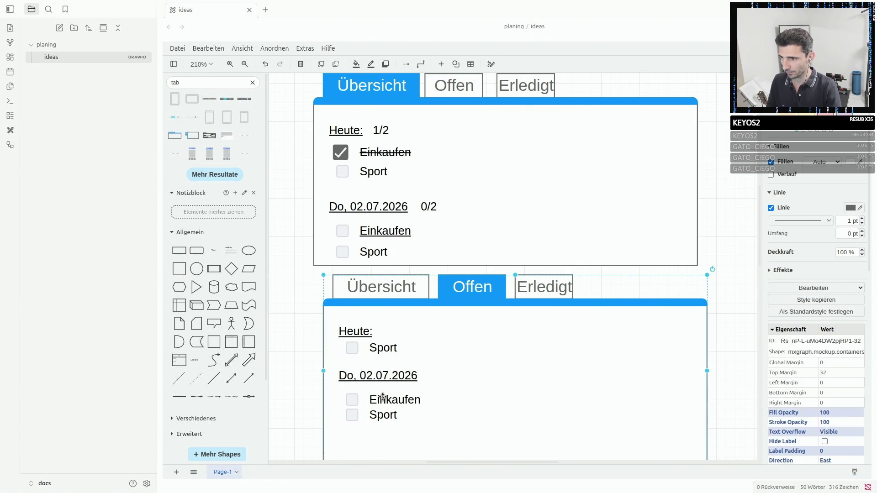
{"action": "left_click", "coordinate": [352, 399]}
{"action": "left_click", "coordinate": [352, 416]}
{"action": "left_click", "coordinate": [352, 400]}
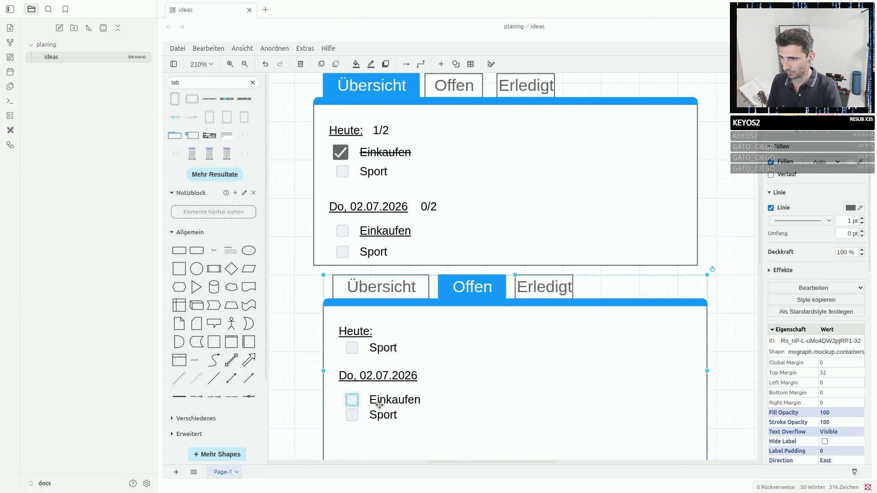
{"action": "left_click", "coordinate": [352, 416], "text": "shift"}
{"action": "left_click", "coordinate": [401, 401]}
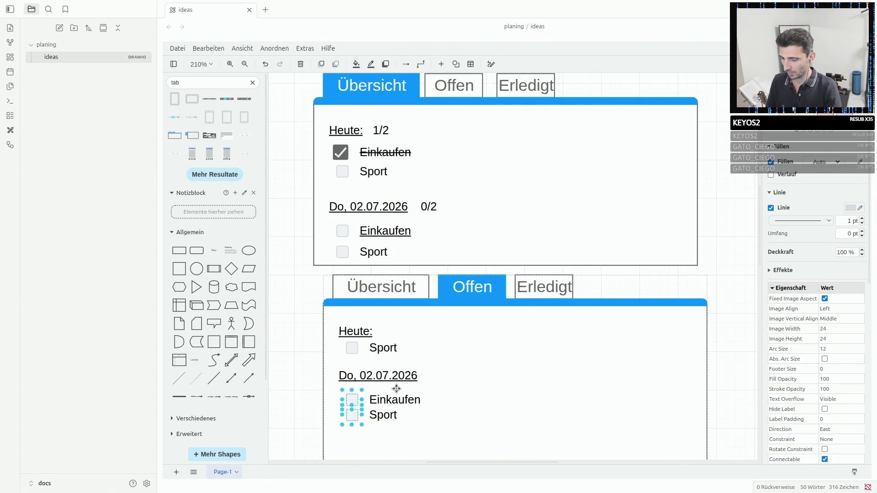
{"action": "left_click", "coordinate": [379, 231]}
Delete the Übersicht dated Einkaufen and Sport items by mistake and undo to restore them.
{"action": "left_click", "coordinate": [343, 231]}
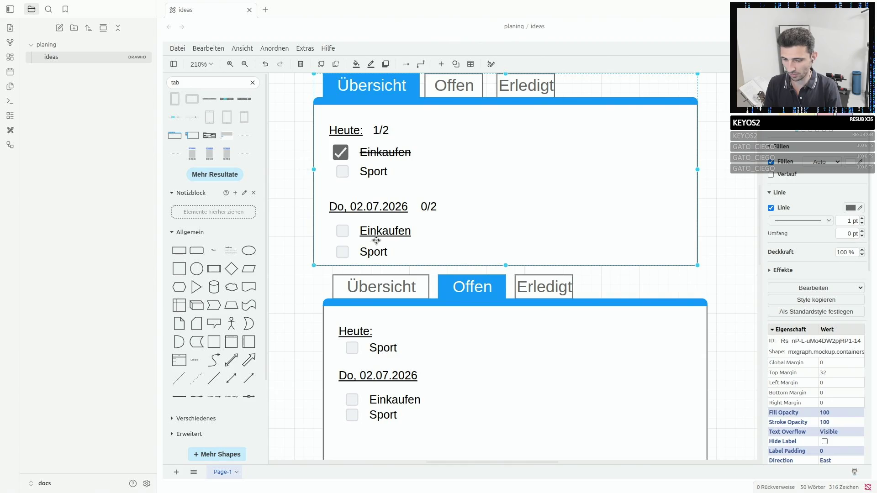
{"action": "left_click", "coordinate": [378, 231], "text": "shift"}
{"action": "key", "text": "Delete"}
{"action": "left_click", "coordinate": [342, 251]}
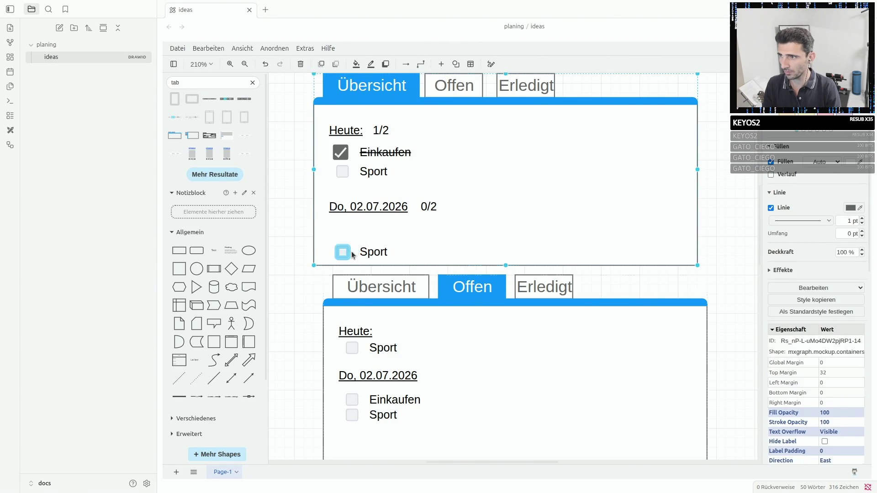
{"action": "left_click_drag", "start_coordinate": [352, 252], "coordinate": [472, 275]}
{"action": "key", "text": "Delete"}
{"action": "left_click", "coordinate": [346, 251]}
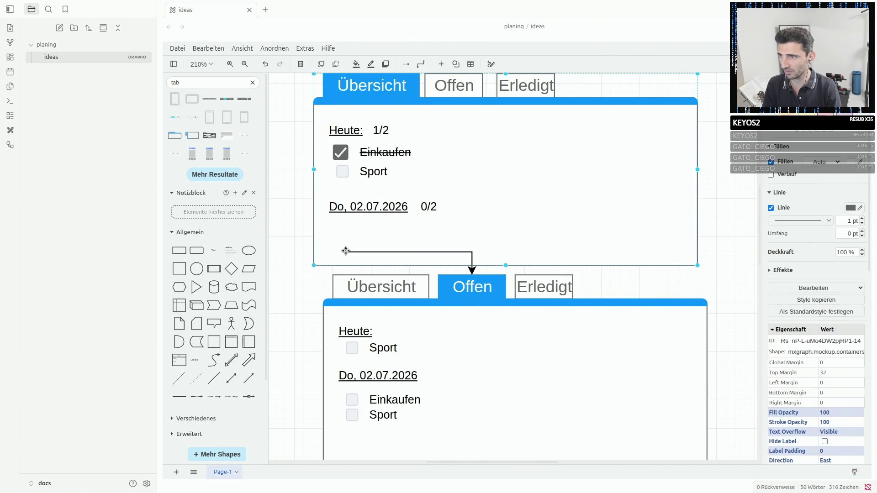
{"action": "key", "text": "ctrl+z"}
{"action": "key", "text": "ctrl+z"}
{"action": "key", "text": "ctrl+z"}
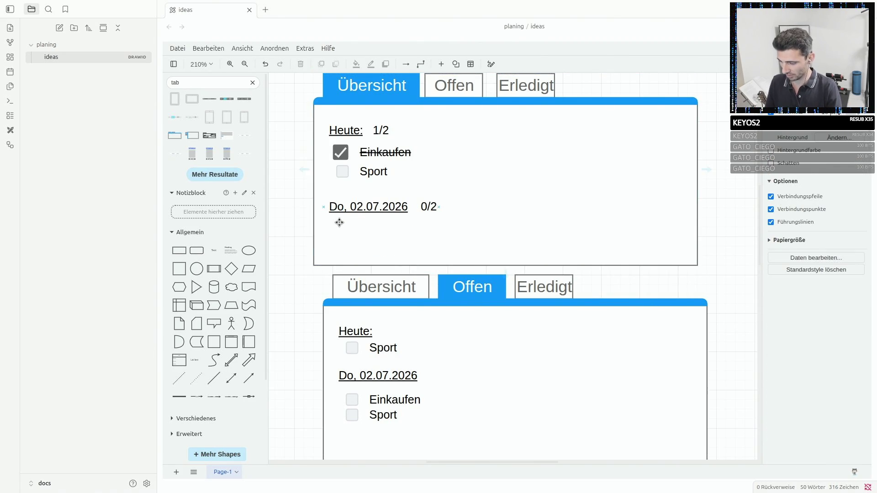
{"action": "key", "text": "ctrl+z"}
Tighten Einkaufen and Sport under the date, then shift the Offen mockup left toward alignment.
{"action": "left_click_drag", "start_coordinate": [347, 226], "coordinate": [376, 234]}
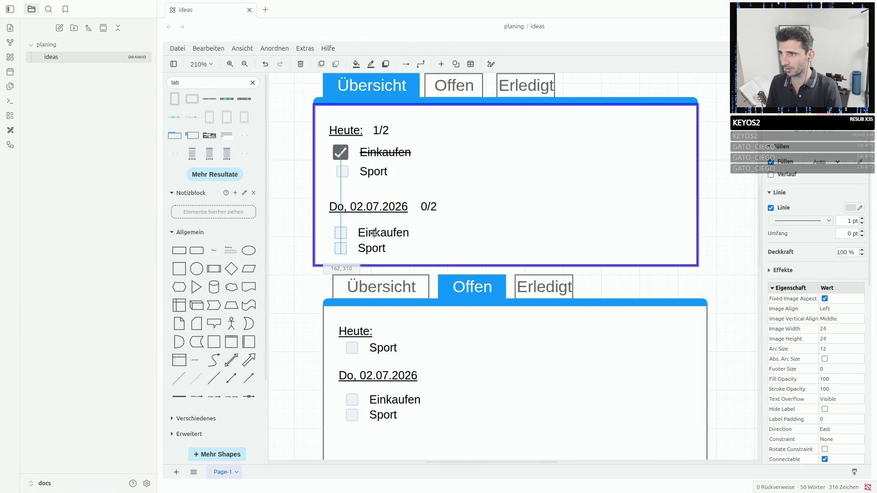
{"action": "left_click", "coordinate": [290, 235]}
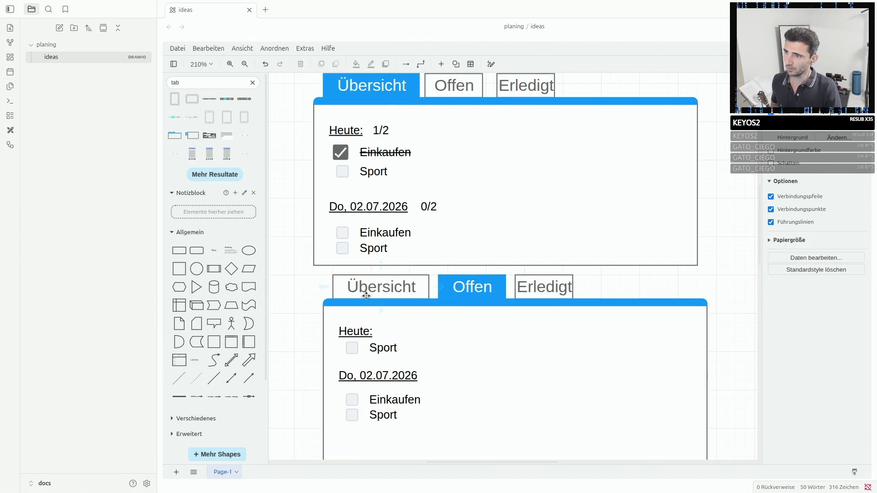
{"action": "left_click", "coordinate": [409, 323]}
{"action": "left_click_drag", "start_coordinate": [409, 323], "coordinate": [389, 332]}
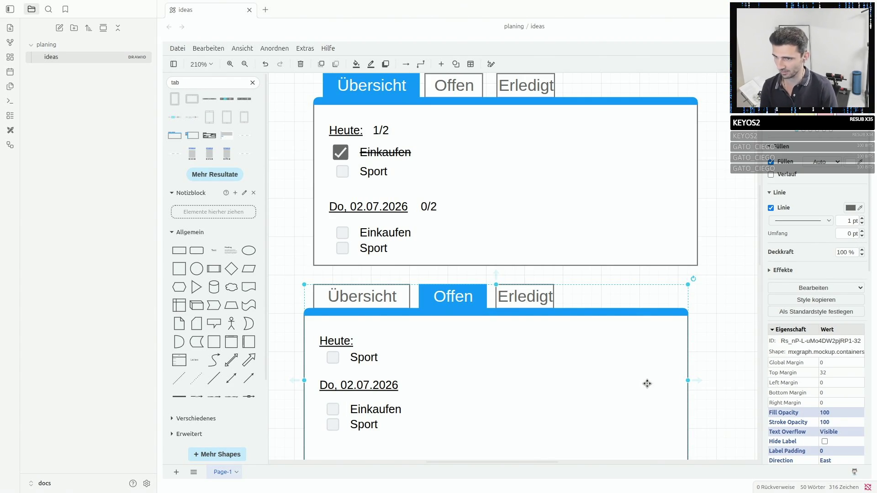
Snap the Offen mockup's left edge to the Übersicht mockup above and deselect.
{"action": "left_click_drag", "start_coordinate": [647, 383], "coordinate": [657, 384]}
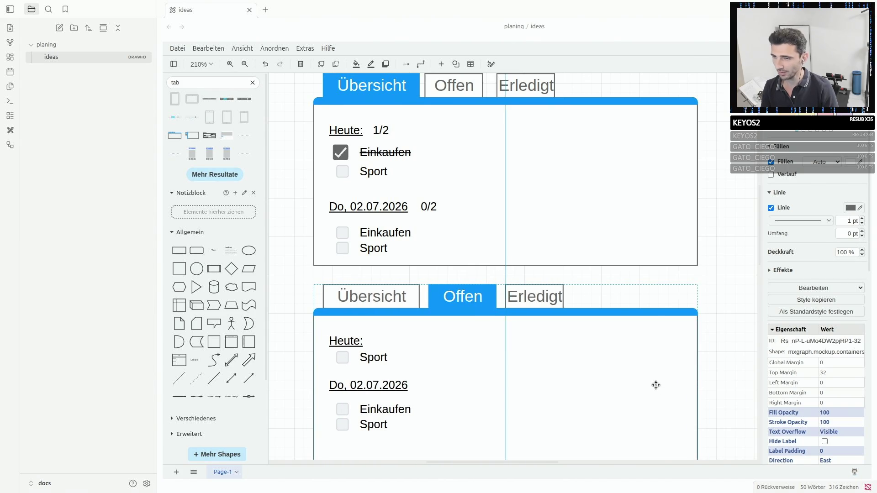
{"action": "left_click", "coordinate": [726, 323]}
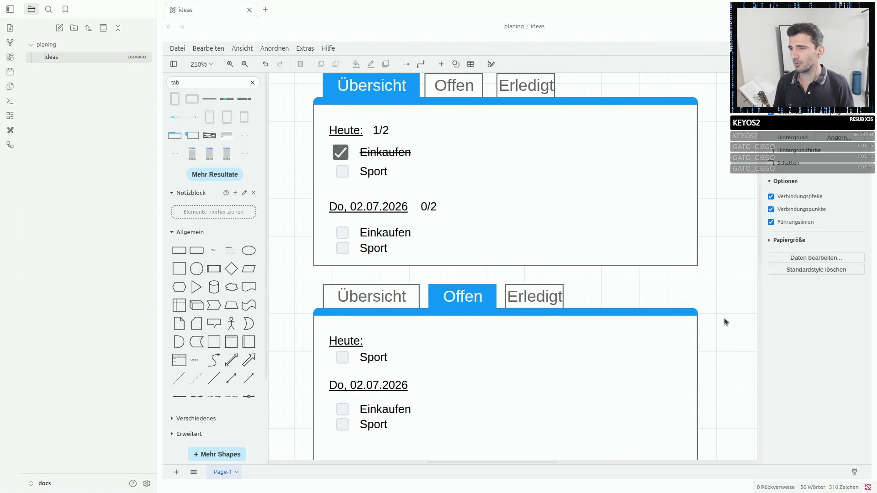
{"action": "scroll", "coordinate": [724, 318], "scroll_direction": "down", "scroll_amount": 3}
{"action": "scroll", "coordinate": [724, 318], "scroll_direction": "down", "scroll_amount": 3}
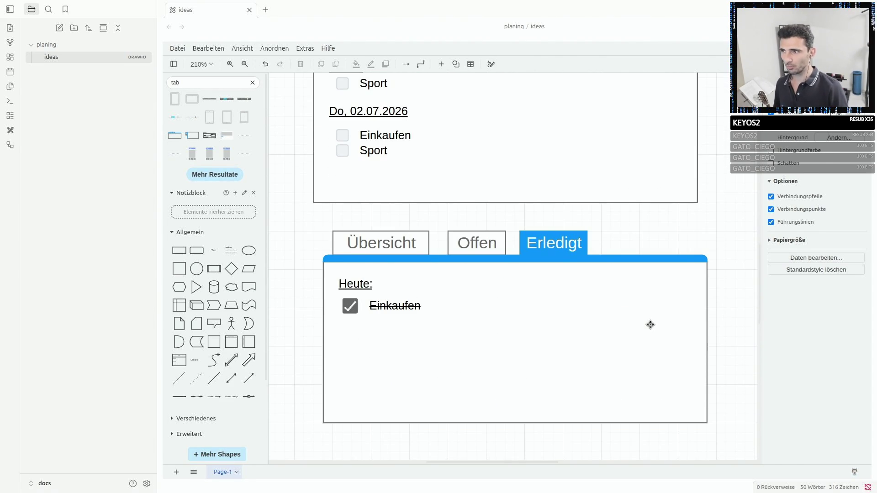
Drag the Erledigt mockup left so it lines up under the Offen and Übersicht mockups.
{"action": "left_click", "coordinate": [650, 325]}
{"action": "left_click_drag", "start_coordinate": [649, 324], "coordinate": [640, 308]}
{"action": "left_click", "coordinate": [721, 280]}
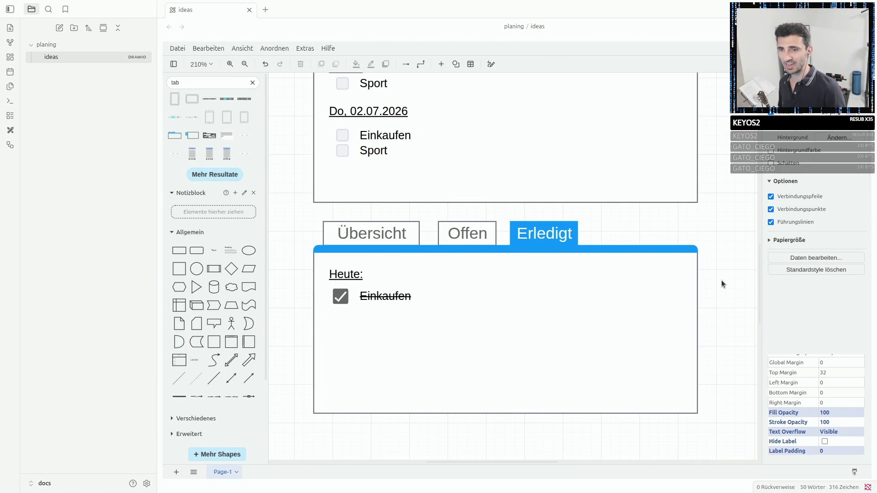
{"action": "scroll", "coordinate": [722, 281], "scroll_direction": "up", "scroll_amount": 2}
{"action": "scroll", "coordinate": [722, 280], "scroll_direction": "up", "scroll_amount": 3}
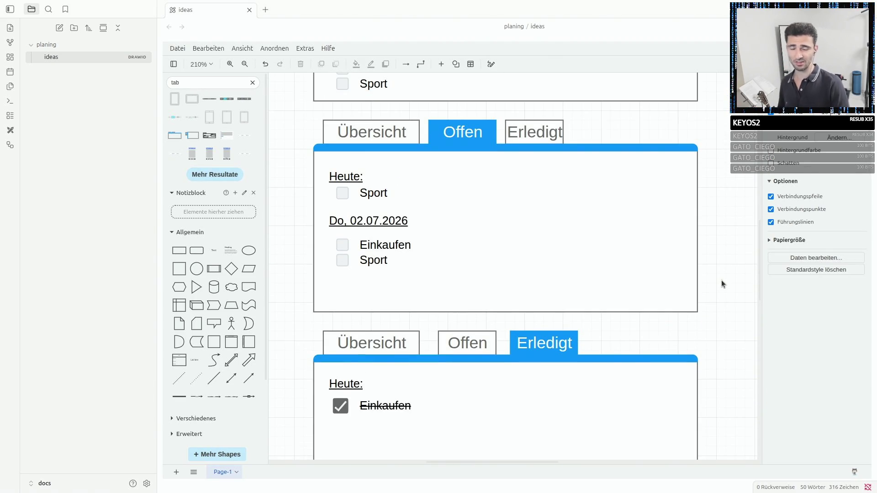
{"action": "scroll", "coordinate": [722, 280], "scroll_direction": "up", "scroll_amount": 2}
{"action": "scroll", "coordinate": [721, 280], "scroll_direction": "up", "scroll_amount": 2}
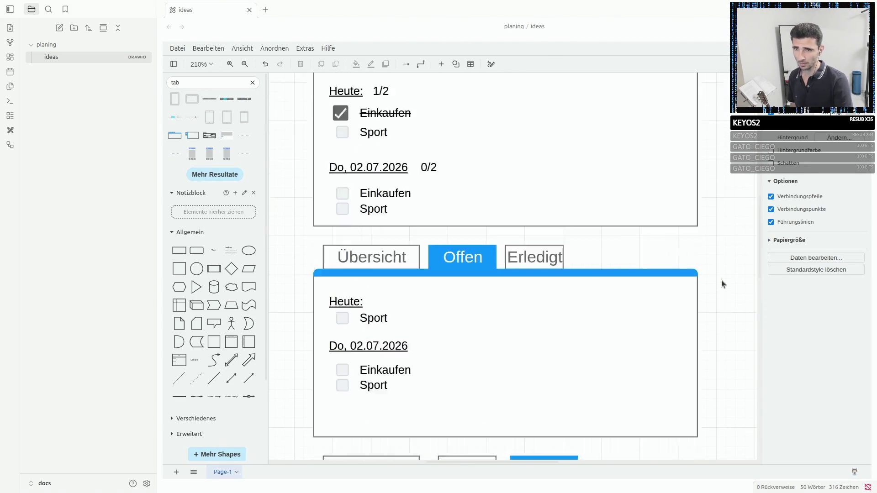
{"action": "scroll", "coordinate": [722, 280], "scroll_direction": "up", "scroll_amount": 2}
{"action": "scroll", "coordinate": [721, 280], "scroll_direction": "up", "scroll_amount": 2}
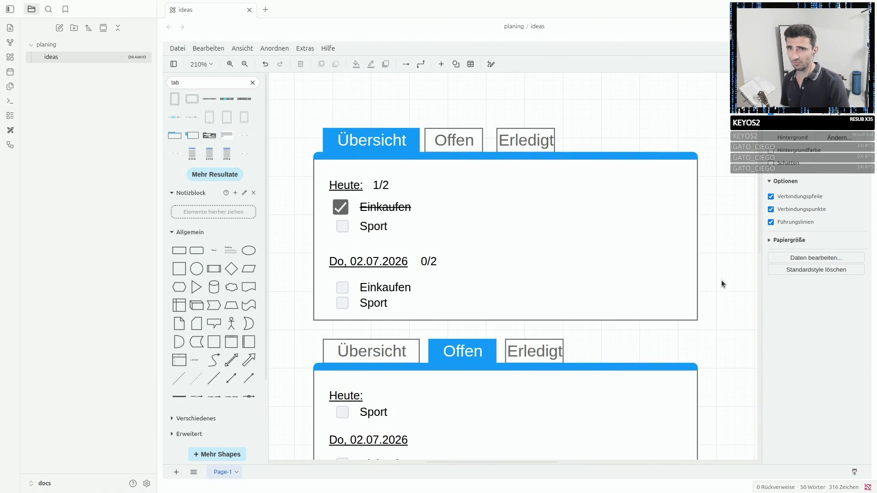
{"action": "scroll", "coordinate": [721, 280], "scroll_direction": "up", "scroll_amount": 2}
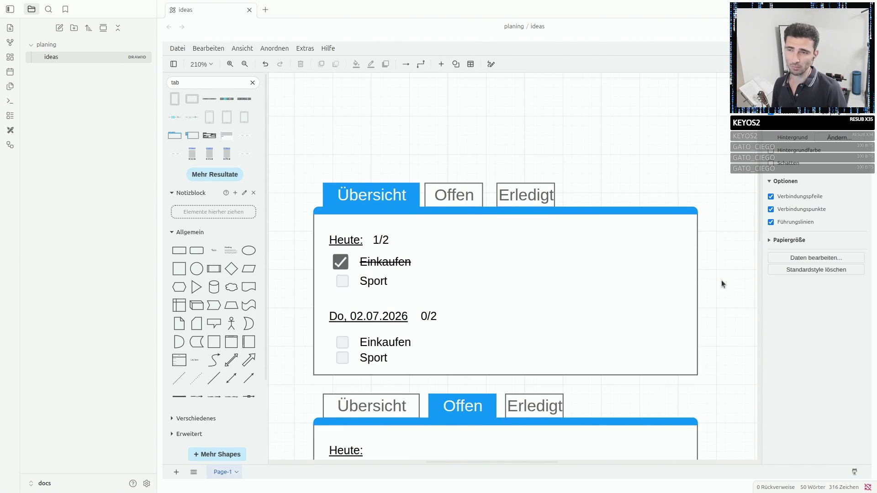
{"action": "scroll", "coordinate": [722, 280], "scroll_direction": "down", "scroll_amount": 2}
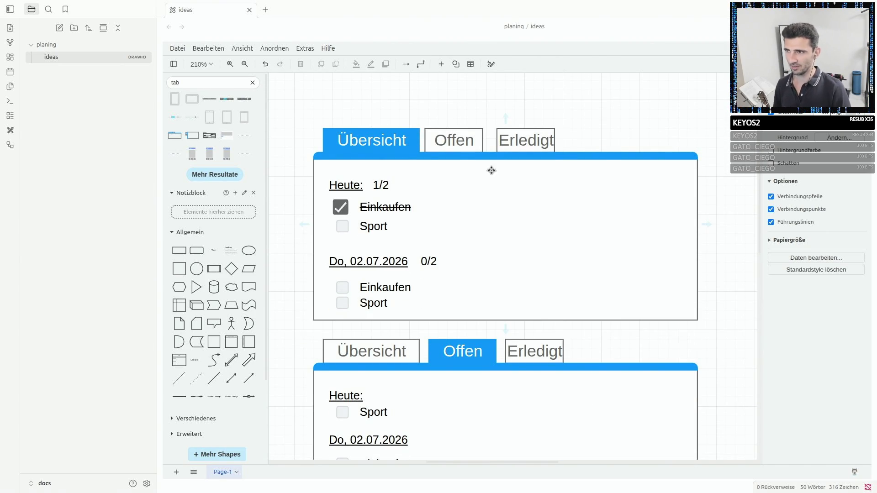
Nudge the top mockup's Offen tab right to even its spacing between neighbouring tabs.
{"action": "left_click", "coordinate": [451, 143]}
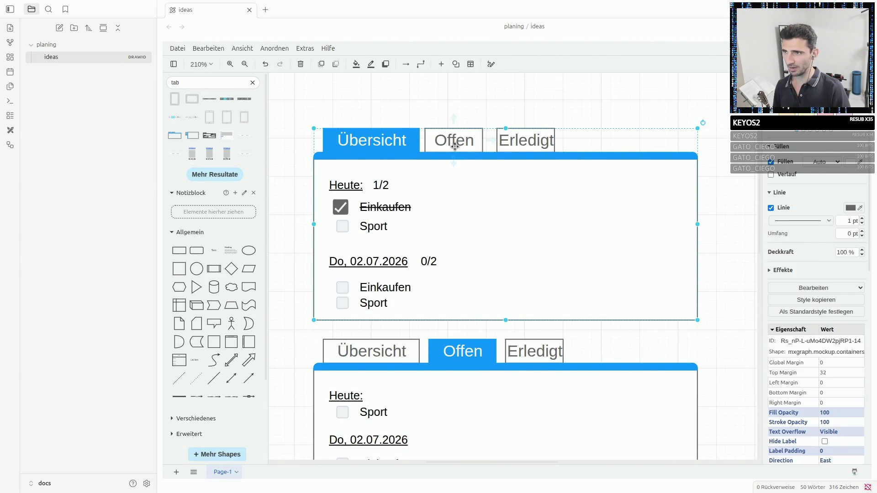
{"action": "left_click", "coordinate": [475, 134]}
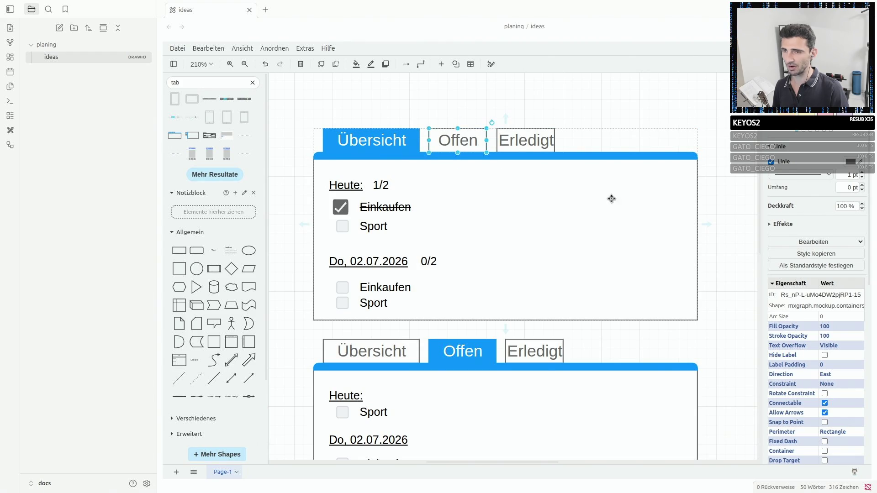
{"action": "left_click", "coordinate": [726, 199]}
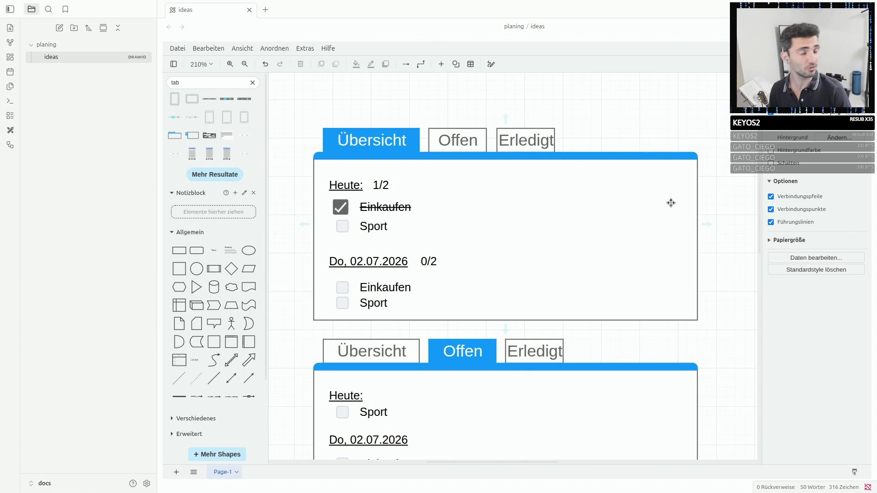
{"action": "scroll", "coordinate": [671, 203], "scroll_direction": "down", "scroll_amount": 2}
{"action": "scroll", "coordinate": [671, 202], "scroll_direction": "down", "scroll_amount": 2}
{"action": "scroll", "coordinate": [671, 203], "scroll_direction": "down", "scroll_amount": 2}
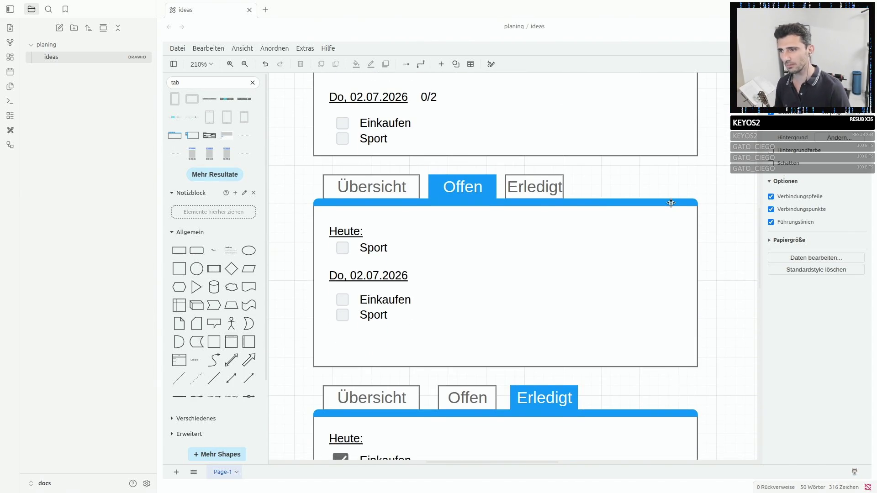
{"action": "mouse_move", "coordinate": [677, 340]}
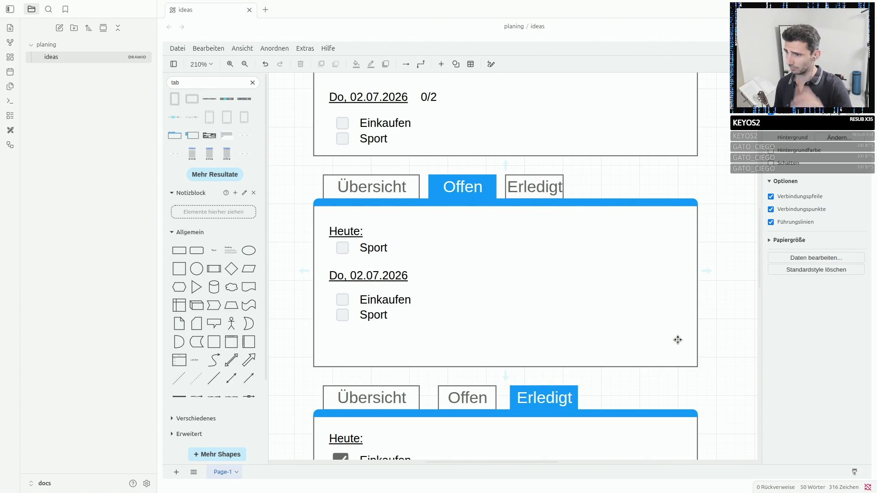
{"action": "scroll", "coordinate": [678, 340], "scroll_direction": "down", "scroll_amount": 3}
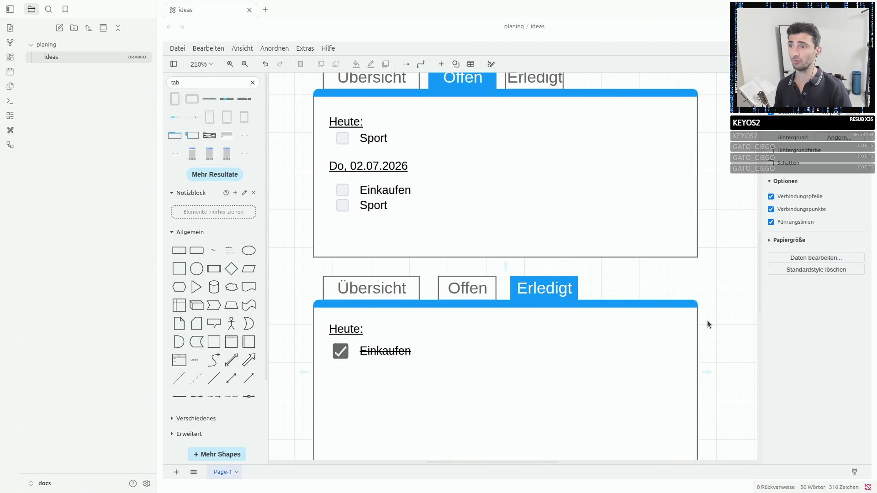
{"action": "scroll", "coordinate": [519, 284], "scroll_direction": "up", "scroll_amount": 3}
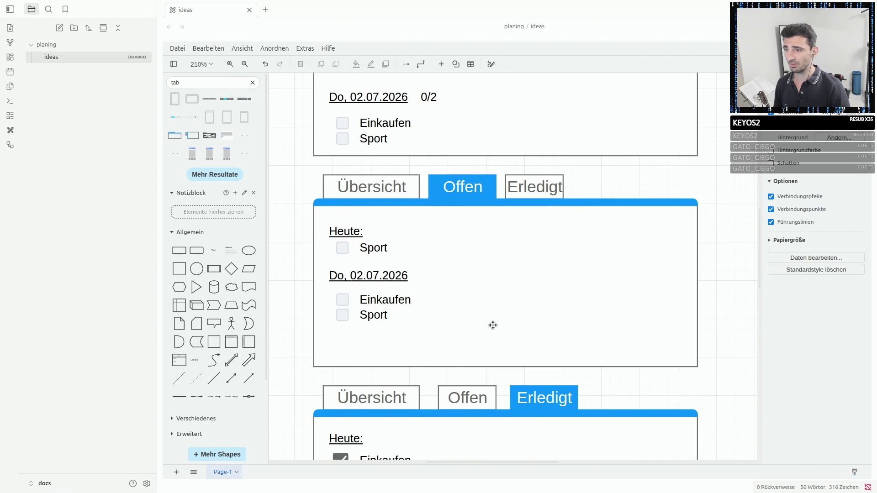
Shift the bottom mockup's Erledigt tab left beside Offen to match the other tab bars.
{"action": "left_click", "coordinate": [467, 398]}
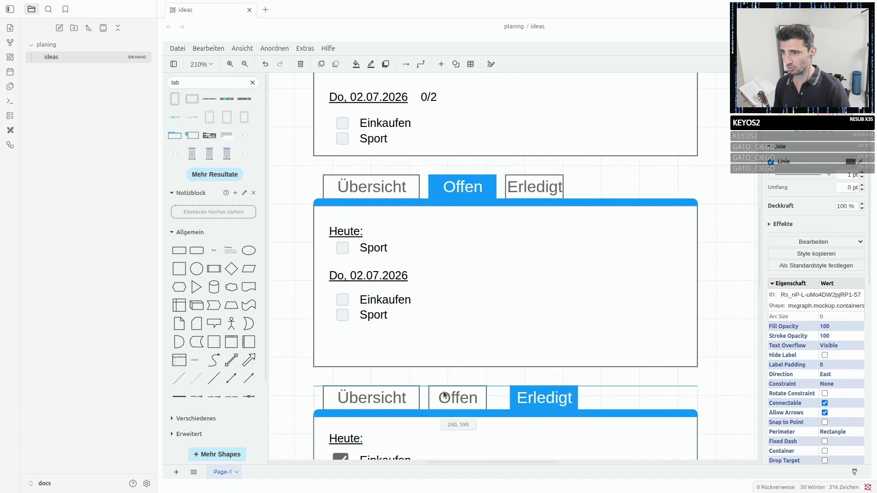
{"action": "left_click", "coordinate": [535, 394]}
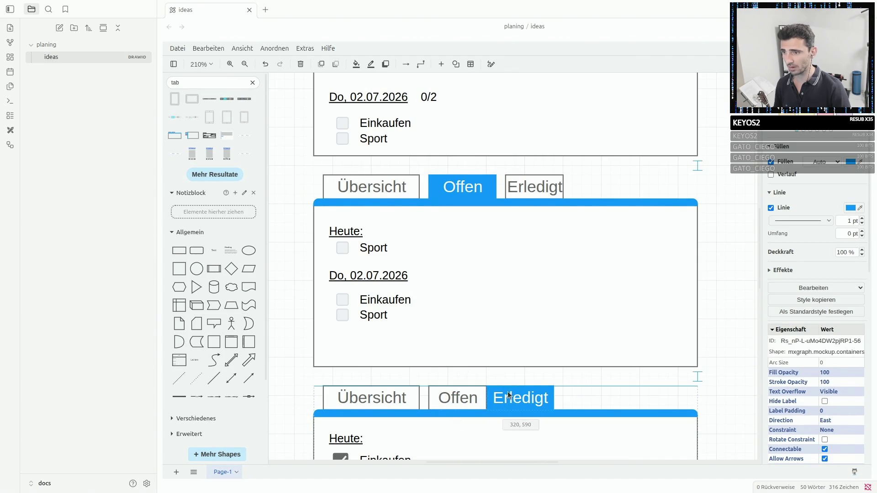
{"action": "left_click_drag", "start_coordinate": [534, 393], "coordinate": [520, 393]}
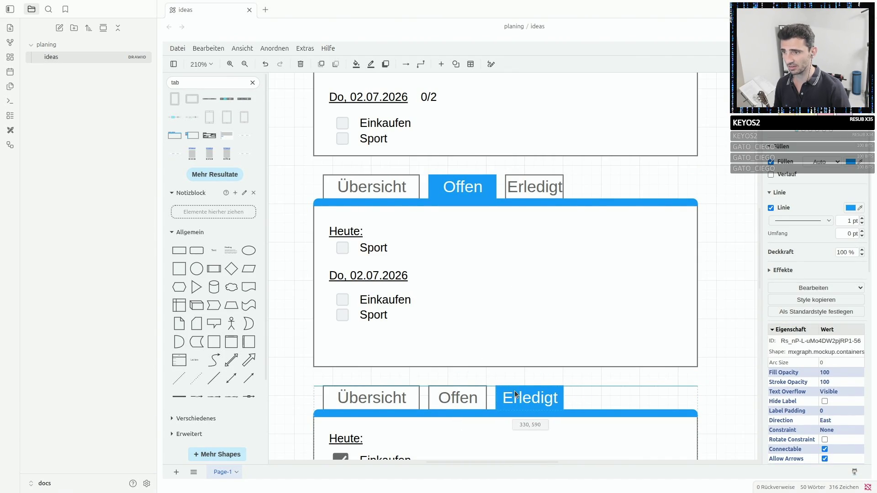
{"action": "left_click", "coordinate": [724, 328]}
{"action": "scroll", "coordinate": [724, 327], "scroll_direction": "up", "scroll_amount": 3}
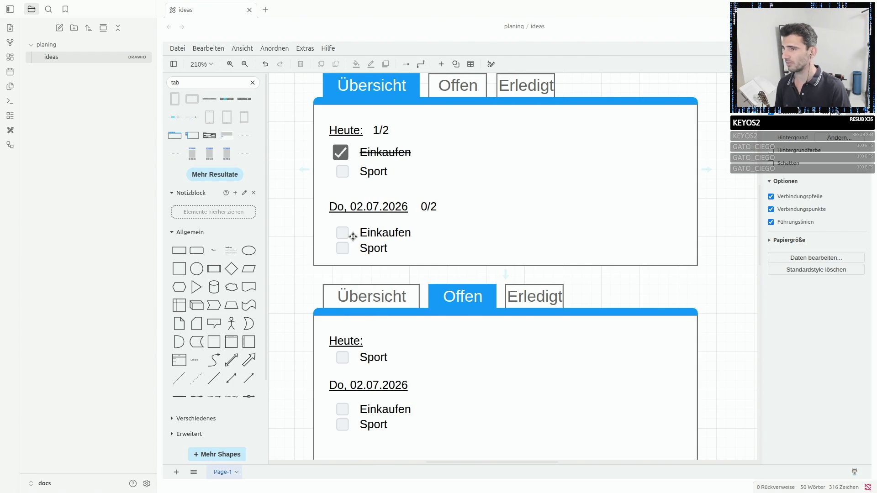
{"action": "scroll", "coordinate": [353, 236], "scroll_direction": "up", "scroll_amount": 2}
{"action": "scroll", "coordinate": [353, 236], "scroll_direction": "up", "scroll_amount": 2}
{"action": "left_click", "coordinate": [386, 263]}
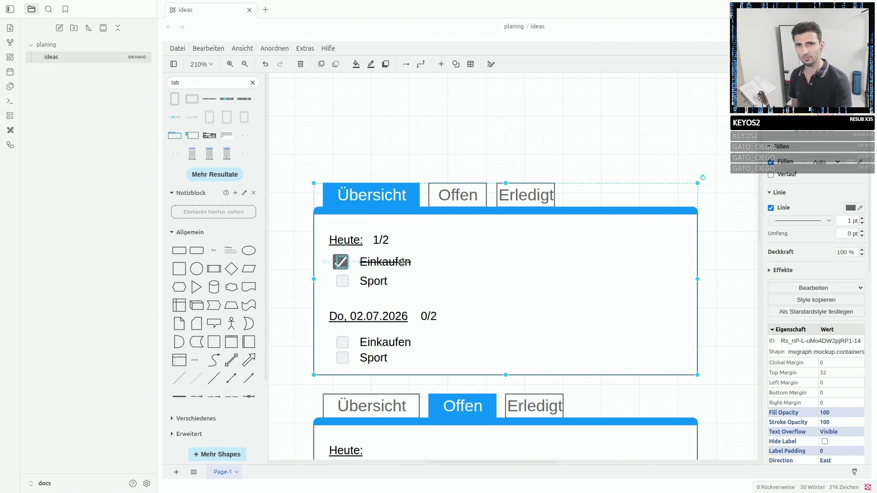
{"action": "left_click", "coordinate": [346, 242]}
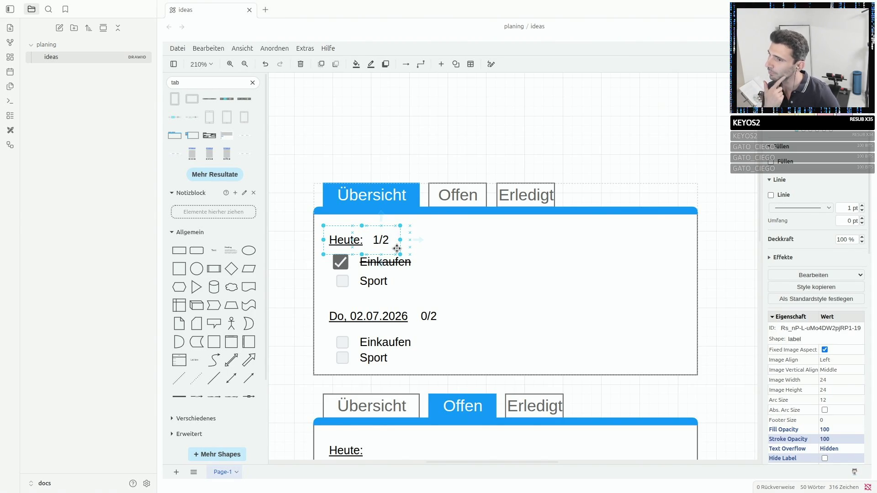
{"action": "left_click", "coordinate": [528, 243]}
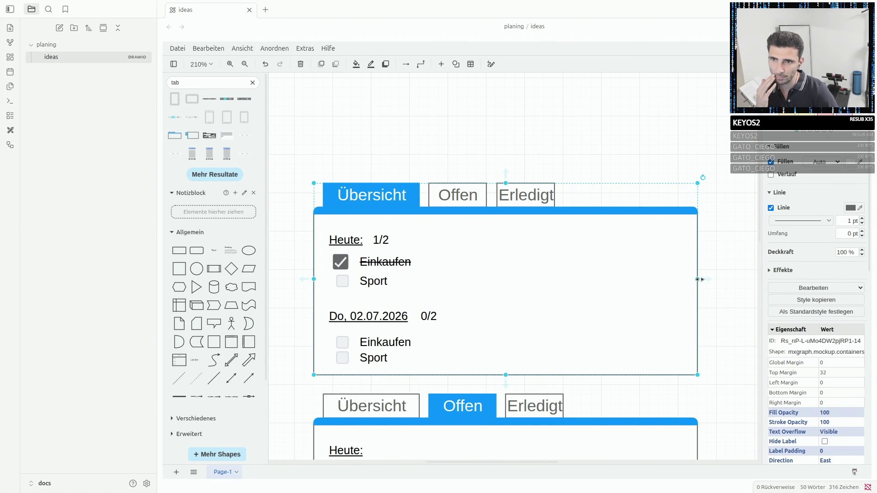
{"action": "left_click_drag", "start_coordinate": [698, 279], "coordinate": [592, 280]}
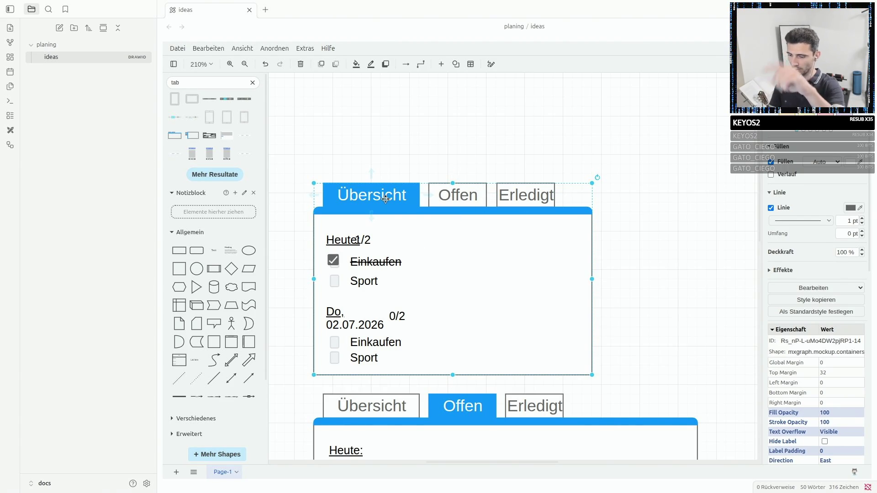
{"action": "key", "text": "ctrl+z"}
{"action": "key", "text": "ctrl+z"}
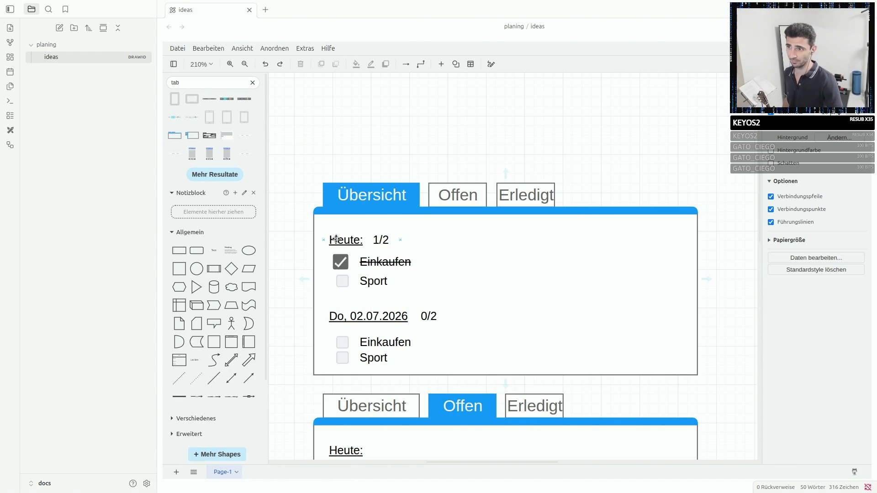
{"action": "left_click", "coordinate": [353, 319]}
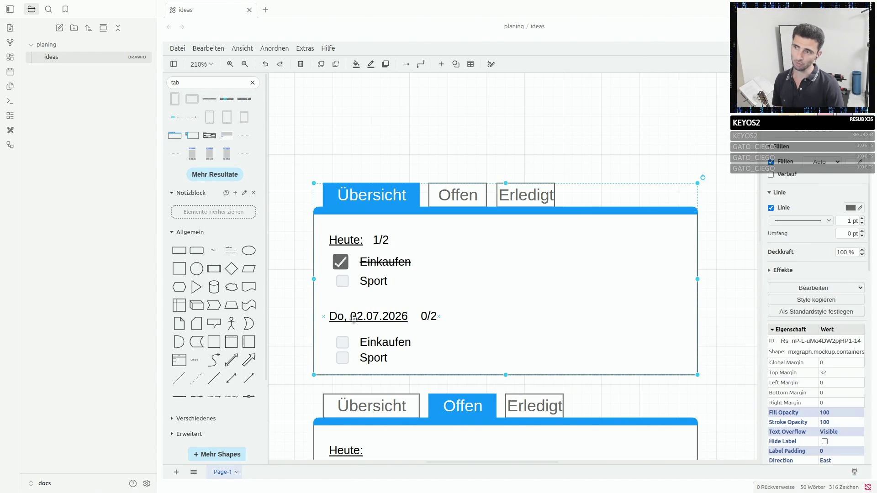
{"action": "left_click", "coordinate": [330, 236]}
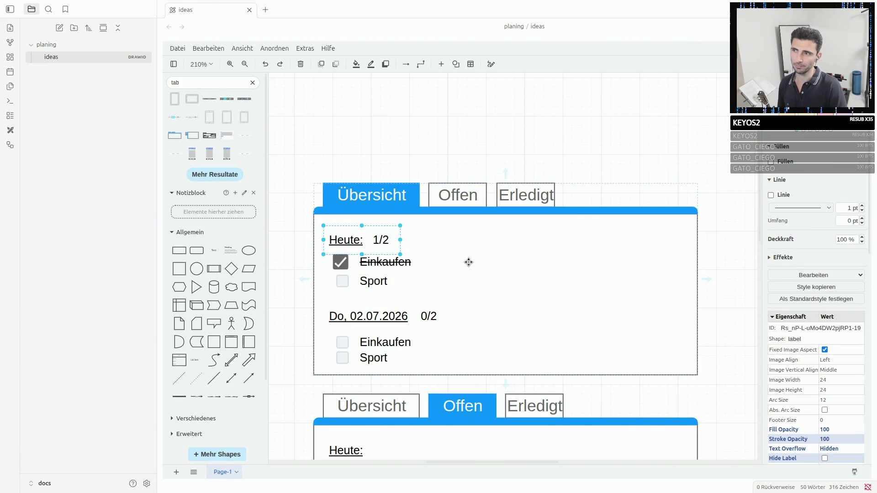
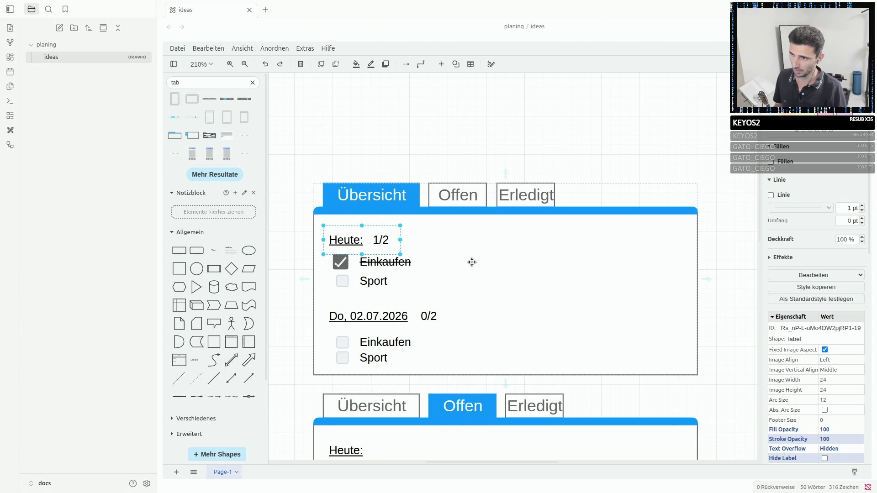
Add a new Text label and place it above the Übersicht todo list container.
{"action": "left_click", "coordinate": [379, 320]}
{"action": "scroll", "coordinate": [379, 321], "scroll_direction": "down", "scroll_amount": 2}
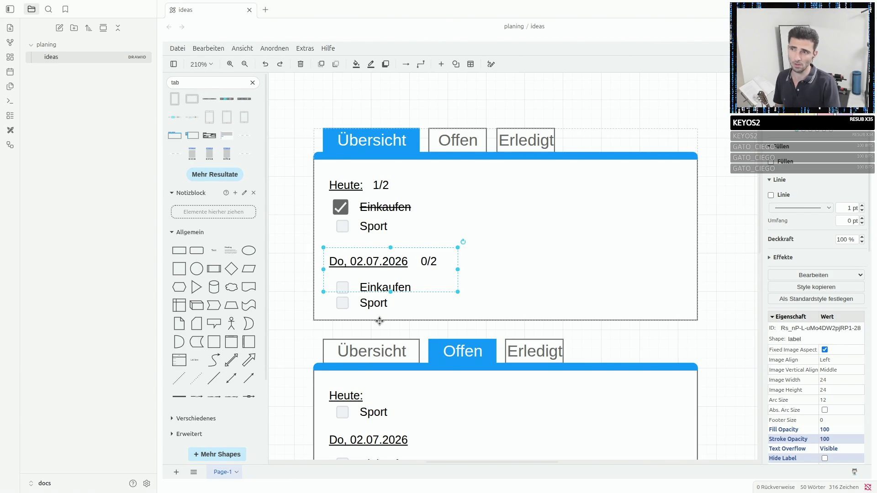
{"action": "left_click", "coordinate": [376, 263]}
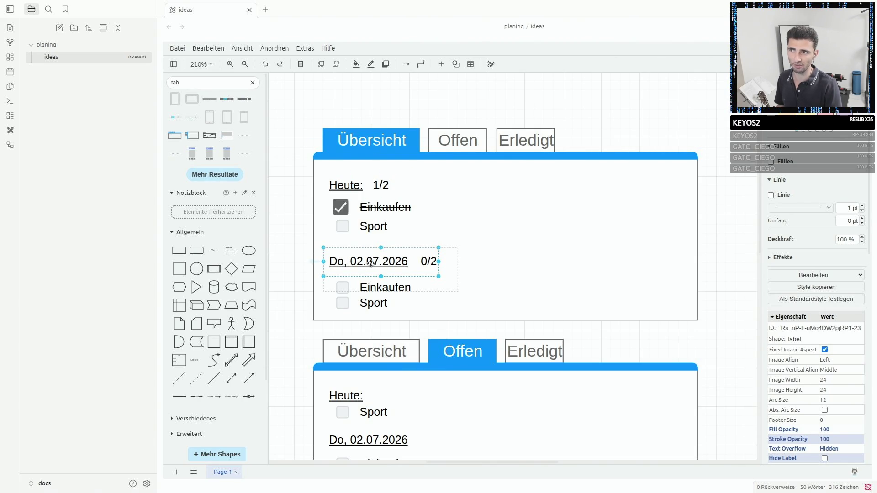
{"action": "mouse_move", "coordinate": [384, 262]}
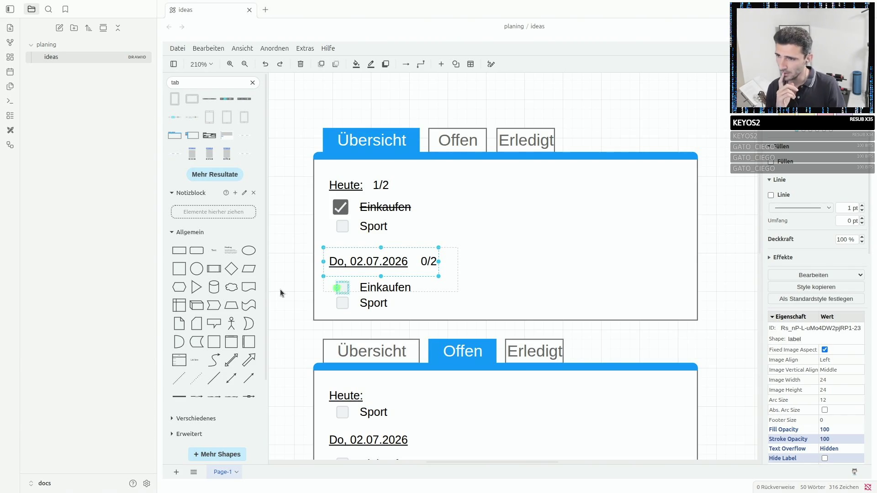
{"action": "left_click", "coordinate": [515, 207]}
{"action": "scroll", "coordinate": [418, 138], "scroll_direction": "up", "scroll_amount": 3}
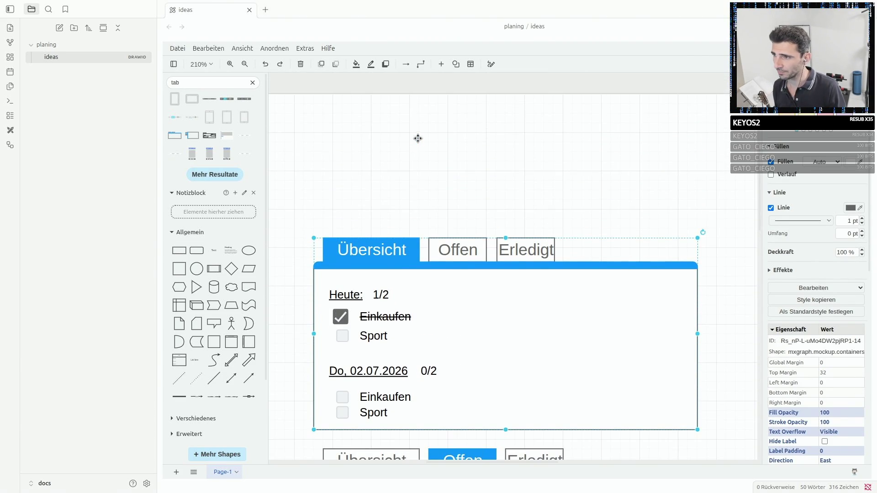
{"action": "left_click", "coordinate": [414, 151]}
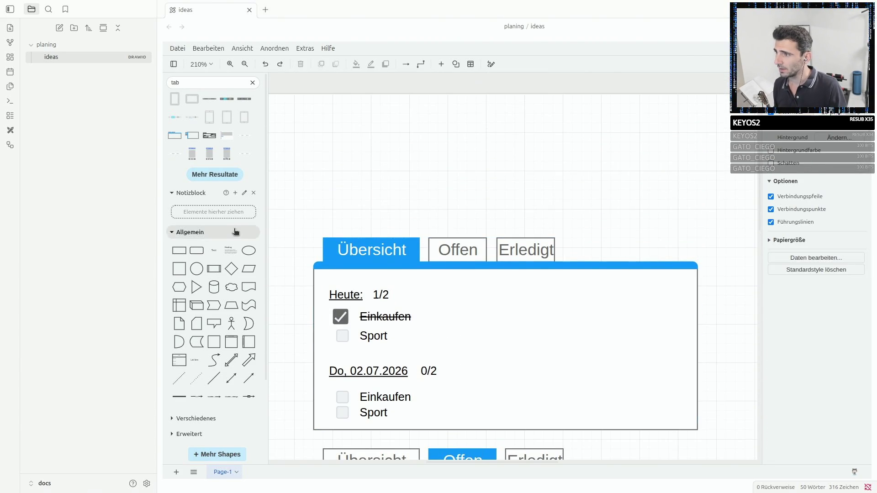
{"action": "left_click", "coordinate": [313, 187]}
{"action": "left_click_drag", "start_coordinate": [514, 262], "coordinate": [371, 118]}
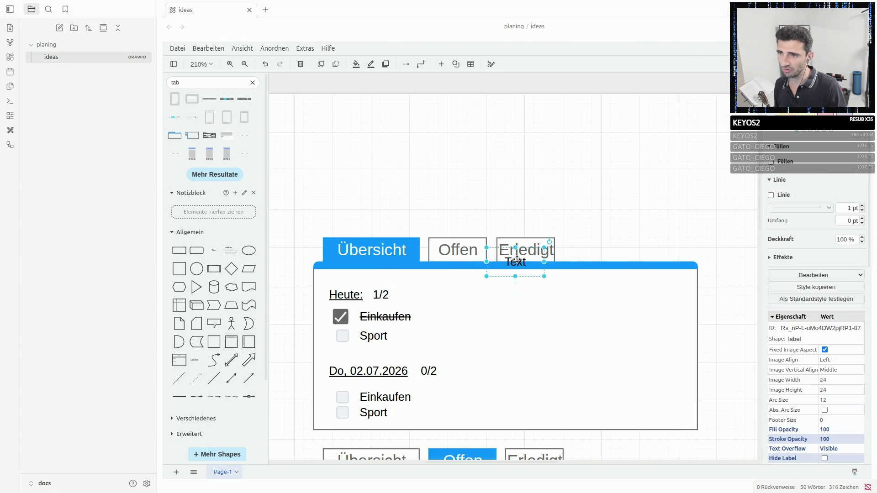
{"action": "scroll", "coordinate": [430, 163], "scroll_direction": "up", "scroll_amount": 5}
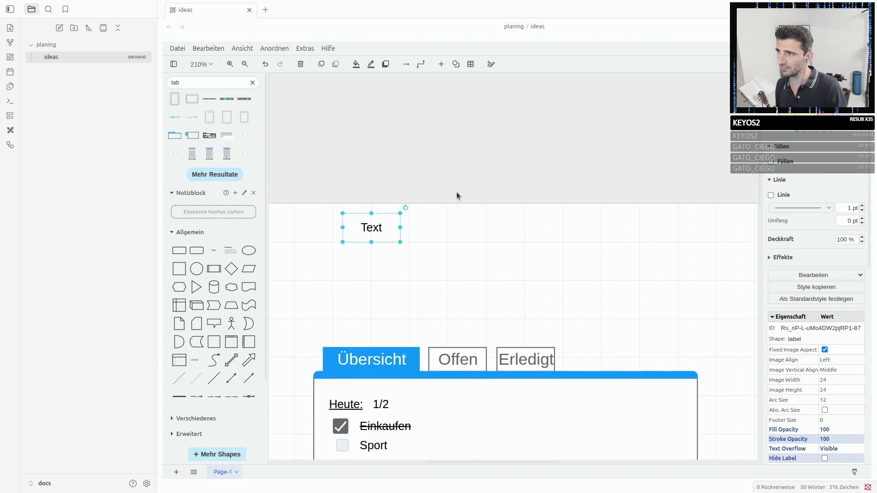
{"action": "left_click_drag", "start_coordinate": [372, 229], "coordinate": [333, 227]}
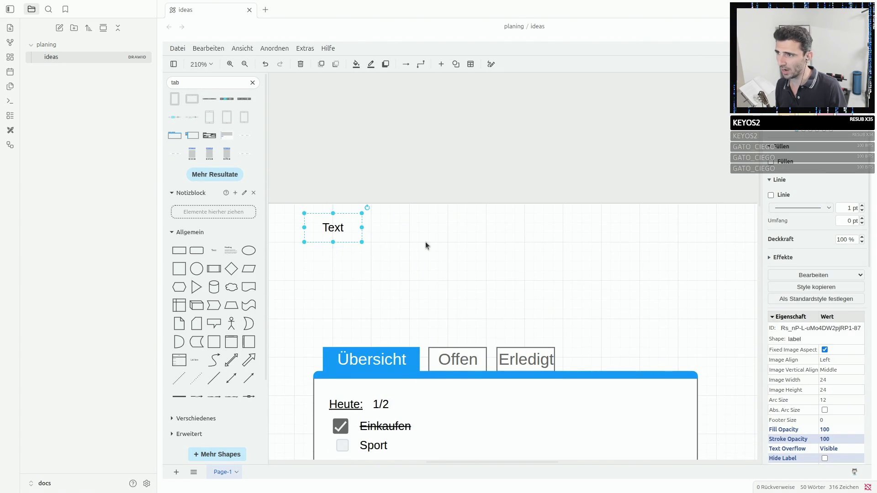
{"action": "left_click_drag", "start_coordinate": [395, 223], "coordinate": [583, 319]}
Add an empty rectangle as the dialog box, removing an accidental inner rectangle.
{"action": "left_click", "coordinate": [179, 250]}
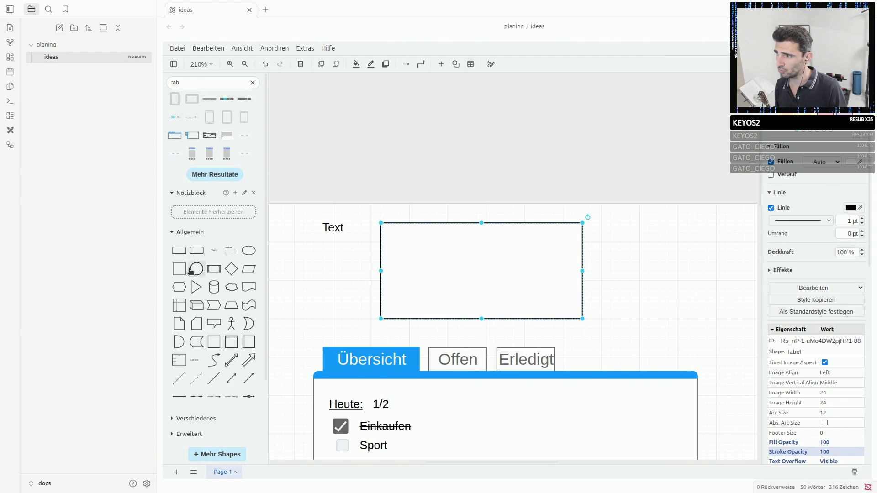
{"action": "left_click", "coordinate": [179, 250]}
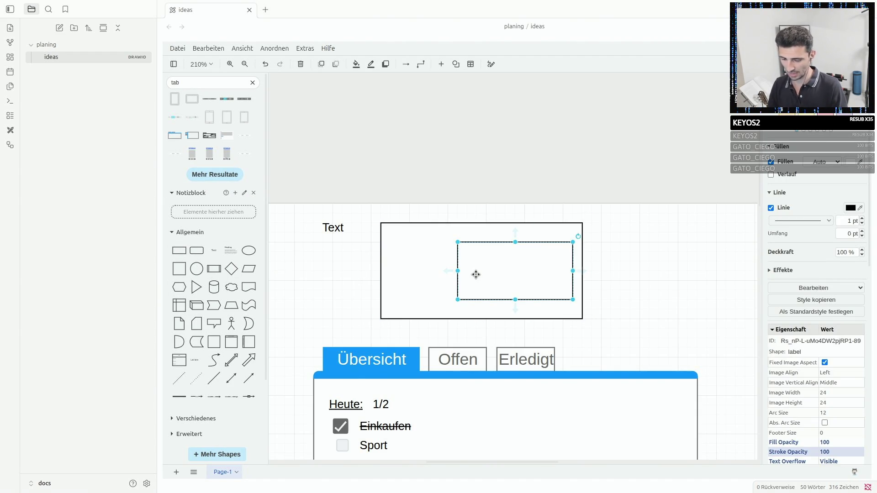
{"action": "key", "text": "Delete"}
{"action": "scroll", "coordinate": [476, 274], "scroll_direction": "down", "scroll_amount": 2}
Ctrl-drag a copy of the Sport checkbox into the box and clear its text.
{"action": "left_click", "coordinate": [344, 393]}
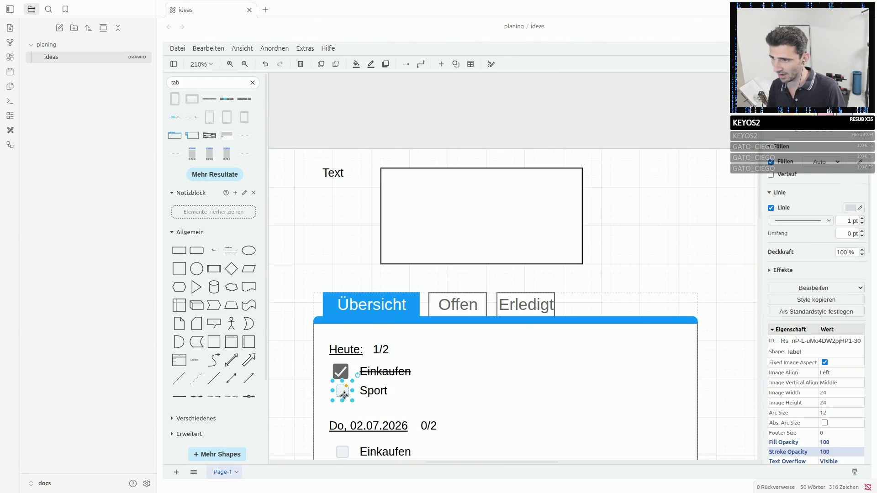
{"action": "left_click_drag", "start_coordinate": [343, 391], "coordinate": [417, 212]}
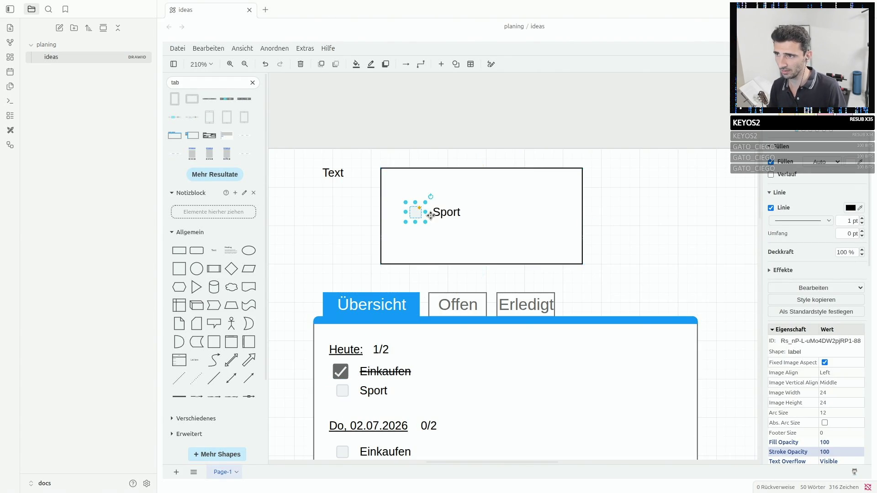
{"action": "double_click", "coordinate": [447, 211]}
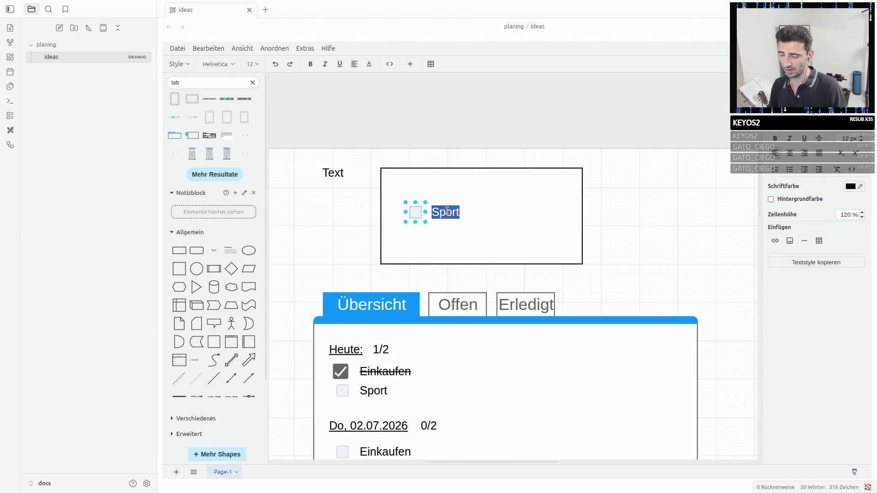
{"action": "key", "text": "BackSpace"}
{"action": "left_click", "coordinate": [447, 211]}
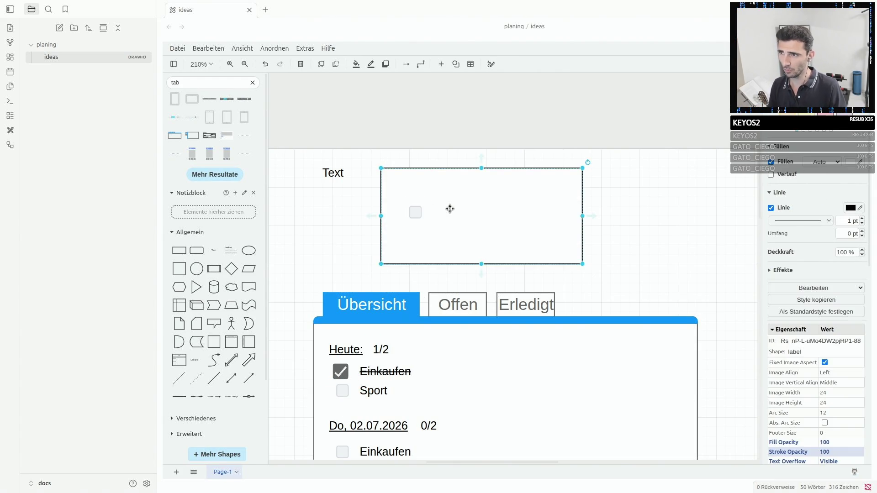
{"action": "left_click", "coordinate": [415, 212]}
{"action": "left_click_drag", "start_coordinate": [415, 212], "coordinate": [499, 216]}
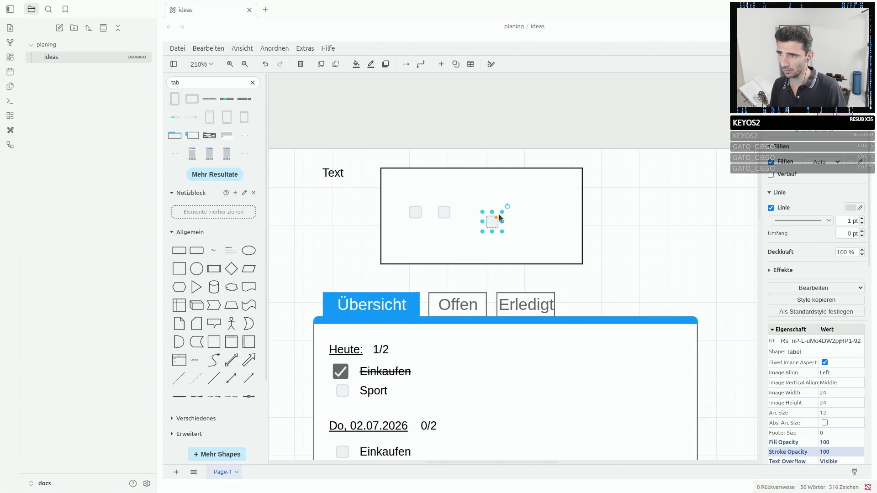
{"action": "mouse_move", "coordinate": [522, 219]}
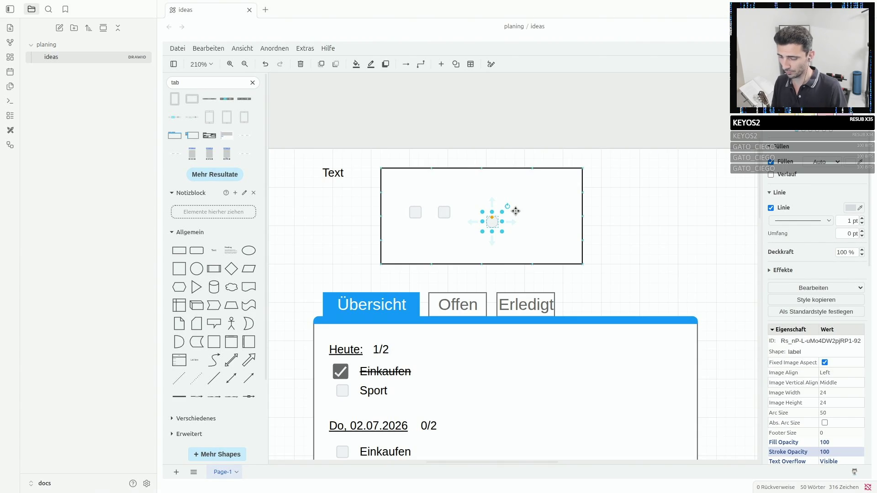
Ctrl-drag the blank checkbox into an aligned horizontal row of six inside the box.
{"action": "mouse_move", "coordinate": [493, 221]}
{"action": "left_mouse_down"}
{"action": "mouse_move", "coordinate": [434, 212]}
{"action": "mouse_move", "coordinate": [480, 259]}
{"action": "left_mouse_up"}
{"action": "key", "text": "Delete"}
{"action": "left_click", "coordinate": [464, 212]}
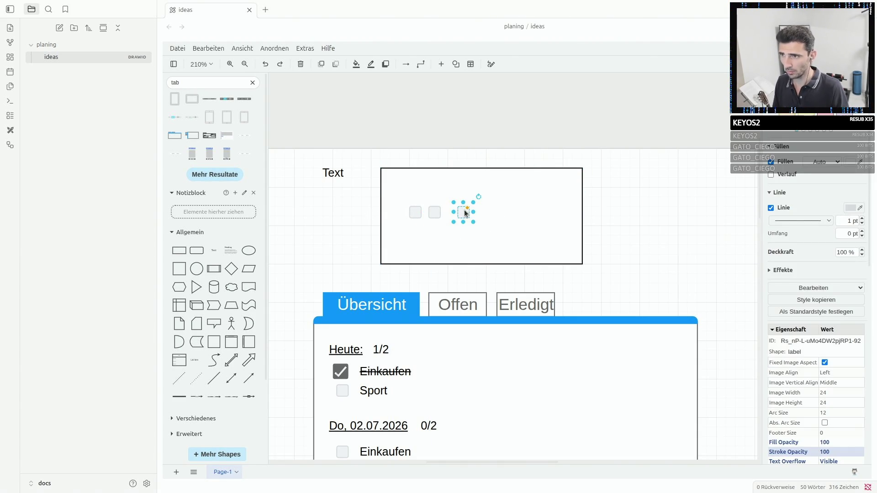
{"action": "left_click_drag", "start_coordinate": [462, 212], "coordinate": [487, 214]}
{"action": "left_click_drag", "start_coordinate": [483, 213], "coordinate": [508, 210]}
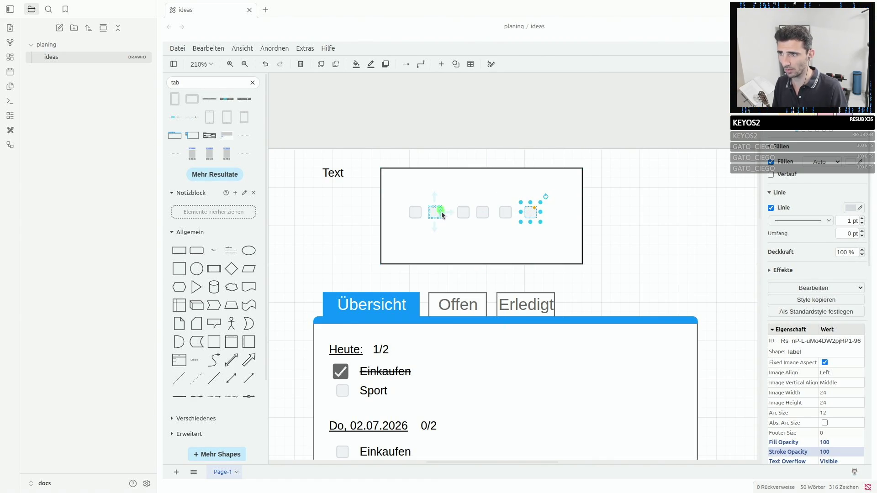
{"action": "mouse_move", "coordinate": [434, 212]}
{"action": "left_mouse_down"}
{"action": "mouse_move", "coordinate": [449, 212]}
{"action": "mouse_move", "coordinate": [424, 212]}
{"action": "left_mouse_up"}
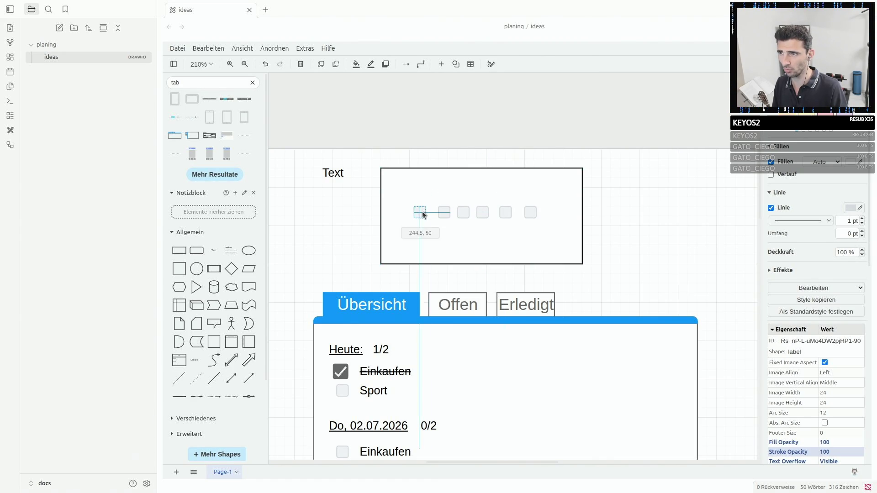
{"action": "left_click", "coordinate": [612, 205]}
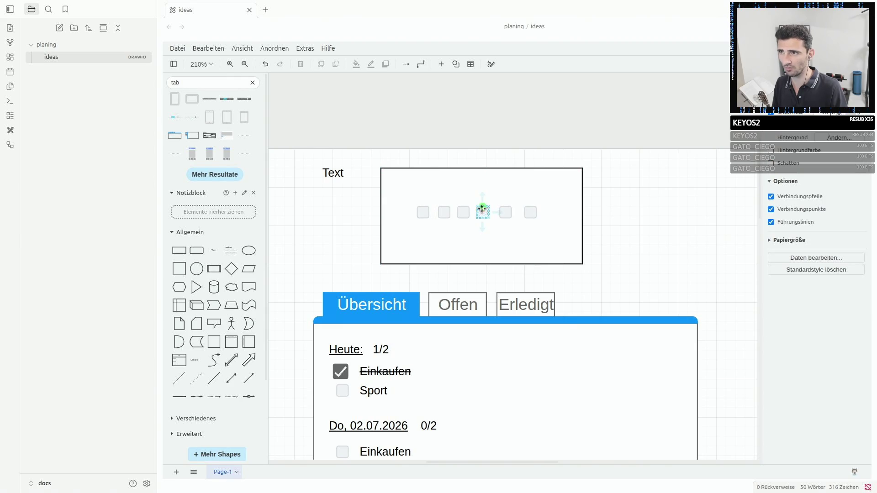
{"action": "left_click", "coordinate": [529, 212]}
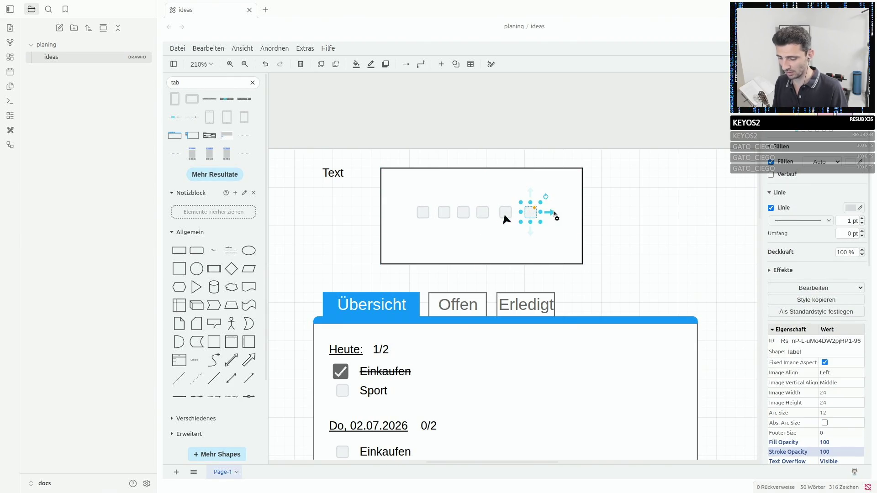
{"action": "left_click_drag", "start_coordinate": [505, 213], "coordinate": [415, 213]}
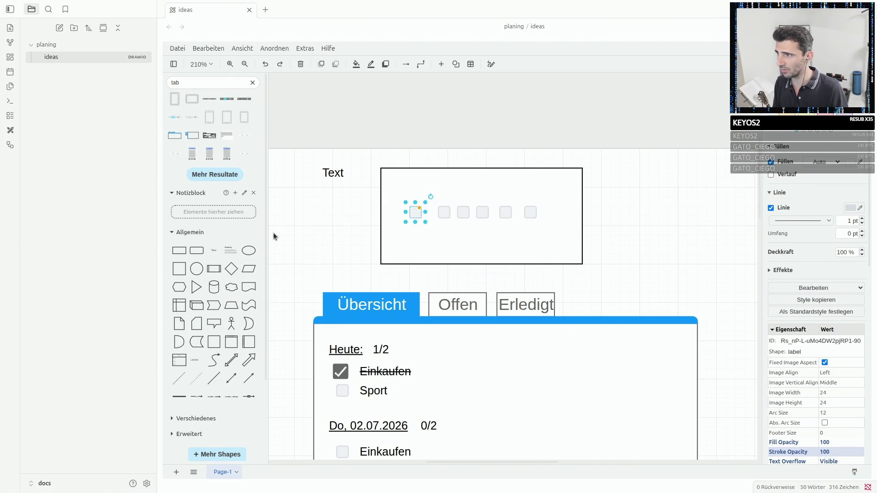
Add a text label reading MO and move it into the box.
{"action": "left_click", "coordinate": [214, 250]}
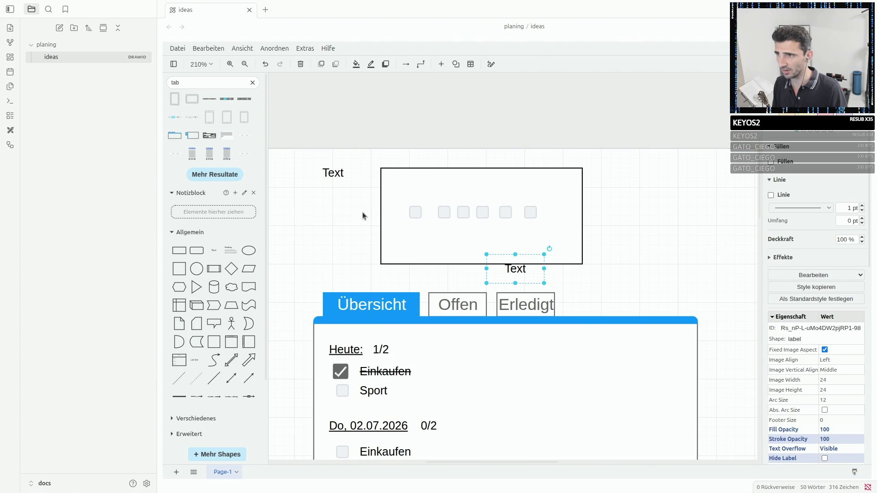
{"action": "double_click", "coordinate": [514, 269]}
{"action": "type", "text": "MO"}
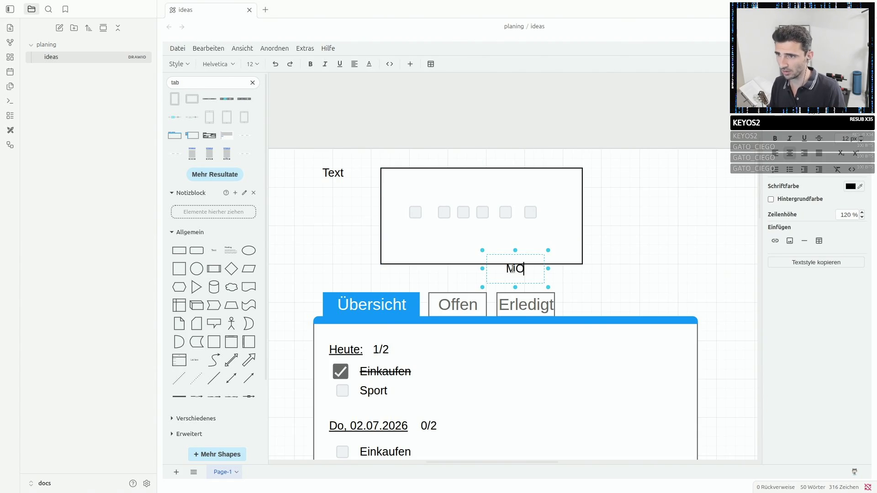
{"action": "left_click", "coordinate": [644, 277]}
{"action": "left_click_drag", "start_coordinate": [515, 269], "coordinate": [415, 202]}
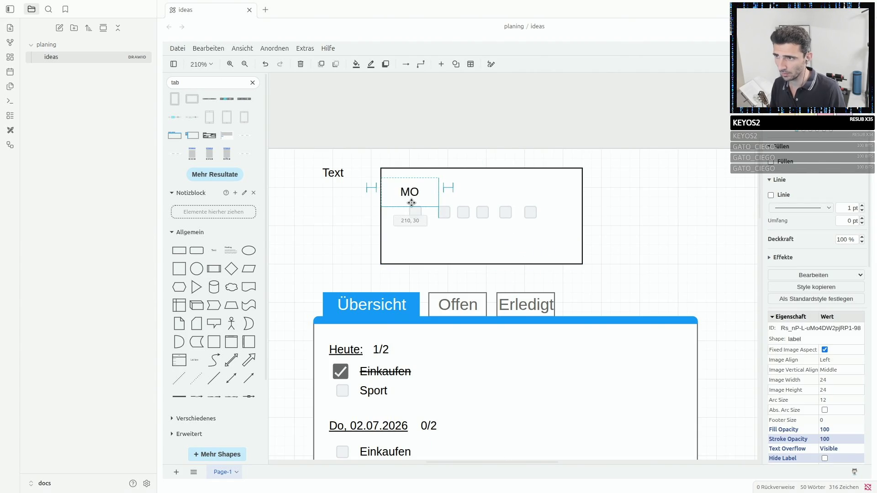
Rename the dialog's Text label to Sport: and nudge it into place.
{"action": "double_click", "coordinate": [330, 173]}
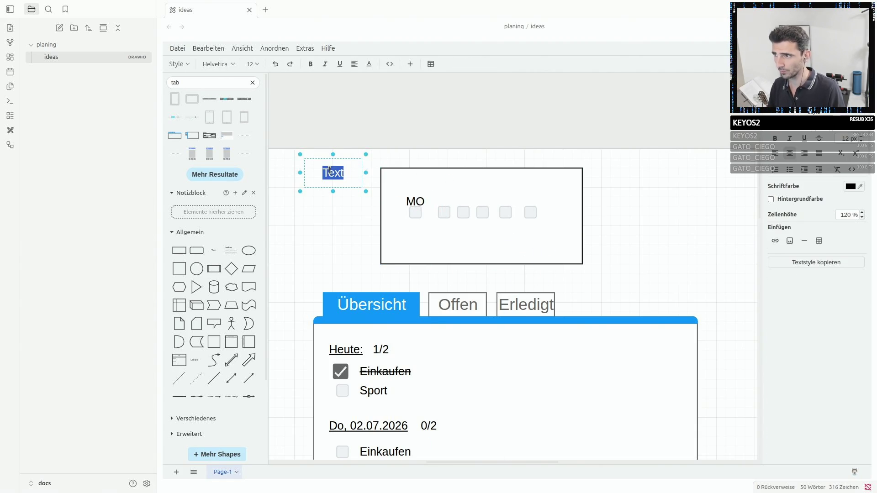
{"action": "type", "text": "Sport:"}
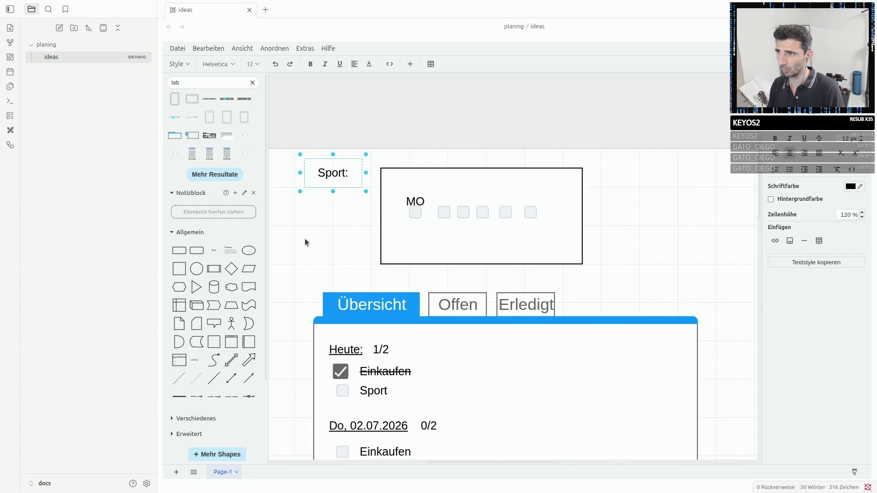
{"action": "left_click", "coordinate": [305, 238]}
{"action": "left_click_drag", "start_coordinate": [333, 173], "coordinate": [342, 182]}
Set the MO label to font size 10 and position it above the first checkbox.
{"action": "left_click", "coordinate": [410, 200]}
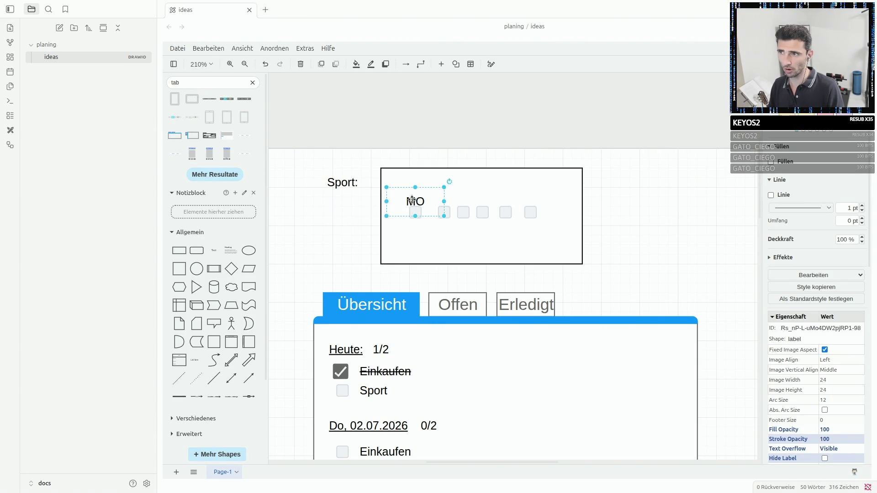
{"action": "left_click_drag", "start_coordinate": [410, 200], "coordinate": [415, 200]}
{"action": "double_click", "coordinate": [415, 200]}
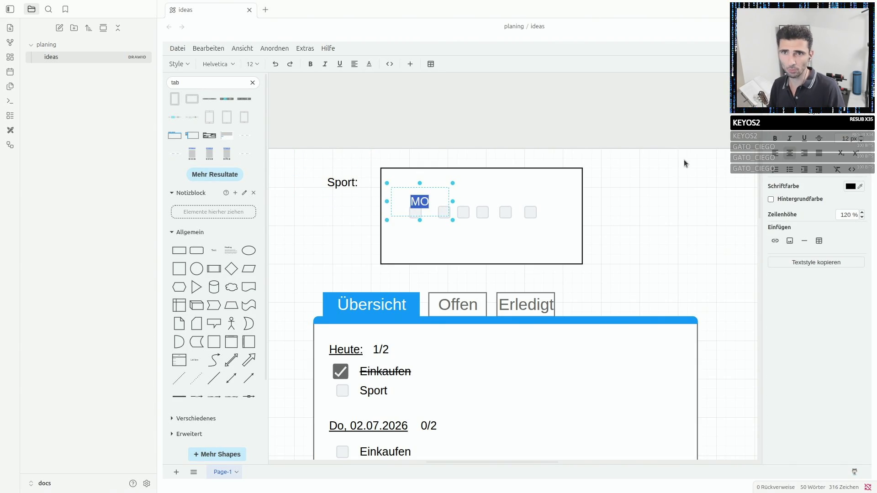
{"action": "left_click", "coordinate": [860, 141]}
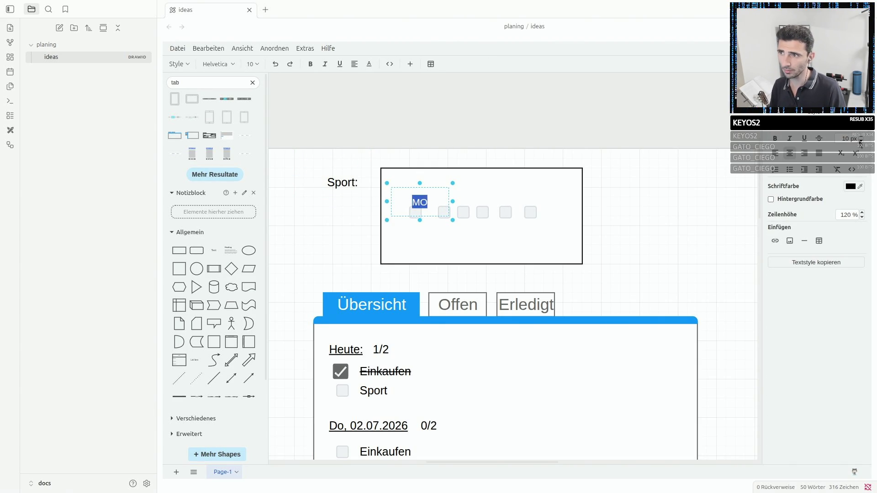
{"action": "left_click", "coordinate": [658, 171]}
{"action": "scroll", "coordinate": [514, 240], "scroll_direction": "up", "scroll_amount": 2}
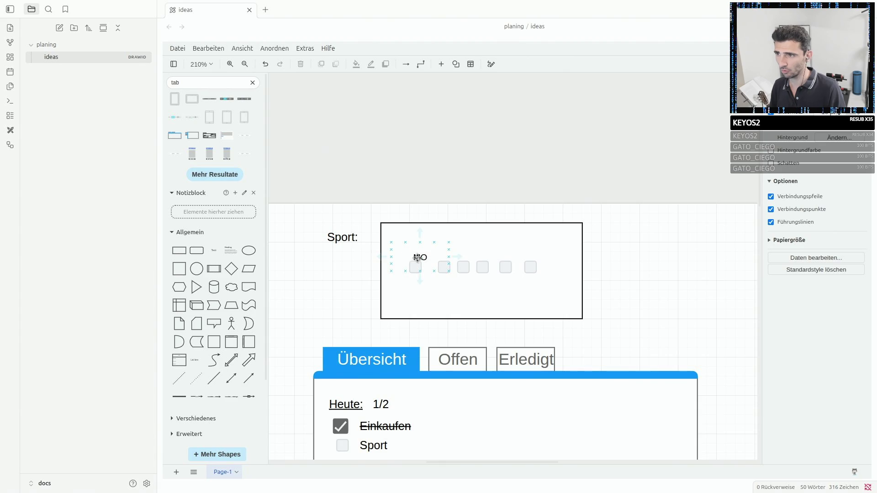
{"action": "left_click", "coordinate": [416, 258]}
{"action": "left_click_drag", "start_coordinate": [416, 258], "coordinate": [414, 257]}
{"action": "scroll", "coordinate": [480, 308], "scroll_direction": "down", "scroll_amount": 2}
{"action": "scroll", "coordinate": [419, 336], "scroll_direction": "up", "scroll_amount": 2}
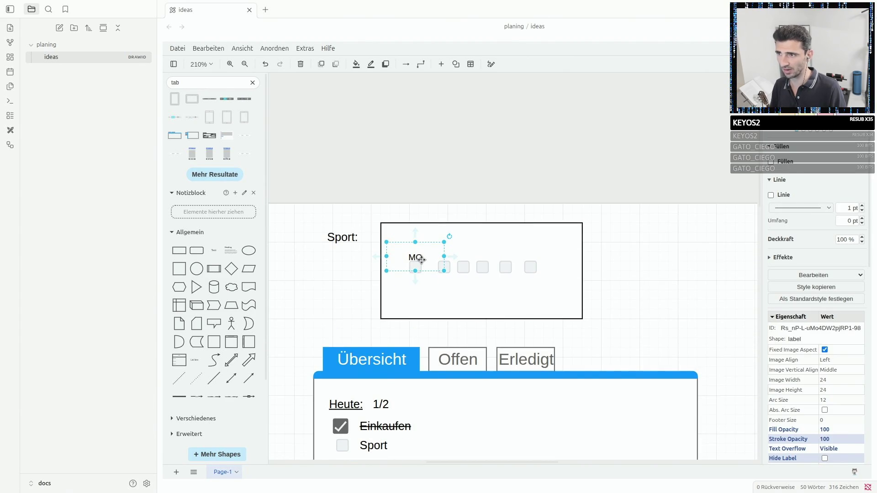
Duplicate MO as a DI label beside it, then undo a stray connector and the move.
{"action": "left_click_drag", "start_coordinate": [416, 258], "coordinate": [467, 258]}
{"action": "double_click", "coordinate": [466, 257]}
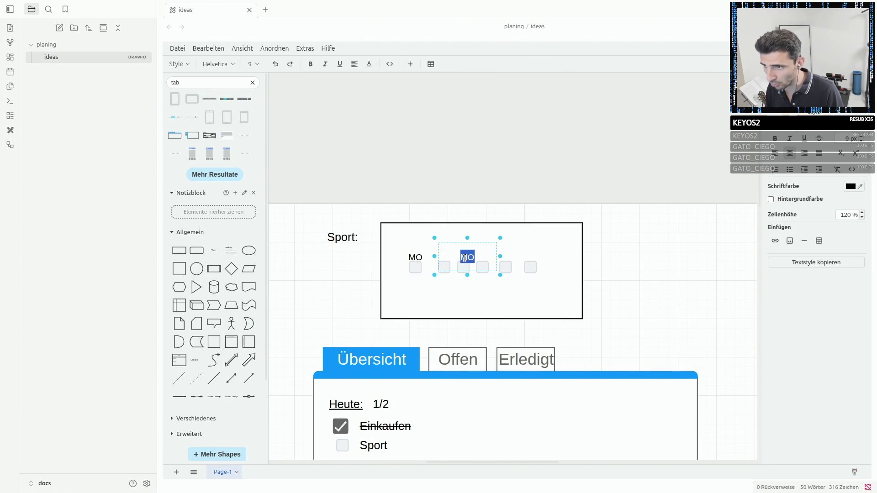
{"action": "type", "text": "DI"}
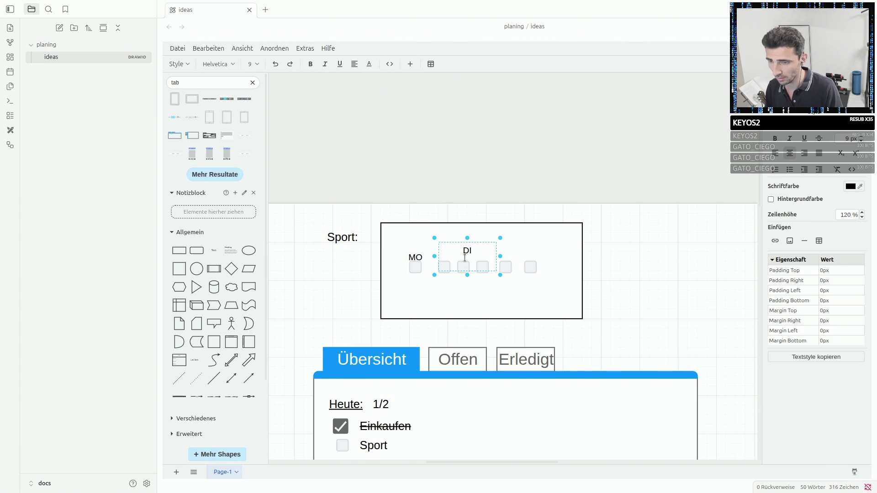
{"action": "key", "text": "Escape"}
{"action": "left_click_drag", "start_coordinate": [467, 257], "coordinate": [433, 255]}
{"action": "left_click", "coordinate": [444, 285]}
{"action": "left_click", "coordinate": [444, 268]}
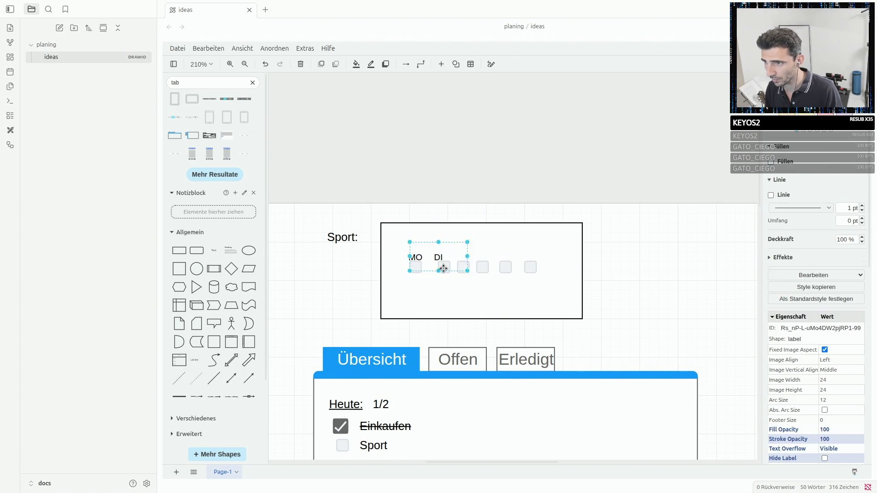
{"action": "left_click_drag", "start_coordinate": [443, 268], "coordinate": [463, 270]}
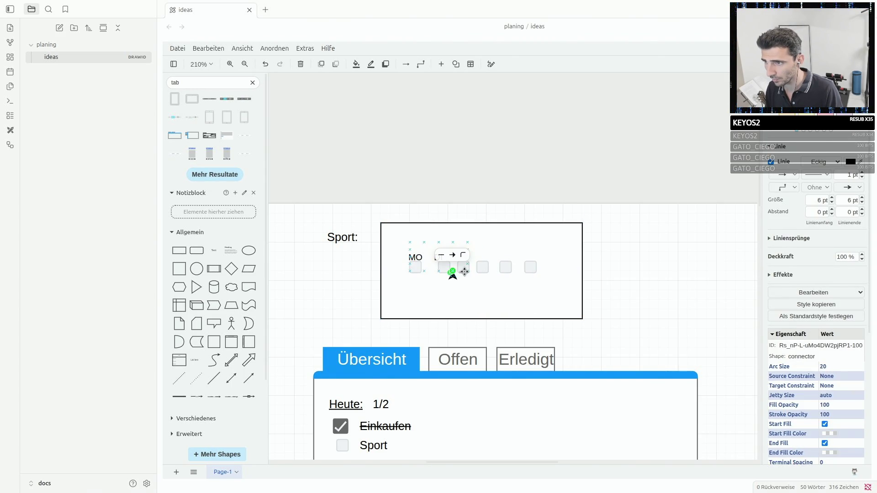
{"action": "key", "text": "ctrl+z"}
{"action": "key", "text": "ctrl+z"}
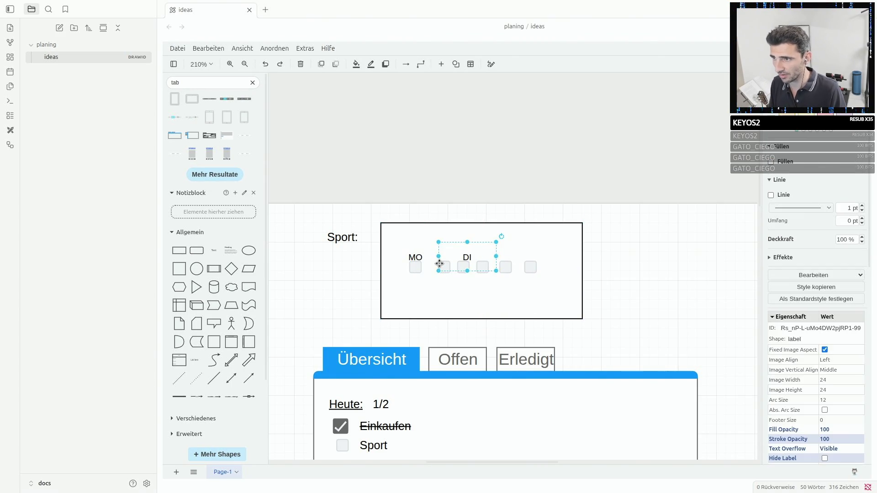
{"action": "key", "text": "ctrl+z"}
Delete the extra checkboxes to the right of the MO checkbox.
{"action": "left_click", "coordinate": [542, 280]}
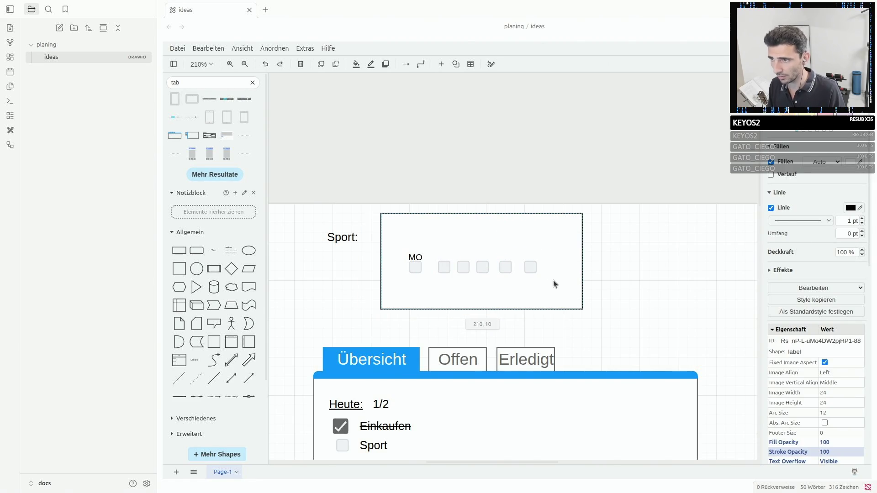
{"action": "left_click", "coordinate": [444, 266]}
{"action": "left_click", "coordinate": [482, 267], "text": "shift"}
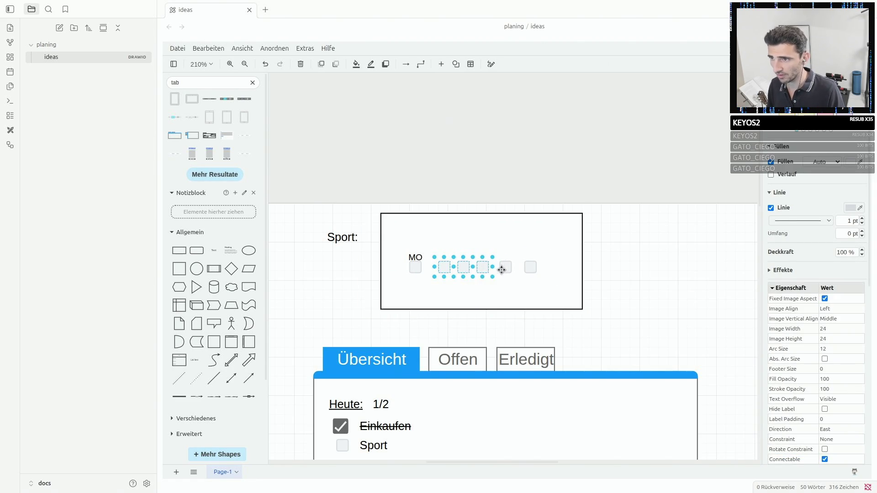
{"action": "left_click", "coordinate": [530, 268], "text": "shift"}
{"action": "key", "text": "Delete"}
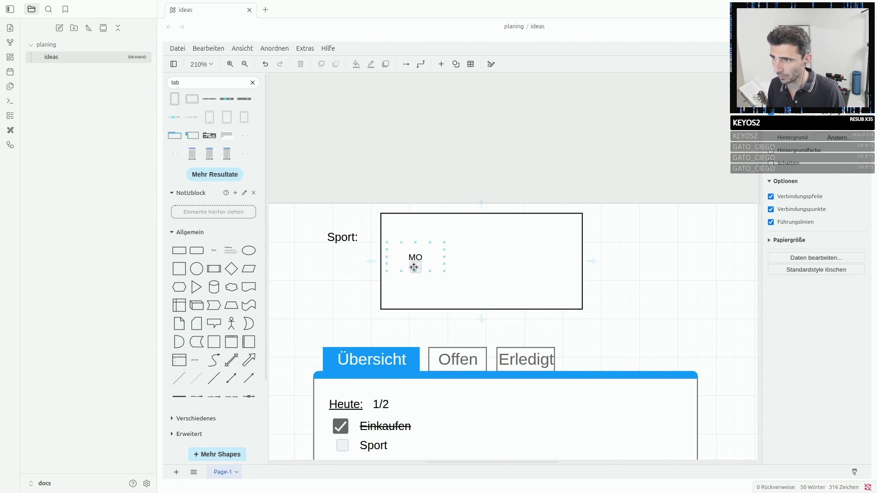
Resize the MO label and group it with its checkbox via Gruppieren.
{"action": "left_click", "coordinate": [414, 261]}
{"action": "key", "text": "Escape"}
{"action": "left_click", "coordinate": [417, 260]}
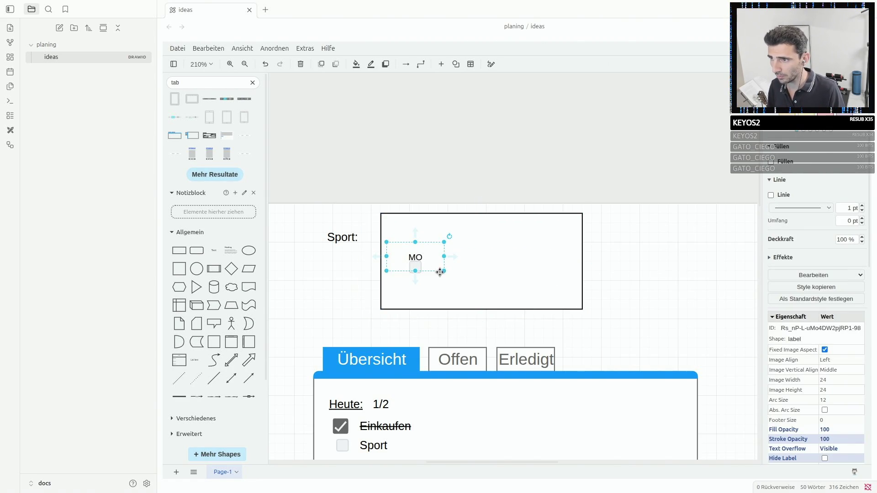
{"action": "mouse_move", "coordinate": [443, 270]}
{"action": "left_mouse_down"}
{"action": "mouse_move", "coordinate": [406, 247]}
{"action": "mouse_move", "coordinate": [415, 259]}
{"action": "left_mouse_up"}
{"action": "left_click", "coordinate": [414, 266]}
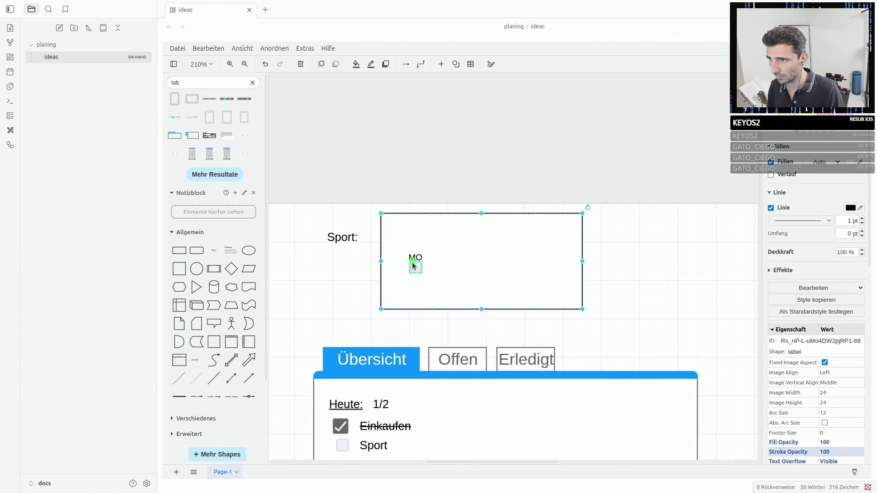
{"action": "left_click", "coordinate": [414, 266]}
{"action": "left_click", "coordinate": [441, 274]}
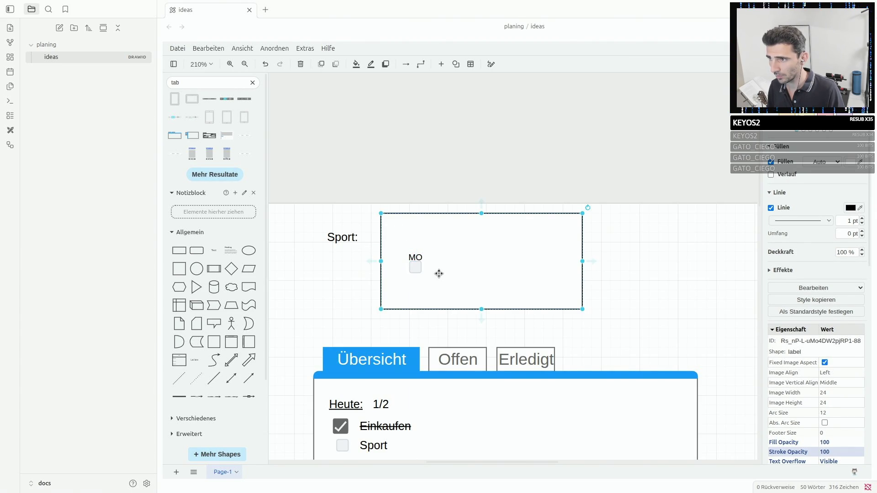
{"action": "left_click", "coordinate": [414, 264]}
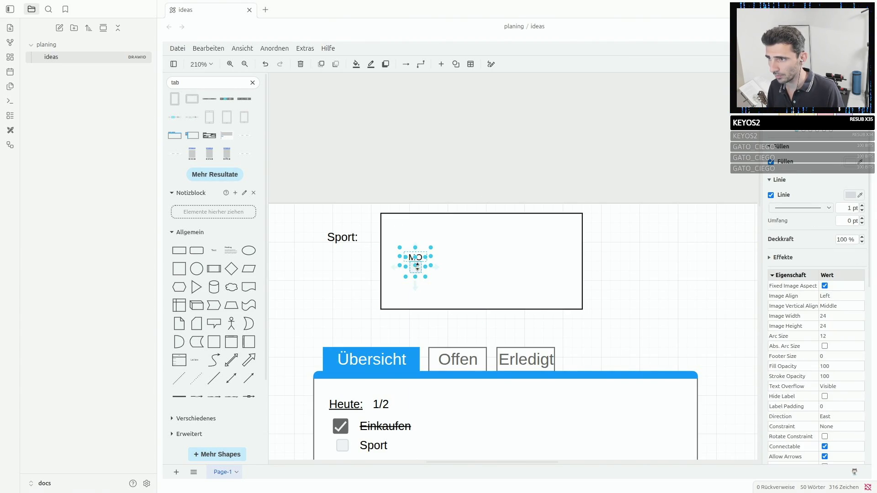
{"action": "right_click", "coordinate": [414, 268]}
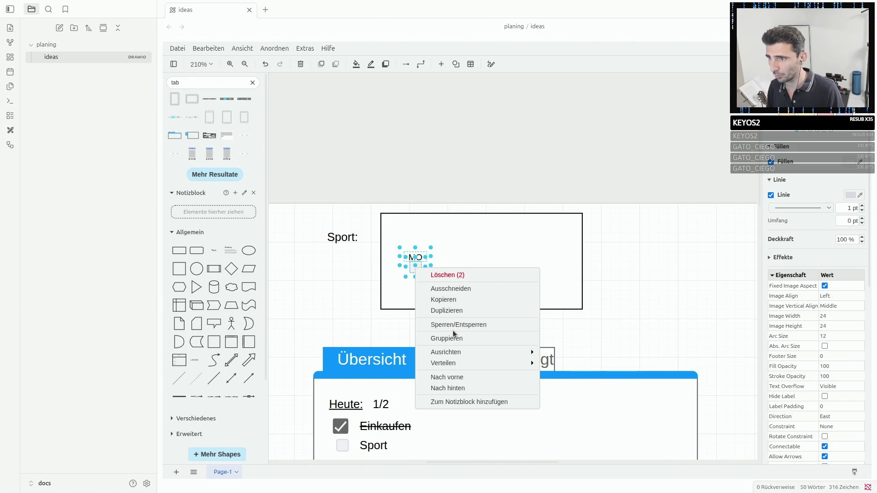
{"action": "left_click", "coordinate": [451, 334]}
{"action": "right_click", "coordinate": [418, 264]}
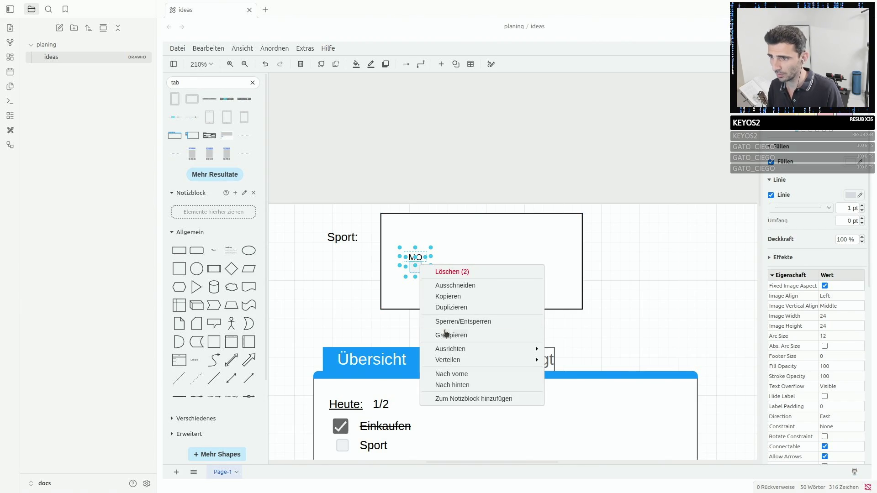
{"action": "left_click", "coordinate": [446, 334]}
Paste copies of the MO group into a row of seven across the Sport box.
{"action": "mouse_move", "coordinate": [415, 263]}
{"action": "left_mouse_down"}
{"action": "mouse_move", "coordinate": [497, 268]}
{"action": "mouse_move", "coordinate": [505, 288]}
{"action": "mouse_move", "coordinate": [507, 269]}
{"action": "left_mouse_up"}
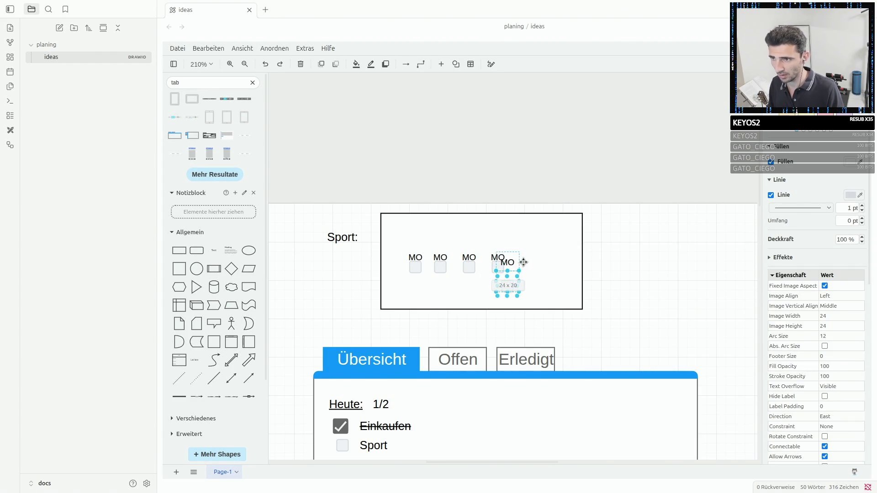
{"action": "key", "text": "ctrl+z"}
{"action": "left_click", "coordinate": [554, 280]}
{"action": "key", "text": "ctrl+v"}
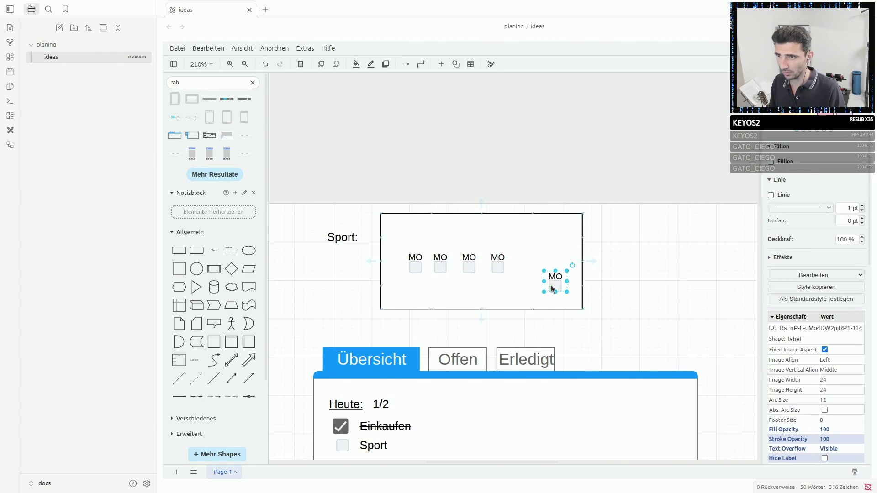
{"action": "left_click_drag", "start_coordinate": [552, 288], "coordinate": [552, 282]}
{"action": "left_click", "coordinate": [528, 269]}
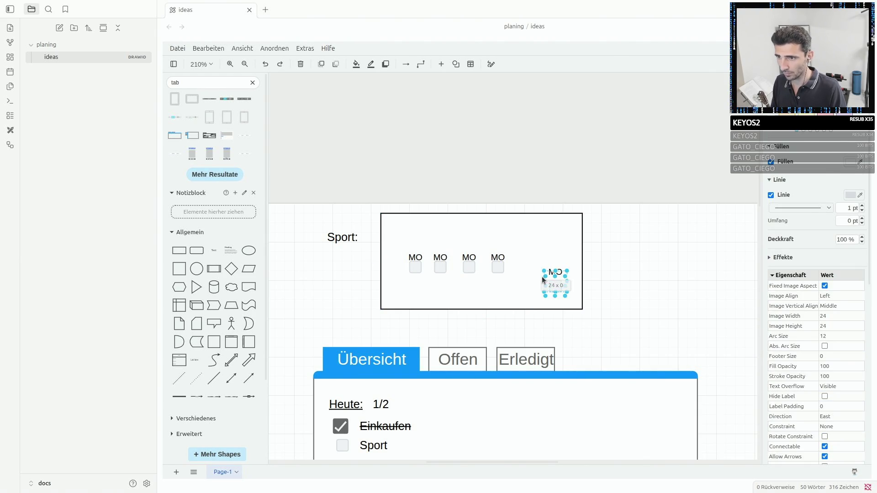
{"action": "key", "text": "Delete"}
{"action": "key", "text": "ctrl+v"}
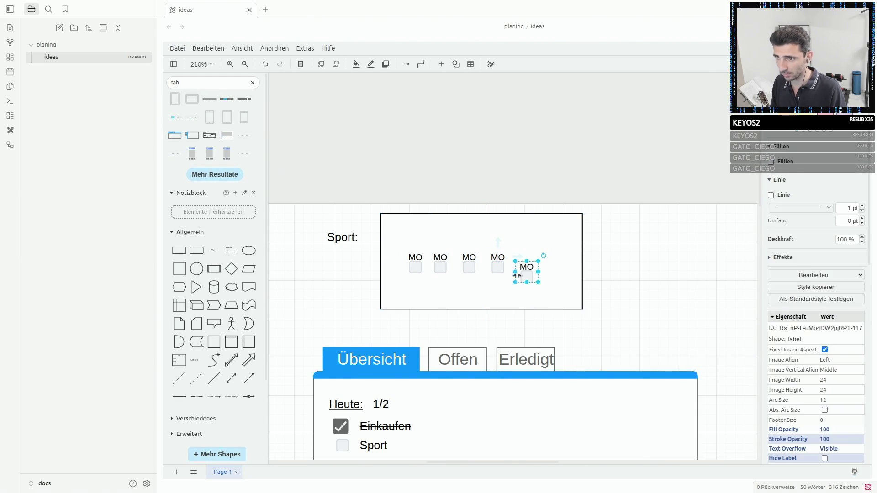
{"action": "left_click_drag", "start_coordinate": [526, 273], "coordinate": [575, 265]}
{"action": "key", "text": "ctrl+v"}
{"action": "key", "text": "ctrl+v"}
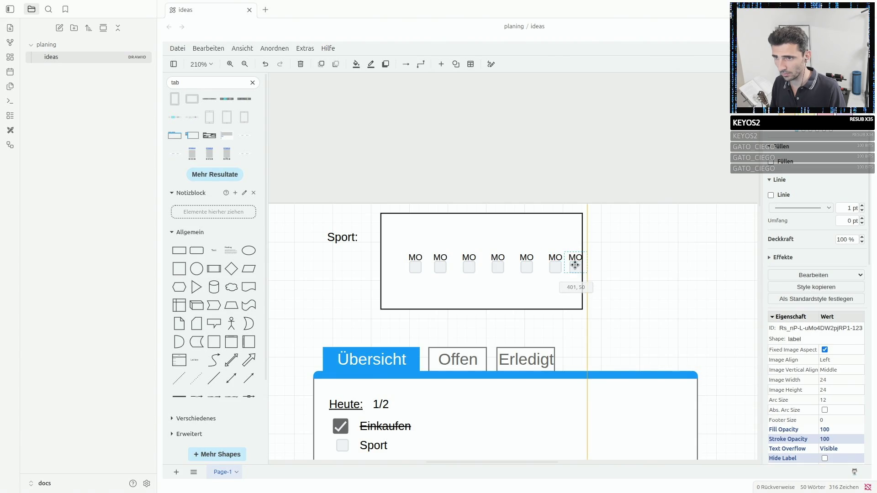
{"action": "left_click", "coordinate": [550, 264]}
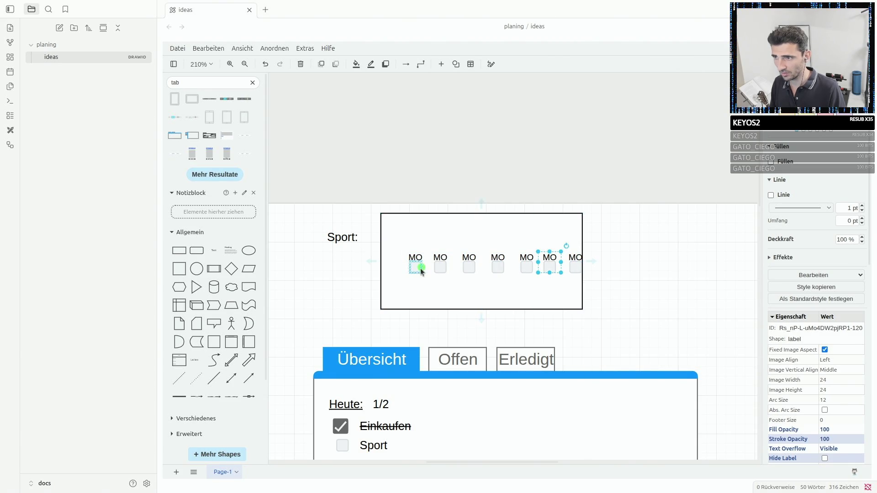
Retype the six copied labels as DI, MI, DO, FR, SA and SO after MO.
{"action": "double_click", "coordinate": [440, 257]}
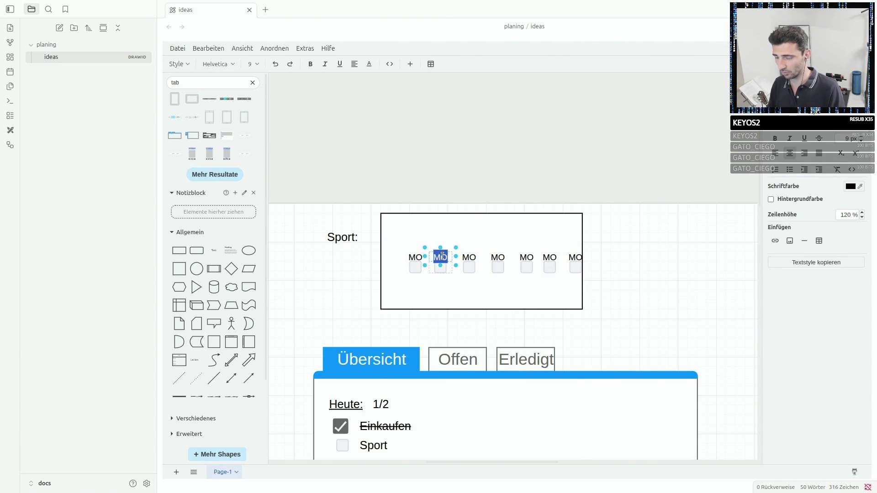
{"action": "type", "text": "DI"}
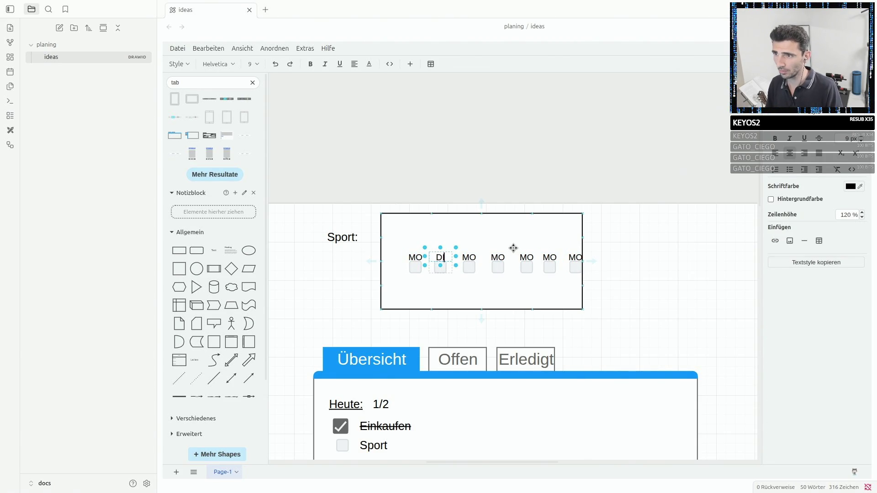
{"action": "double_click", "coordinate": [469, 257]}
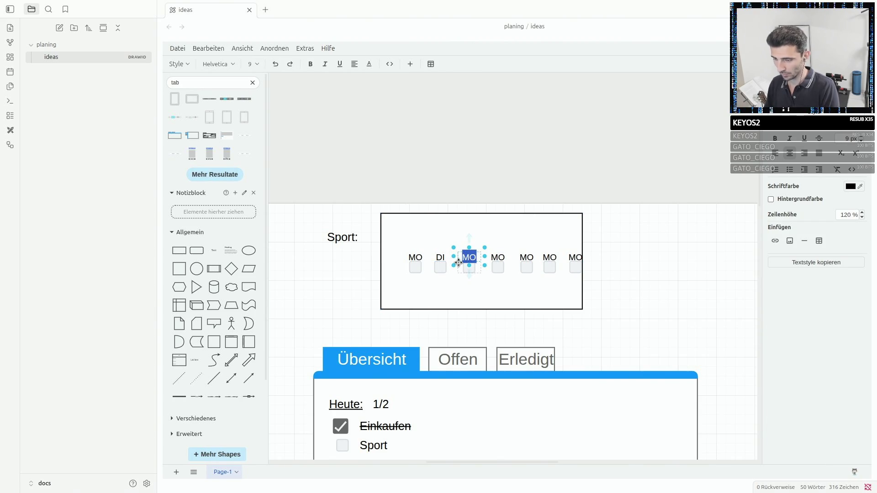
{"action": "type", "text": "MI"}
{"action": "left_click", "coordinate": [498, 257]}
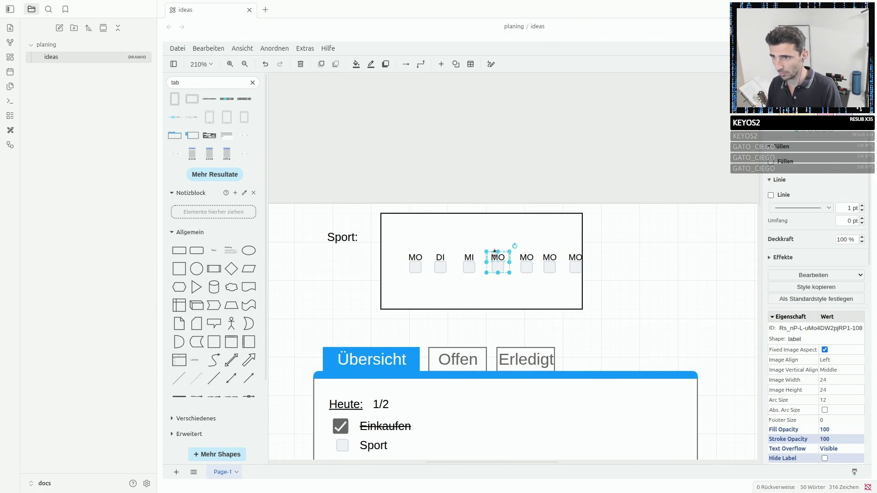
{"action": "double_click", "coordinate": [498, 258]}
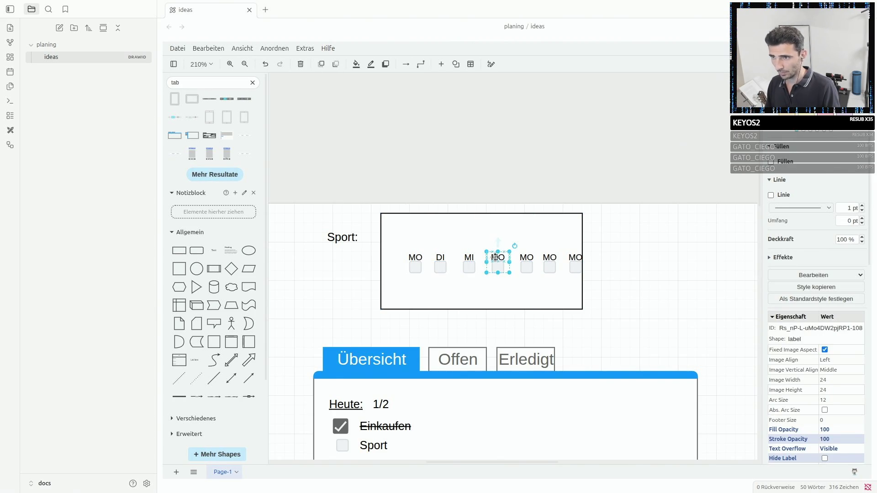
{"action": "type", "text": "DO"}
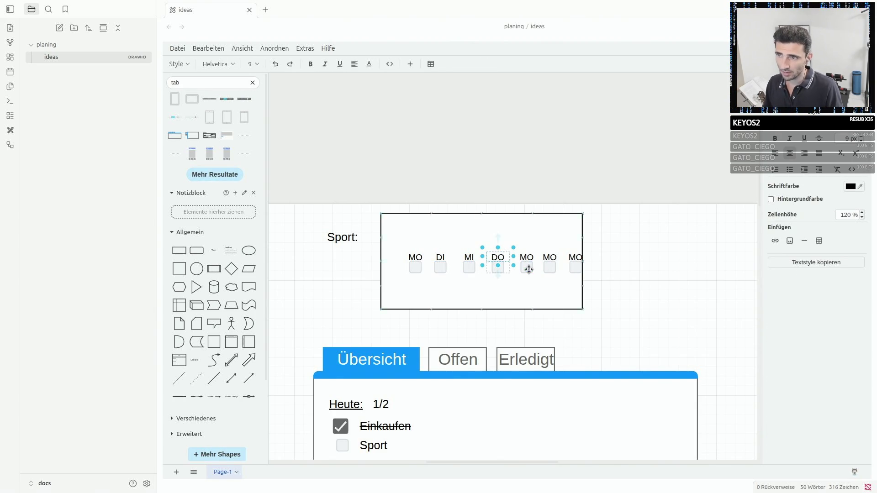
{"action": "double_click", "coordinate": [527, 258]}
{"action": "type", "text": "FR"}
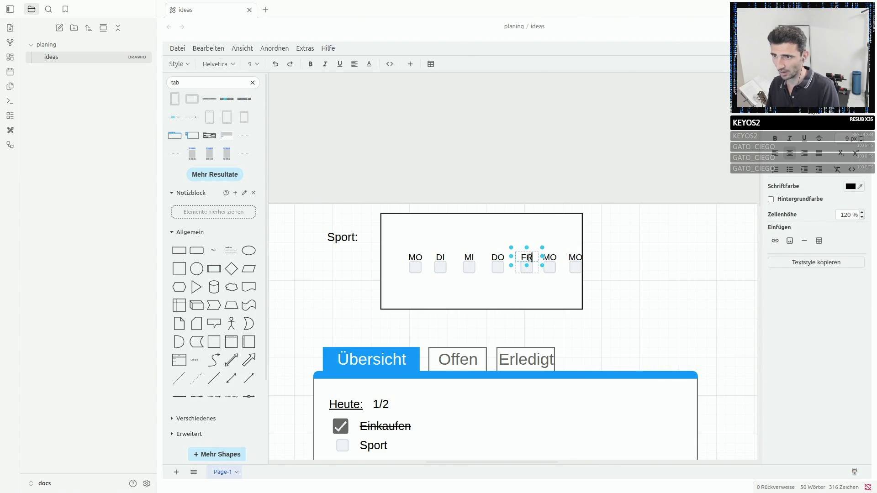
{"action": "double_click", "coordinate": [549, 257]}
{"action": "type", "text": "SA"}
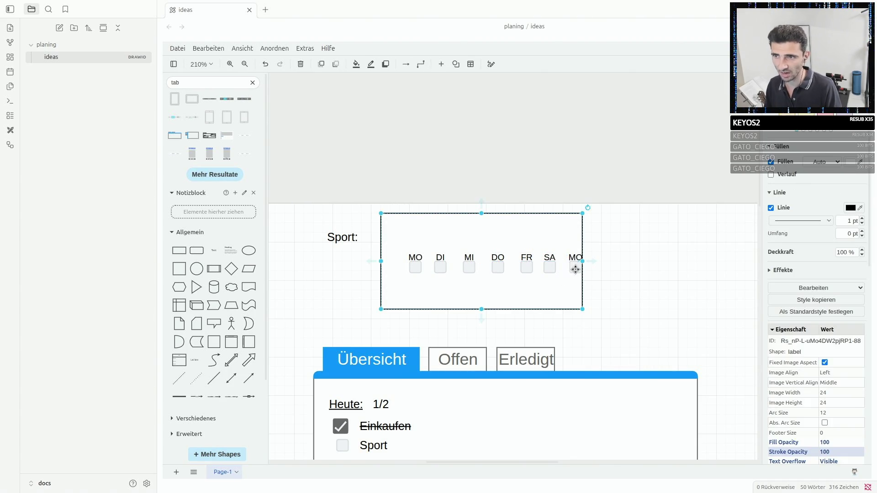
{"action": "double_click", "coordinate": [576, 258]}
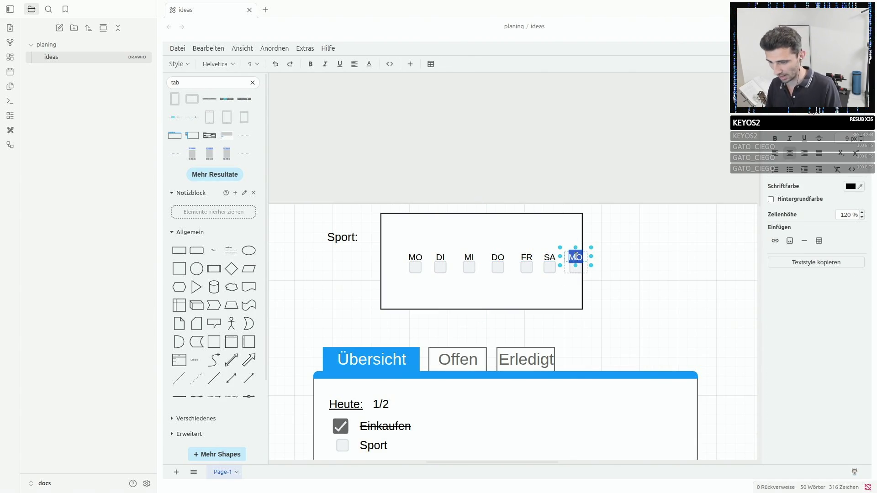
{"action": "key", "text": "BackSpace"}
{"action": "type", "text": "S"}
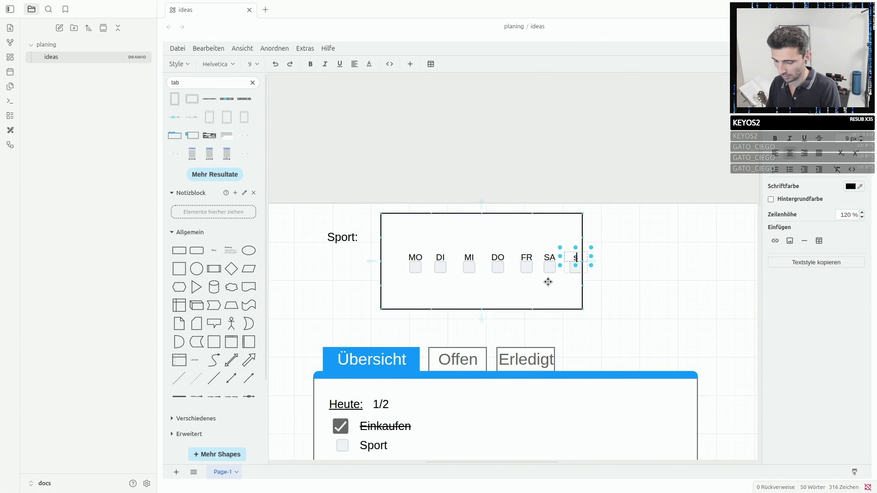
{"action": "left_click", "coordinate": [628, 281]}
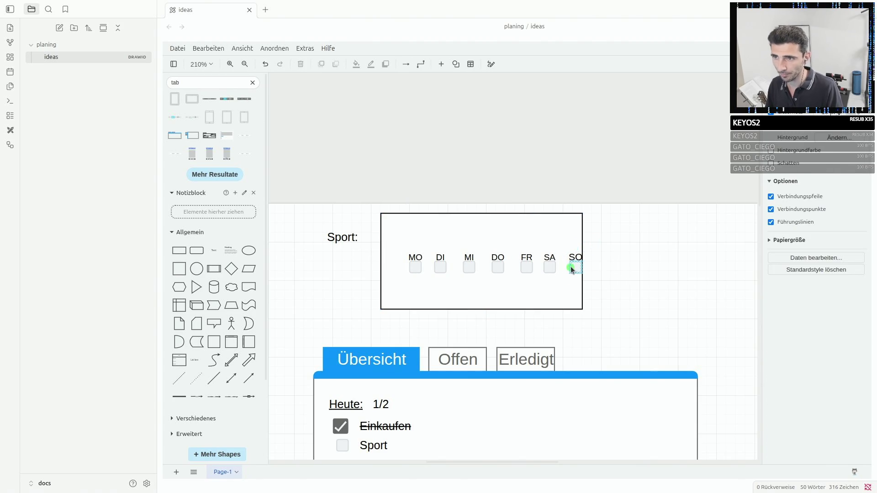
Make the Sport box wider and taller and add a thin rectangle strip under the weekdays.
{"action": "left_click", "coordinate": [576, 267]}
{"action": "left_click", "coordinate": [581, 238]}
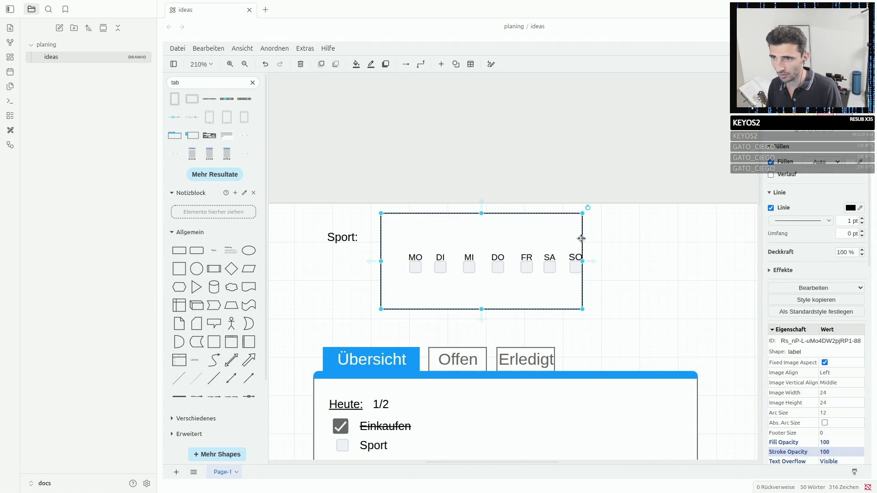
{"action": "left_click_drag", "start_coordinate": [582, 261], "coordinate": [641, 262]}
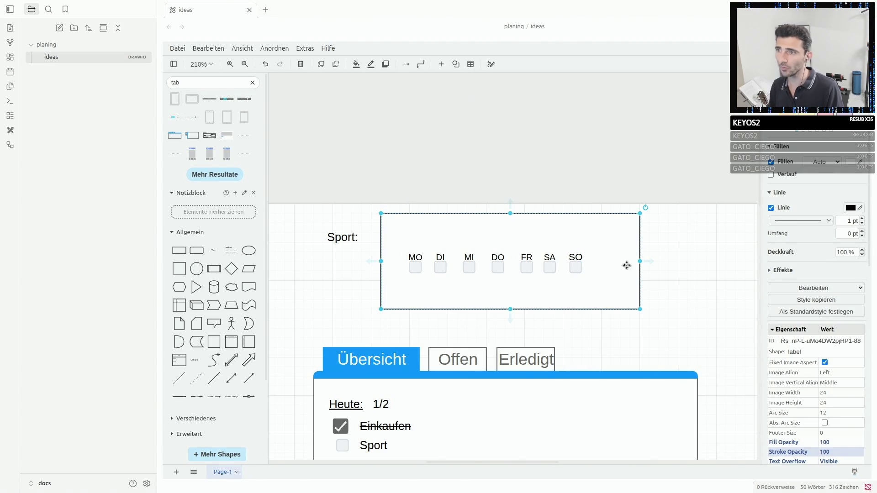
{"action": "left_click_drag", "start_coordinate": [510, 309], "coordinate": [509, 329]}
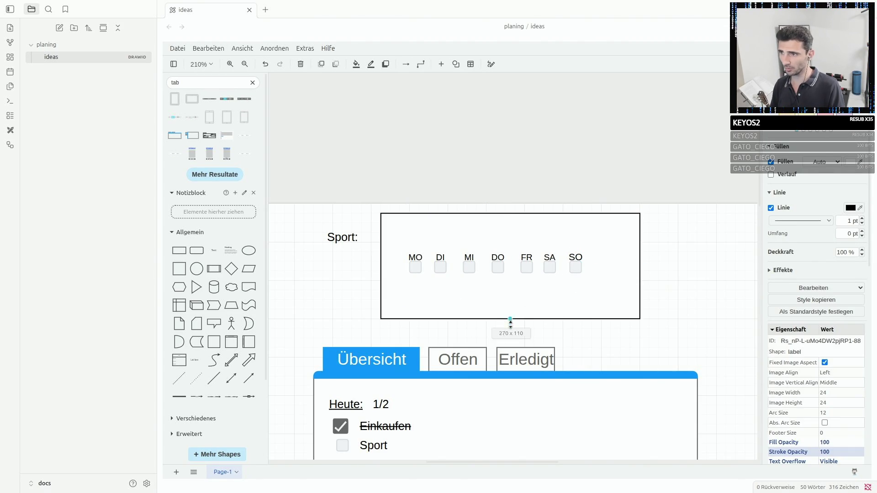
{"action": "left_click", "coordinate": [179, 252]}
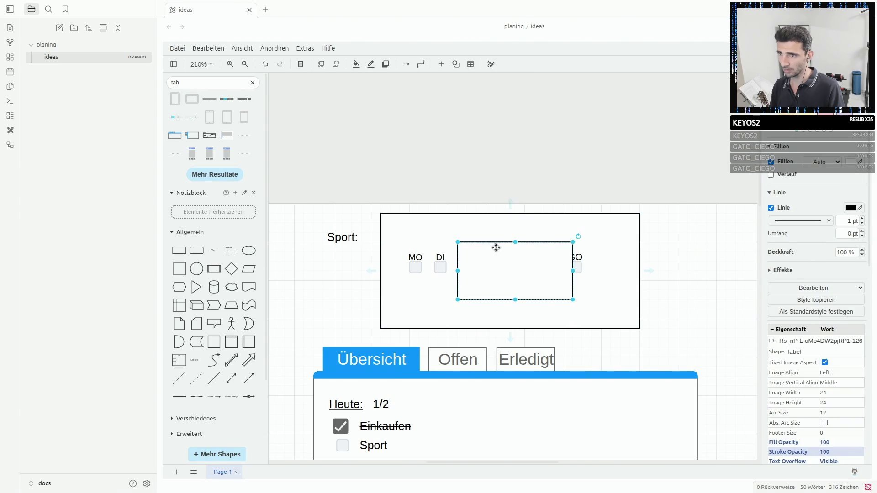
{"action": "mouse_move", "coordinate": [515, 241]}
{"action": "left_mouse_down"}
{"action": "mouse_move", "coordinate": [514, 289]}
{"action": "mouse_move", "coordinate": [468, 295]}
{"action": "left_mouse_up"}
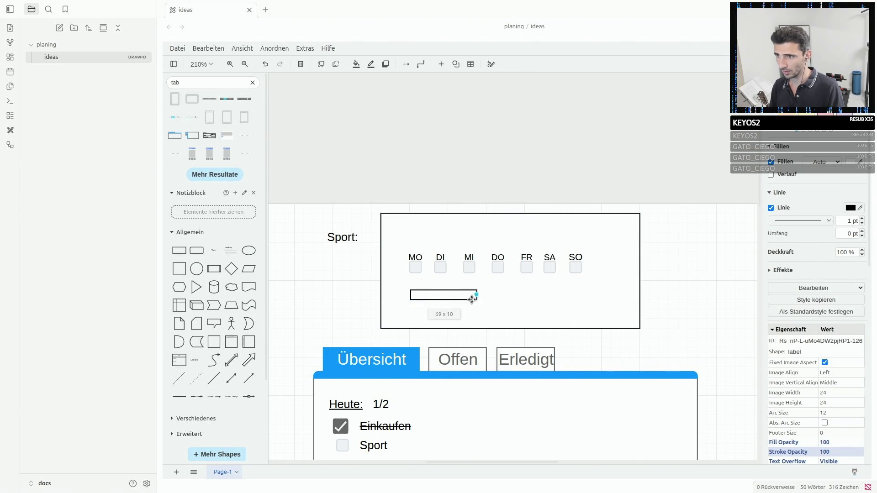
Enter the start date 01.07.26 in the thin box, correcting the year digit.
{"action": "double_click", "coordinate": [438, 295]}
{"action": "type", "text": "1.01.0"}
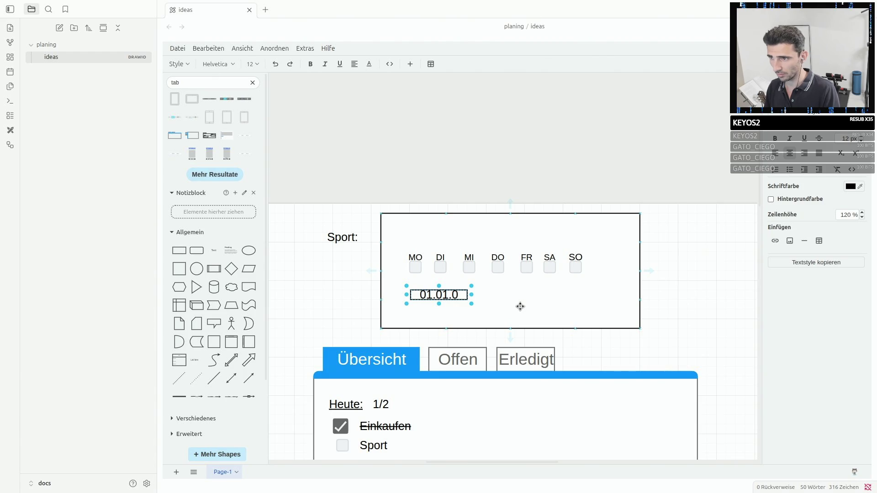
{"action": "key", "text": "BackSpace"}
{"action": "key", "text": "BackSpace"}
{"action": "key", "text": "BackSpace"}
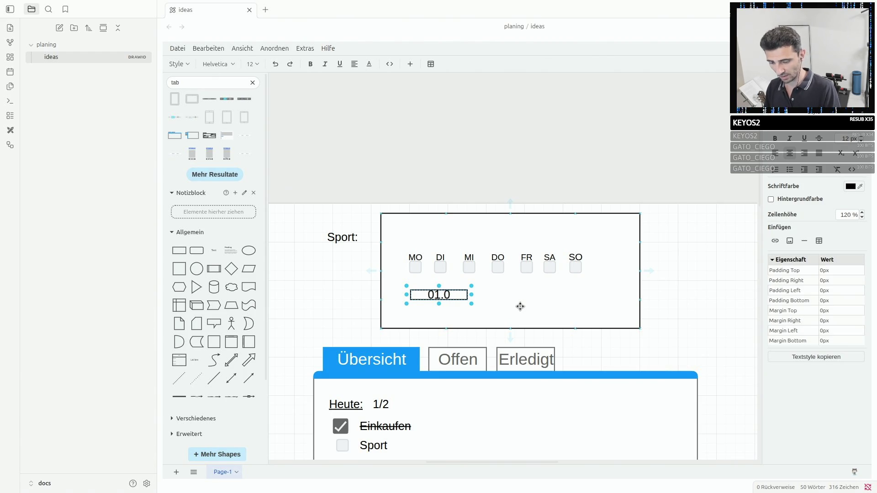
{"action": "type", "text": "7.20"}
{"action": "left_click", "coordinate": [520, 306]}
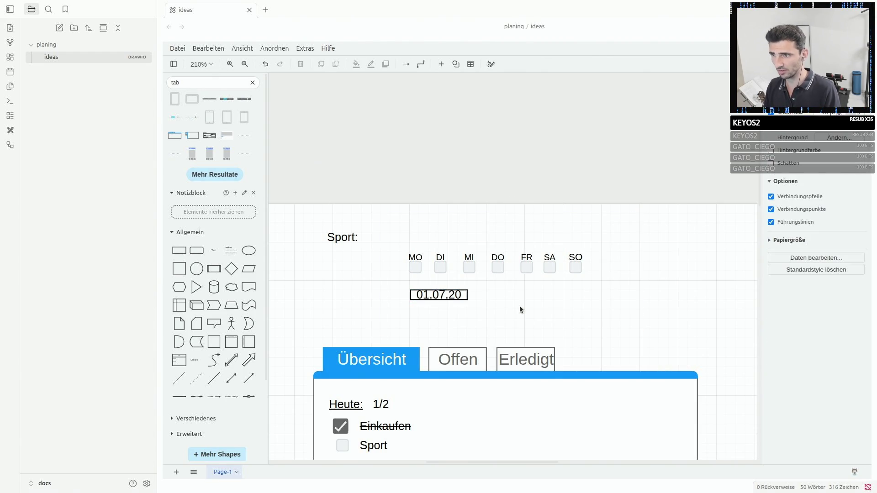
{"action": "left_click", "coordinate": [452, 295]}
{"action": "double_click", "coordinate": [453, 295]}
{"action": "left_click", "coordinate": [461, 294]}
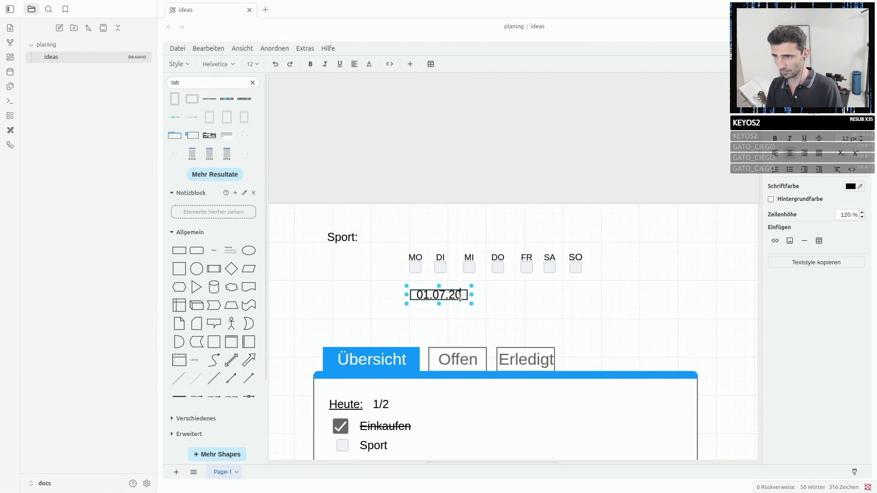
{"action": "key", "text": "BackSpace"}
{"action": "type", "text": "6"}
{"action": "key", "text": "Return"}
Copy the date box to the right and change the copy to 01.08.26.
{"action": "key", "text": "BackSpace"}
{"action": "left_click", "coordinate": [514, 278]}
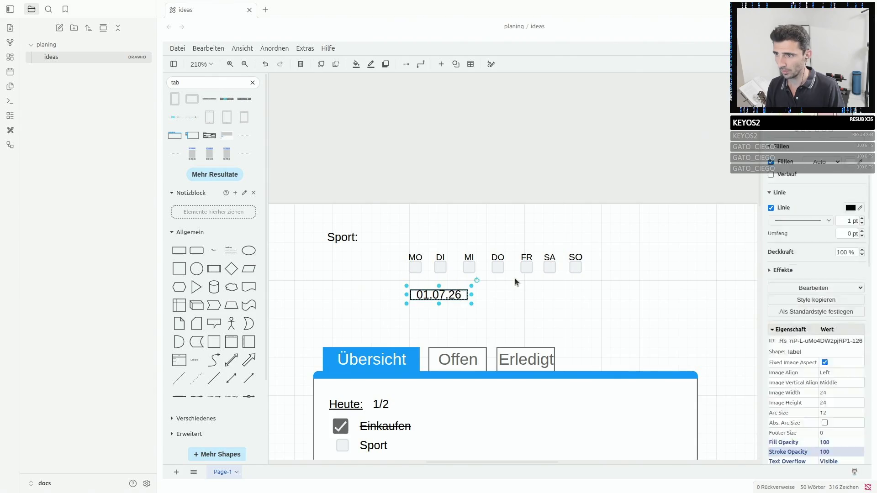
{"action": "key", "text": "ctrl+c"}
{"action": "key", "text": "ctrl+v"}
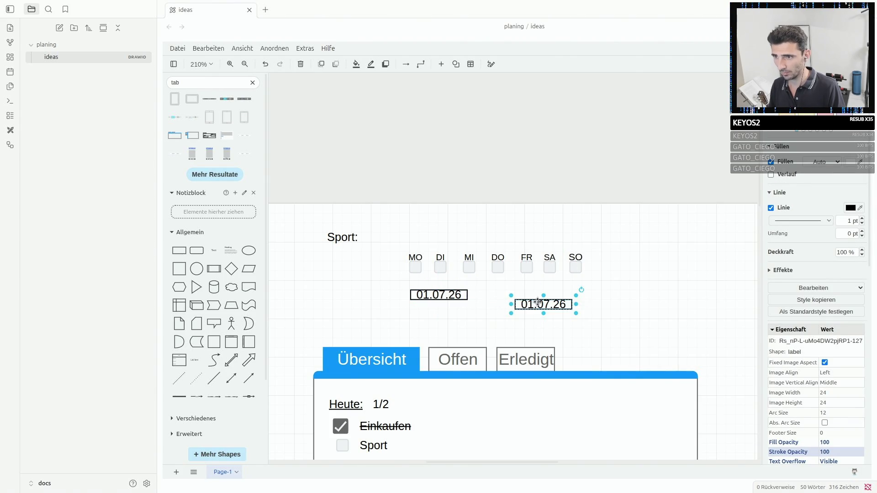
{"action": "left_click_drag", "start_coordinate": [542, 305], "coordinate": [532, 294]}
{"action": "double_click", "coordinate": [533, 294]}
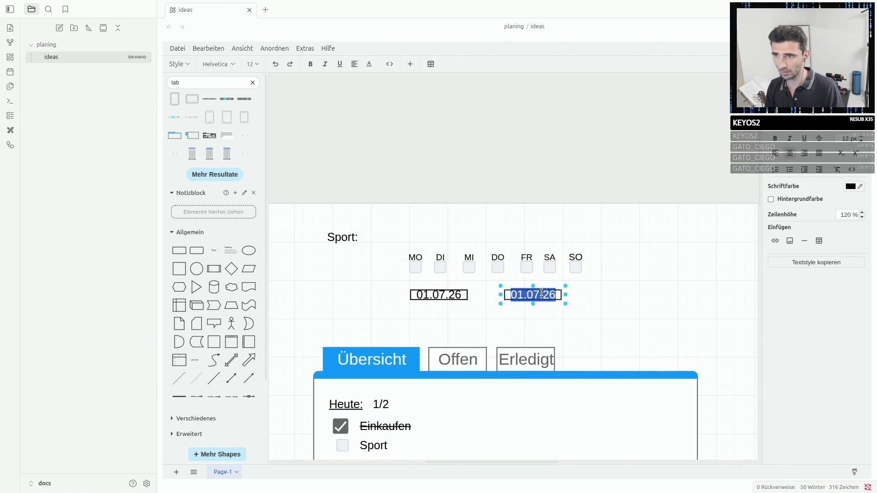
{"action": "key", "text": "Right"}
{"action": "key", "text": "Left"}
{"action": "key", "text": "Left"}
{"action": "key", "text": "Left"}
{"action": "key", "text": "BackSpace"}
{"action": "type", "text": "8"}
{"action": "key", "text": "Escape"}
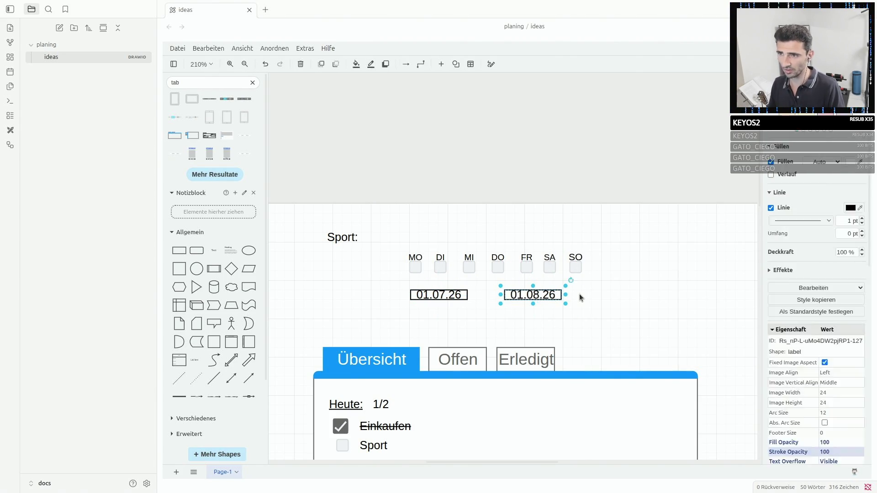
{"action": "left_click", "coordinate": [579, 294]}
Add a text label reading Beginn just above the 01.07.26 date box.
{"action": "left_click", "coordinate": [213, 251]}
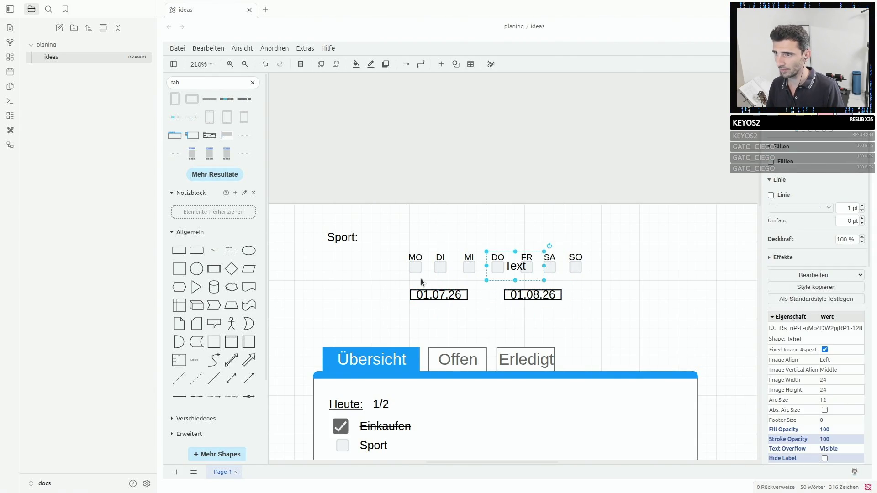
{"action": "double_click", "coordinate": [511, 267]}
{"action": "type", "text": "Be"}
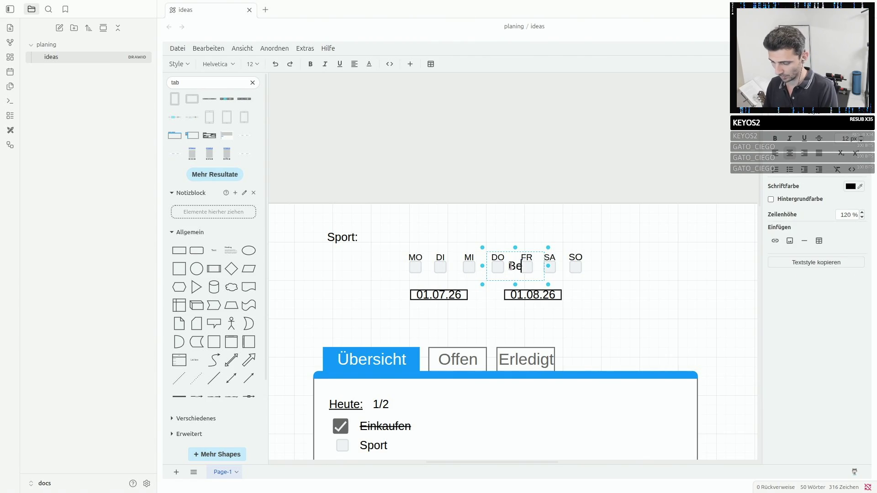
{"action": "type", "text": "ginndned"}
{"action": "key", "text": "BackSpace"}
{"action": "key", "text": "BackSpace"}
{"action": "key", "text": "BackSpace"}
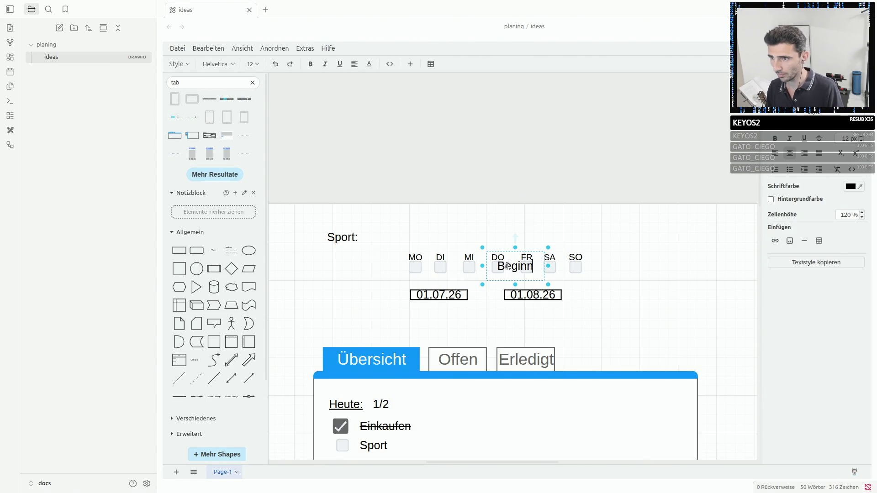
{"action": "left_click", "coordinate": [481, 282]}
{"action": "left_click_drag", "start_coordinate": [514, 268], "coordinate": [468, 296]}
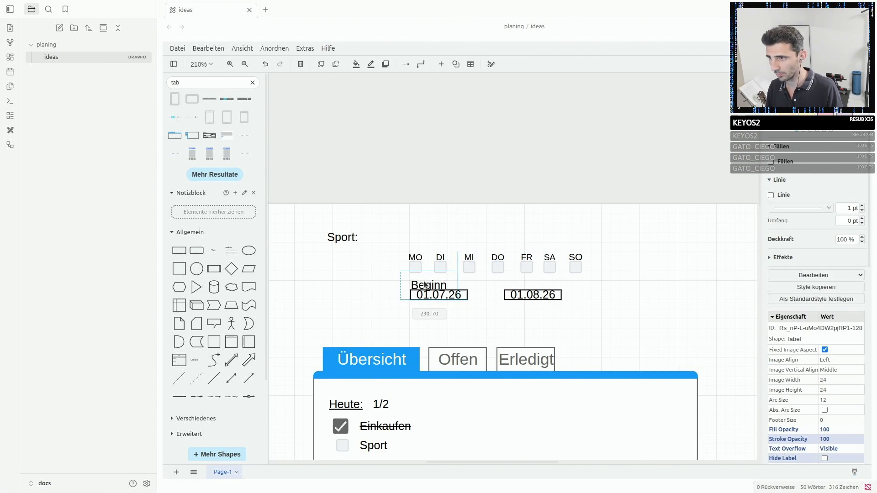
Duplicate the Beginn label with Ctrl+D and retype the copy as Ende.
{"action": "left_click", "coordinate": [452, 295]}
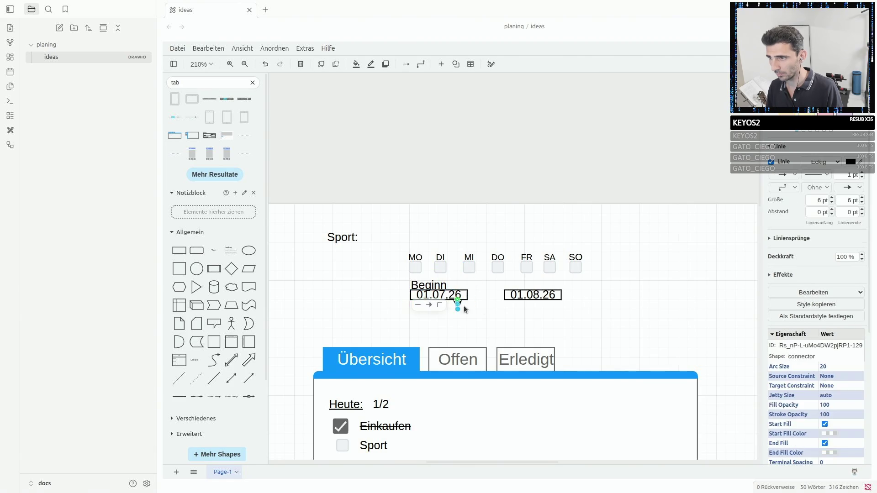
{"action": "left_click", "coordinate": [479, 302]}
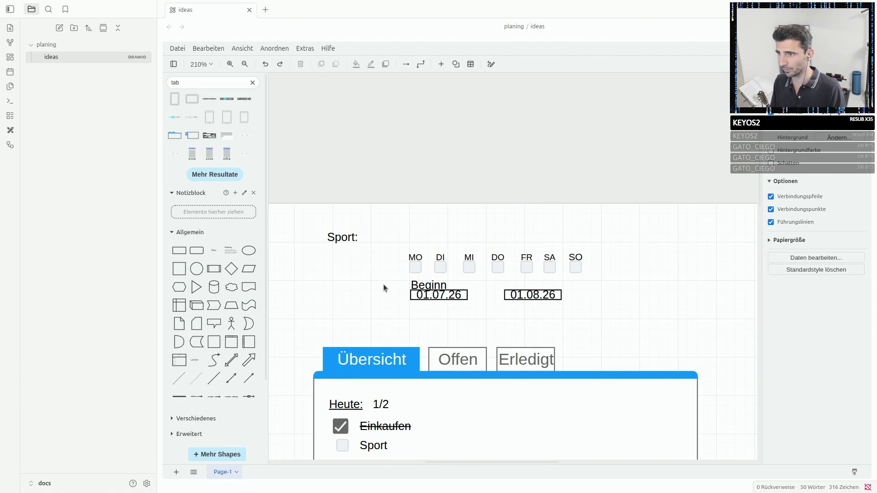
{"action": "left_click", "coordinate": [425, 286]}
{"action": "key", "text": "ctrl+d"}
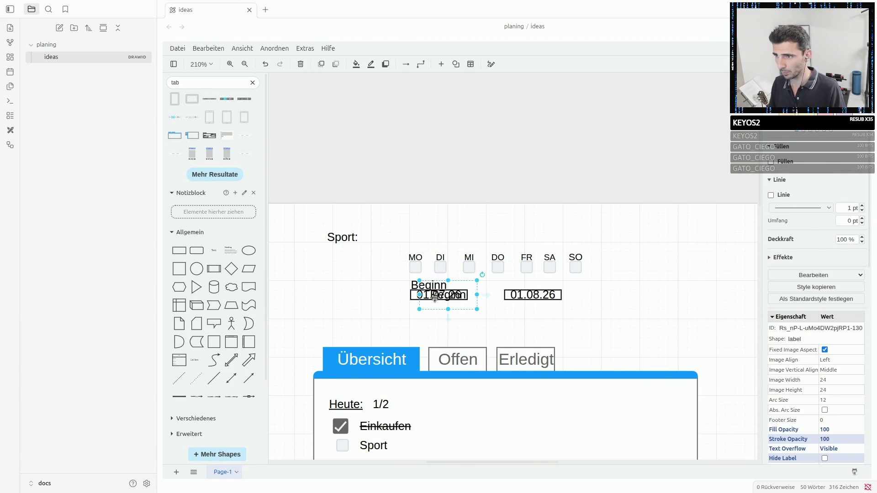
{"action": "double_click", "coordinate": [439, 295]}
{"action": "type", "text": "Ende"}
Move the Ende label above the 01.08.26 date box.
{"action": "left_click", "coordinate": [522, 314]}
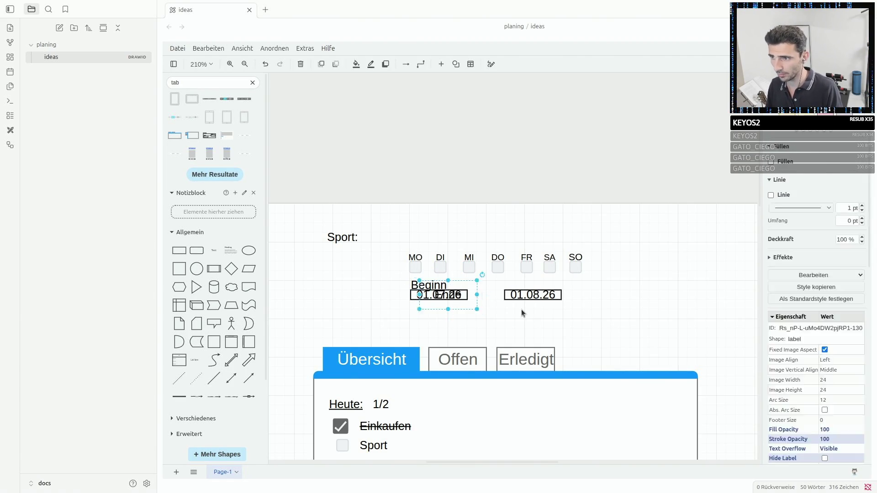
{"action": "mouse_move", "coordinate": [448, 295]}
{"action": "left_mouse_down"}
{"action": "mouse_move", "coordinate": [528, 284]}
{"action": "mouse_move", "coordinate": [515, 285]}
{"action": "left_mouse_up"}
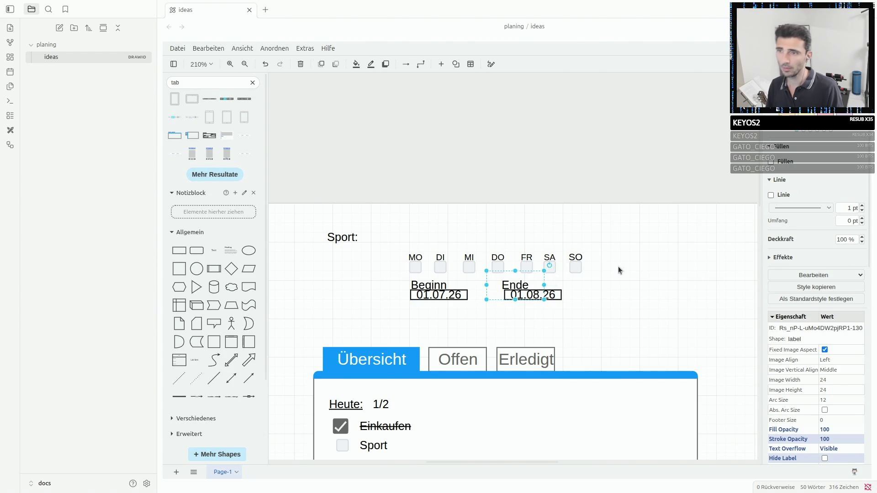
{"action": "left_click", "coordinate": [590, 295]}
{"action": "left_click", "coordinate": [439, 286]}
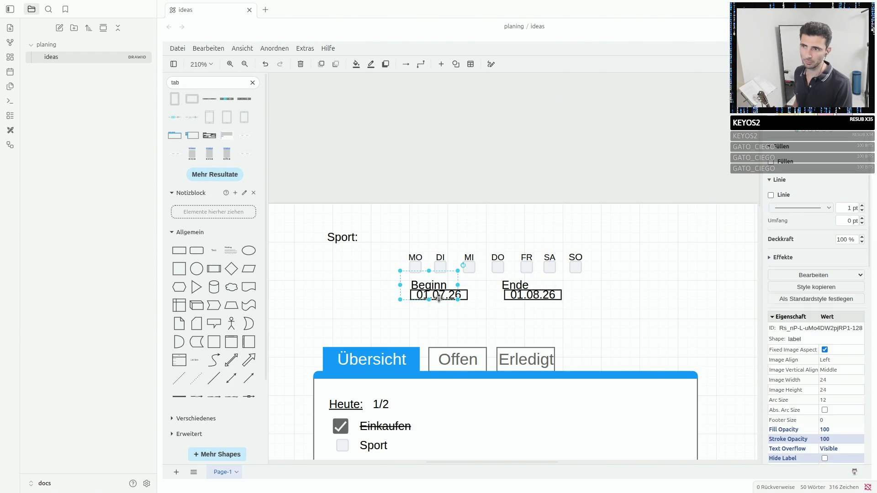
{"action": "left_click", "coordinate": [418, 260]}
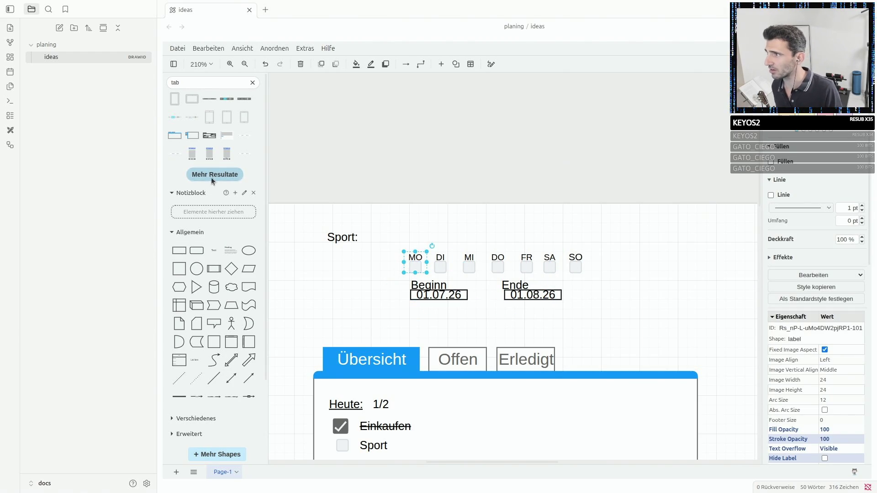
{"action": "scroll", "coordinate": [222, 319], "scroll_direction": "down", "scroll_amount": 2}
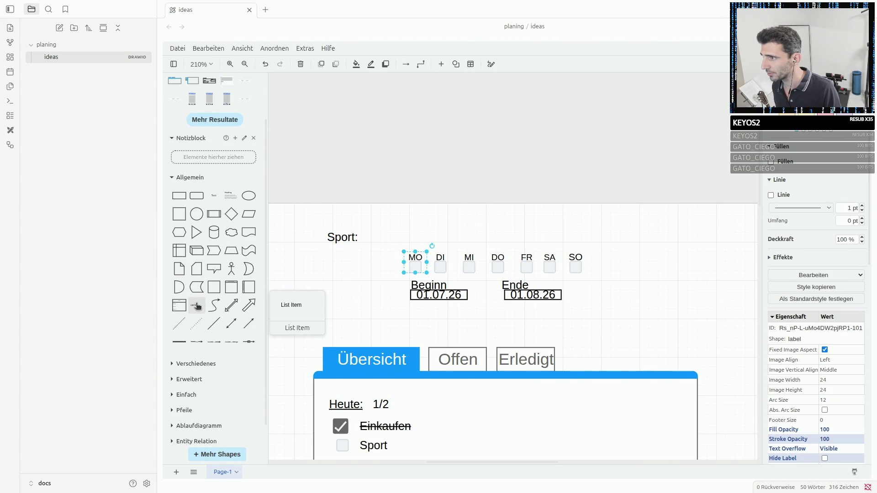
{"action": "scroll", "coordinate": [195, 302], "scroll_direction": "up", "scroll_amount": 2}
Search for a checked-checkbox shape and fit one, shrunk down, over the MO day slot.
{"action": "left_click", "coordinate": [206, 82]}
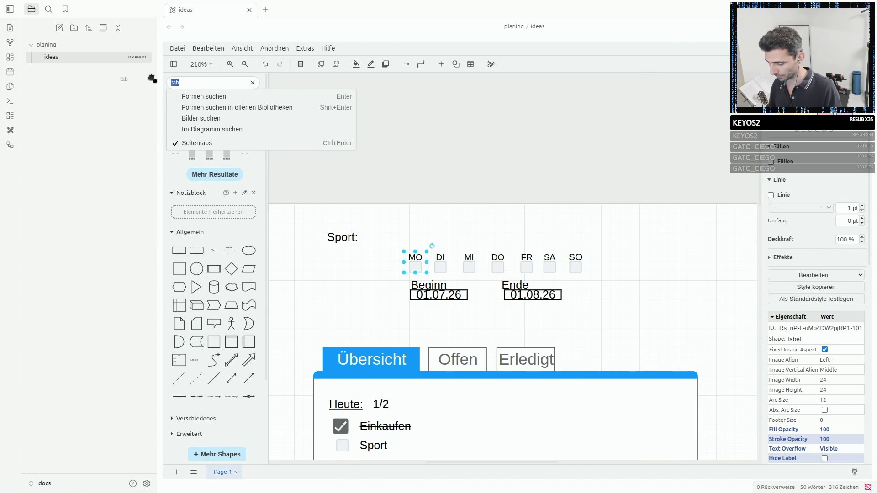
{"action": "key", "text": "ctrl+a"}
{"action": "type", "text": "checkbox"}
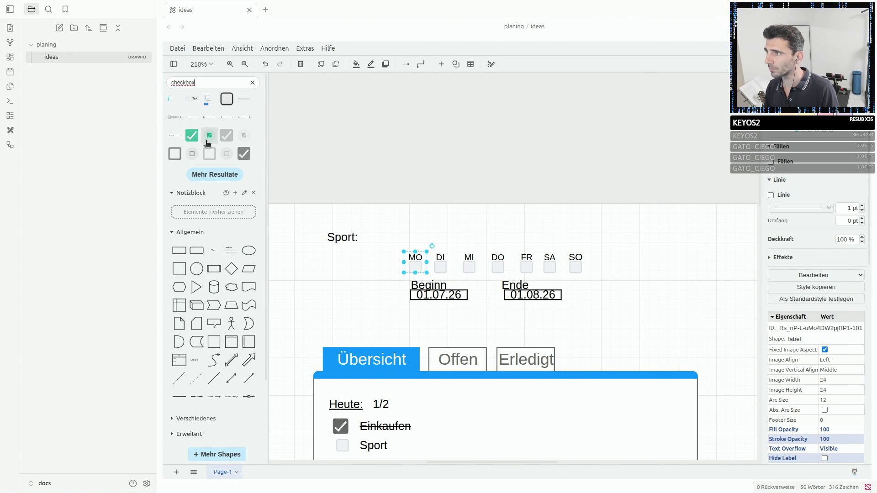
{"action": "left_click_drag", "start_coordinate": [245, 139], "coordinate": [426, 257]}
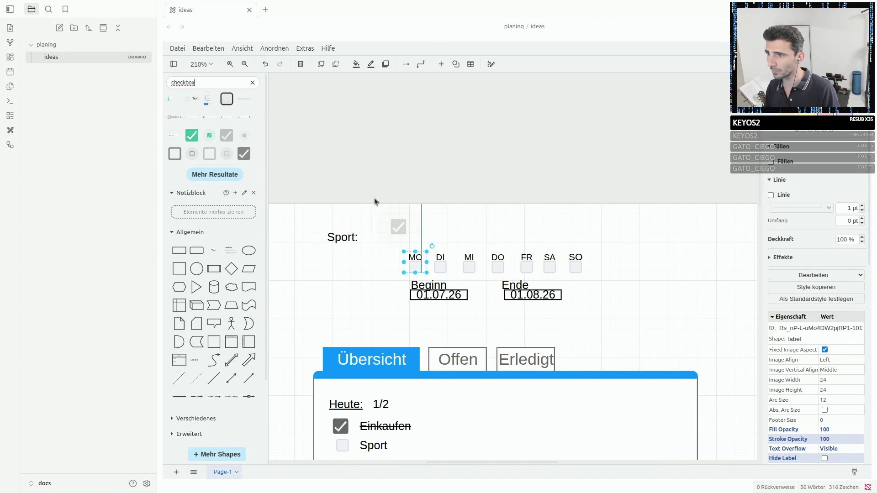
{"action": "left_click", "coordinate": [432, 246]}
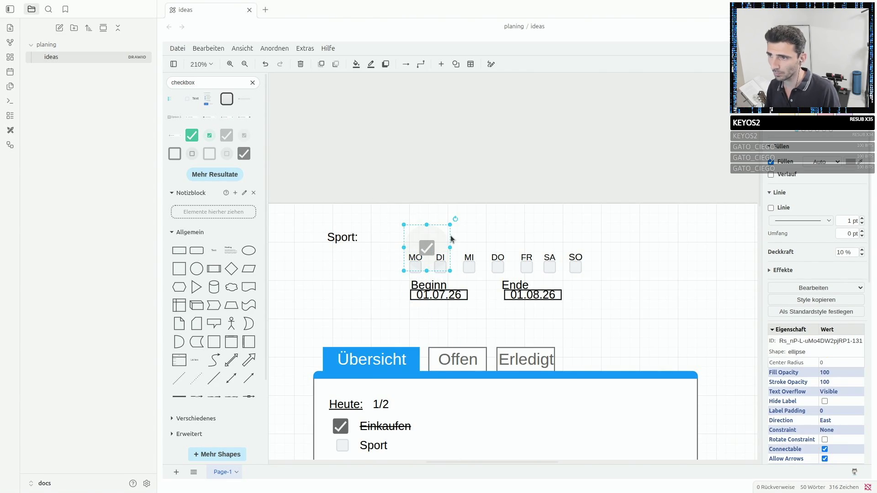
{"action": "scroll", "coordinate": [451, 236], "scroll_direction": "up", "scroll_amount": 3}
{"action": "scroll", "coordinate": [450, 235], "scroll_direction": "up", "scroll_amount": 2}
{"action": "left_click", "coordinate": [434, 236]}
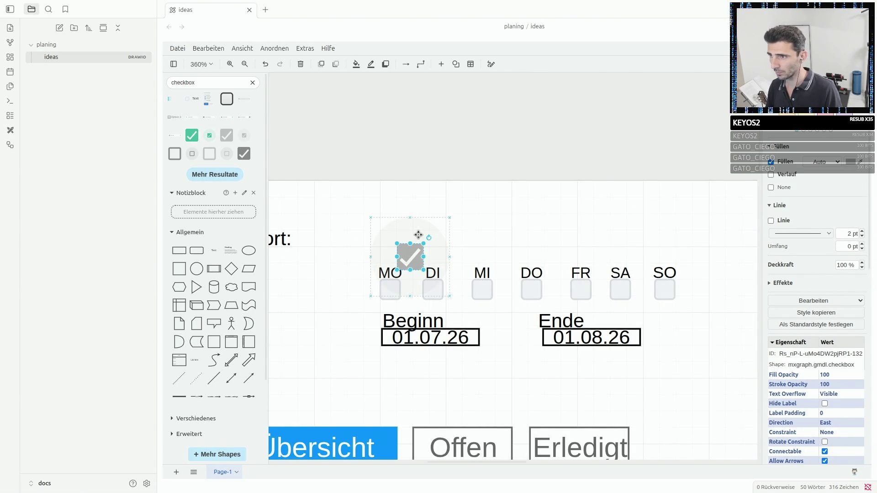
{"action": "left_click_drag", "start_coordinate": [419, 244], "coordinate": [386, 291]}
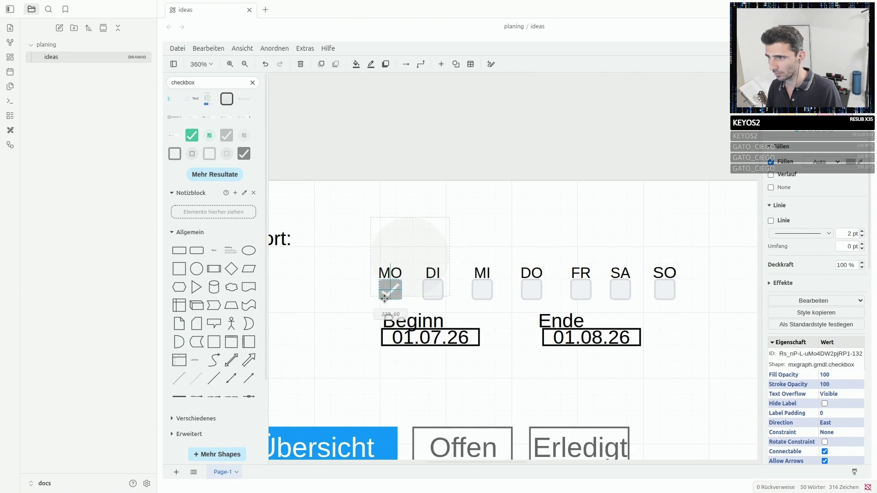
{"action": "left_click", "coordinate": [491, 239]}
Place ticked checkbox shapes on the MI and FR day slots, discarding a misplaced copy.
{"action": "left_click", "coordinate": [386, 291]}
{"action": "left_click_drag", "start_coordinate": [387, 291], "coordinate": [490, 290]}
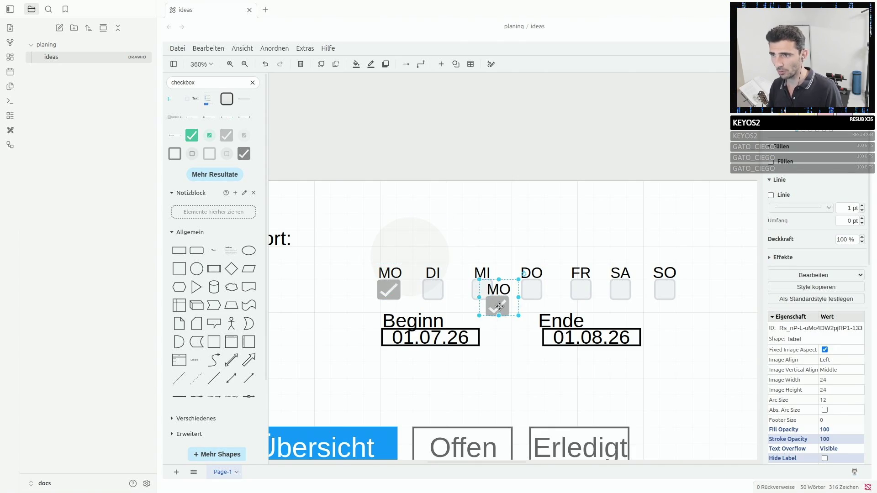
{"action": "key", "text": "Delete"}
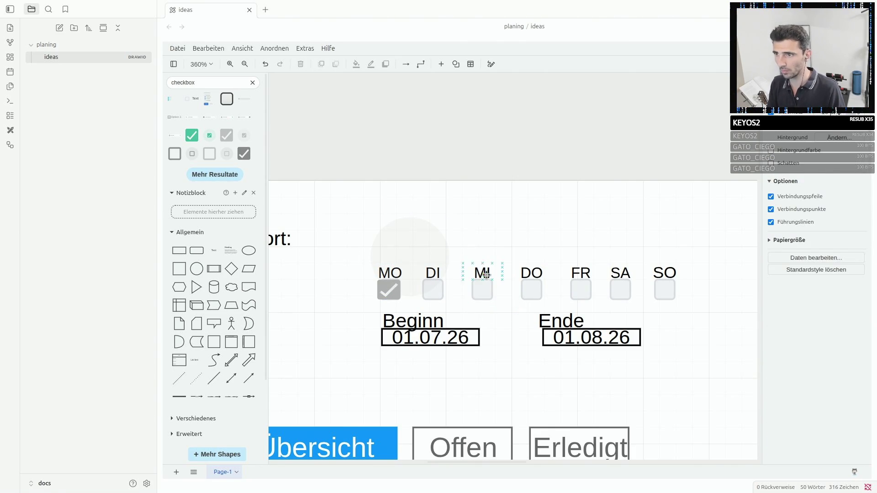
{"action": "mouse_move", "coordinate": [243, 154]}
{"action": "left_mouse_down"}
{"action": "mouse_move", "coordinate": [411, 229]}
{"action": "mouse_move", "coordinate": [482, 291]}
{"action": "left_mouse_up"}
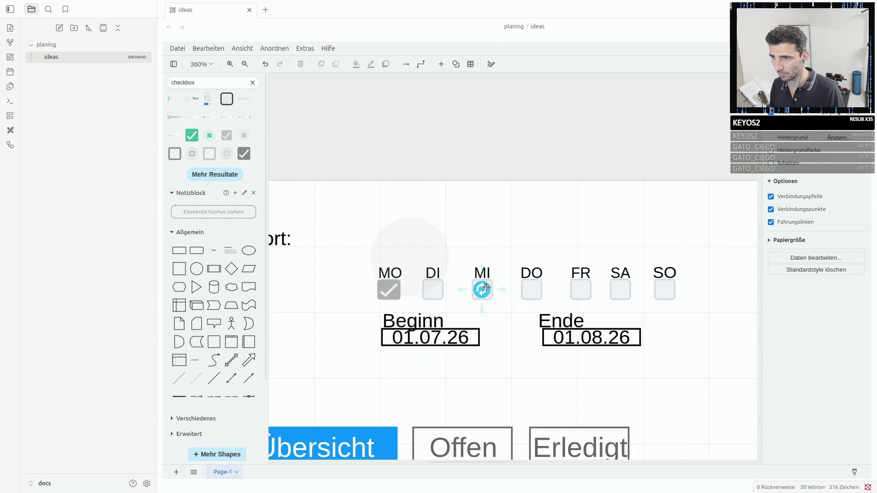
{"action": "left_click", "coordinate": [508, 258]}
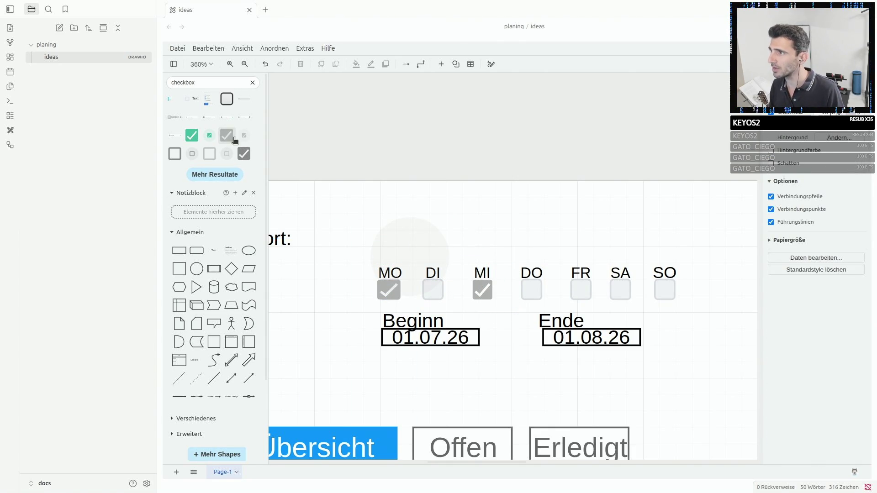
{"action": "left_click_drag", "start_coordinate": [226, 135], "coordinate": [580, 290]}
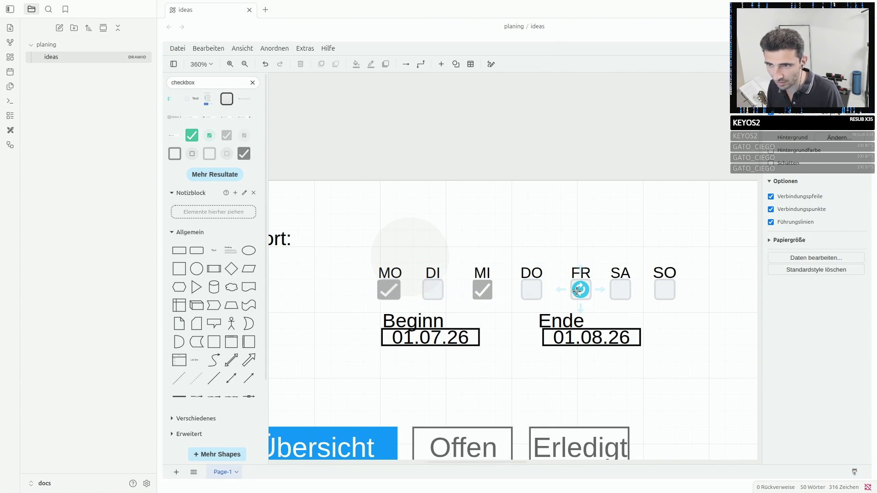
{"action": "left_click", "coordinate": [645, 226]}
Undo an accidental delete of the MO checkbox and nudge the faint circle behind MO/DI down.
{"action": "left_click", "coordinate": [390, 291]}
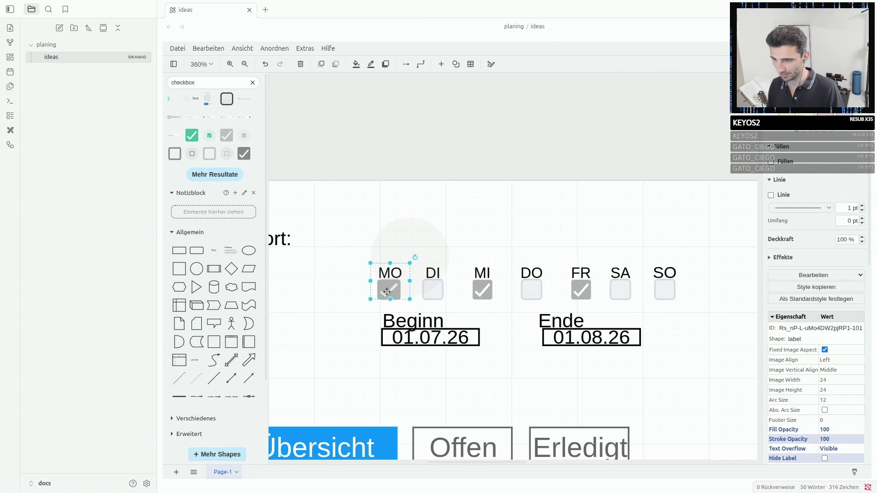
{"action": "key", "text": "Delete"}
{"action": "key", "text": "ctrl+z"}
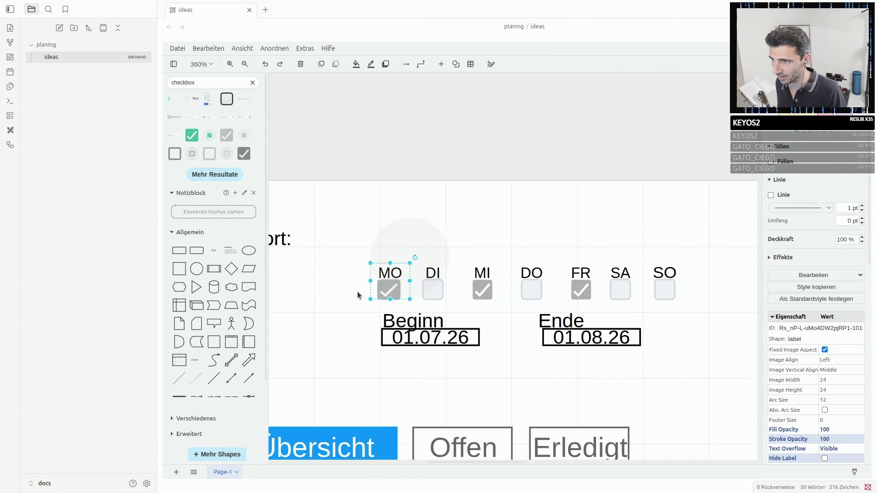
{"action": "left_click", "coordinate": [383, 284]}
{"action": "key", "text": "Down"}
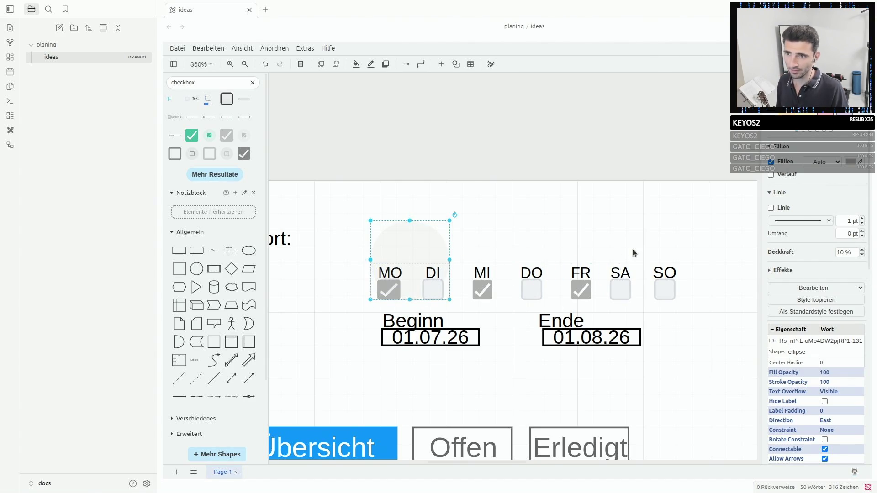
{"action": "left_click", "coordinate": [636, 255]}
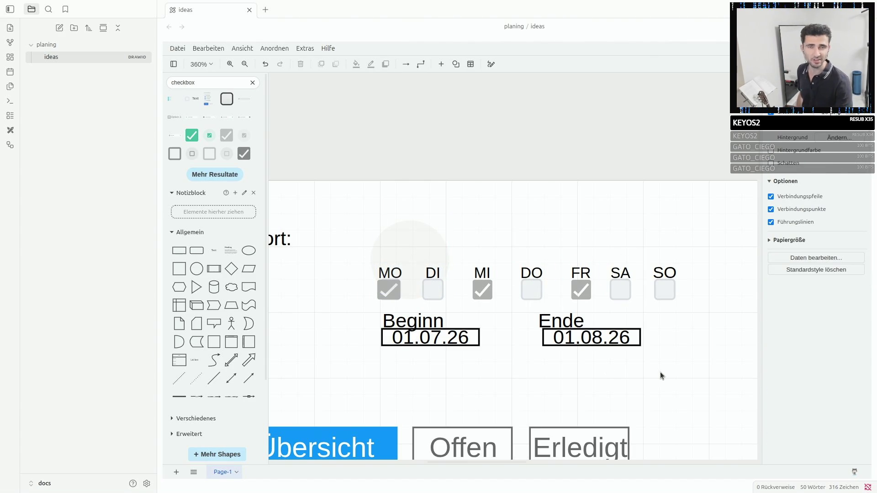
Shift the Sport: heading right into view and select the date boxes and Beginn label.
{"action": "left_click_drag", "start_coordinate": [289, 242], "coordinate": [342, 242]}
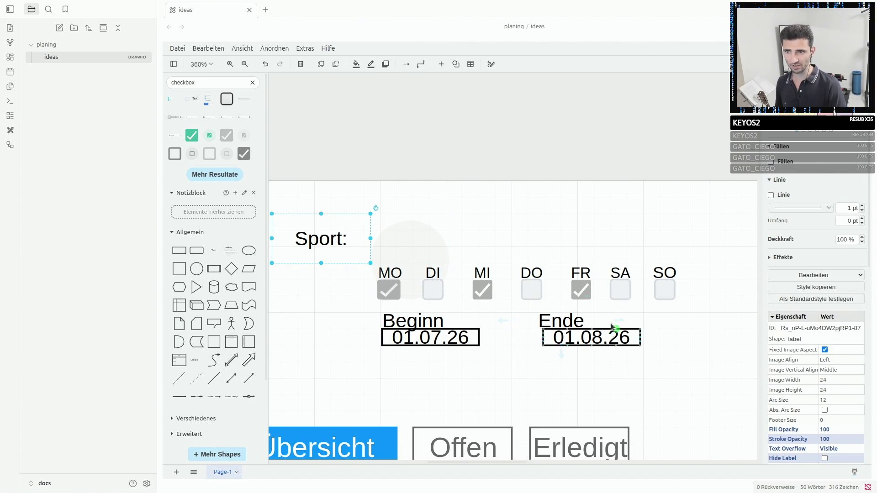
{"action": "left_click", "coordinate": [638, 337]}
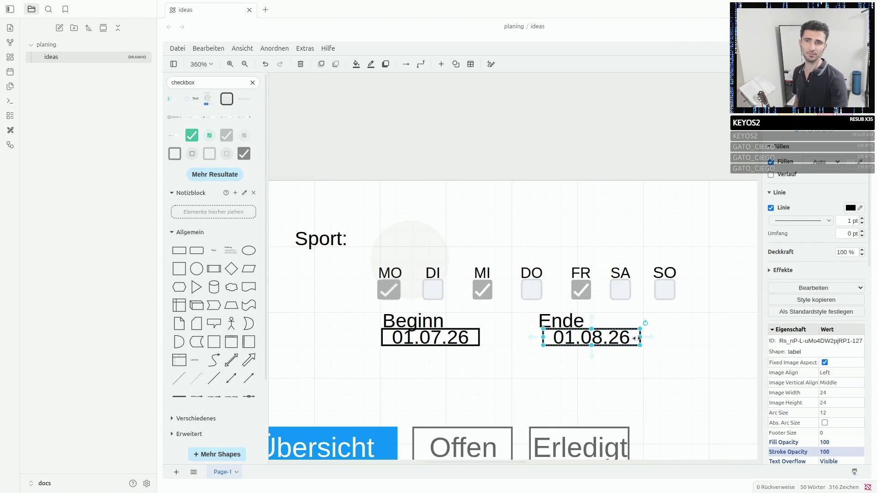
{"action": "left_click", "coordinate": [403, 336], "text": "shift"}
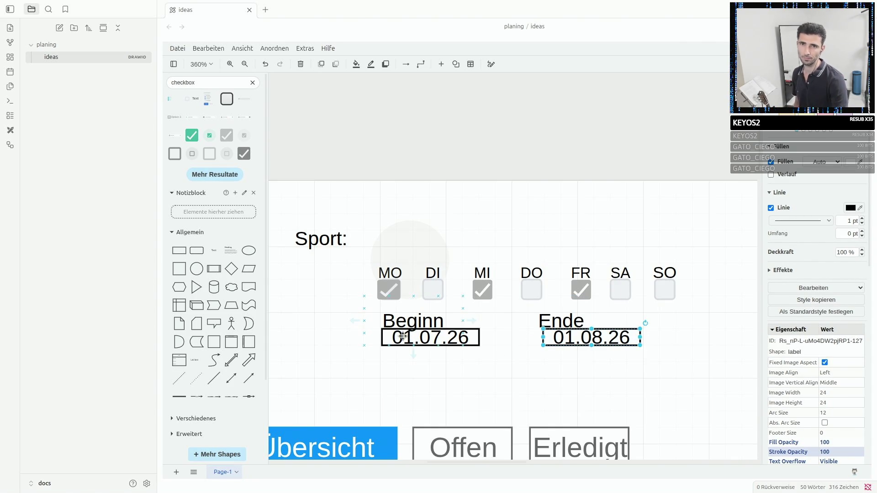
{"action": "left_click", "coordinate": [398, 320]}
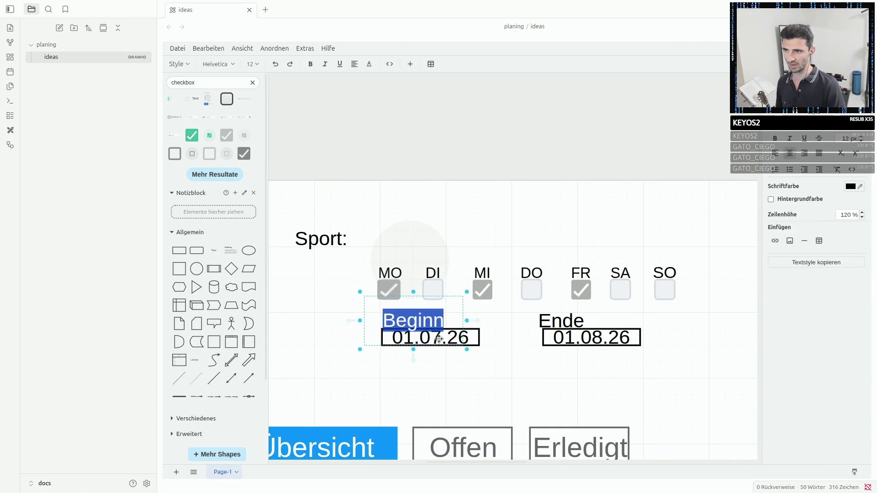
Inspect the Beginn 01.07.26 and Ende 01.08.26 date groups without changing them.
{"action": "left_click", "coordinate": [500, 337]}
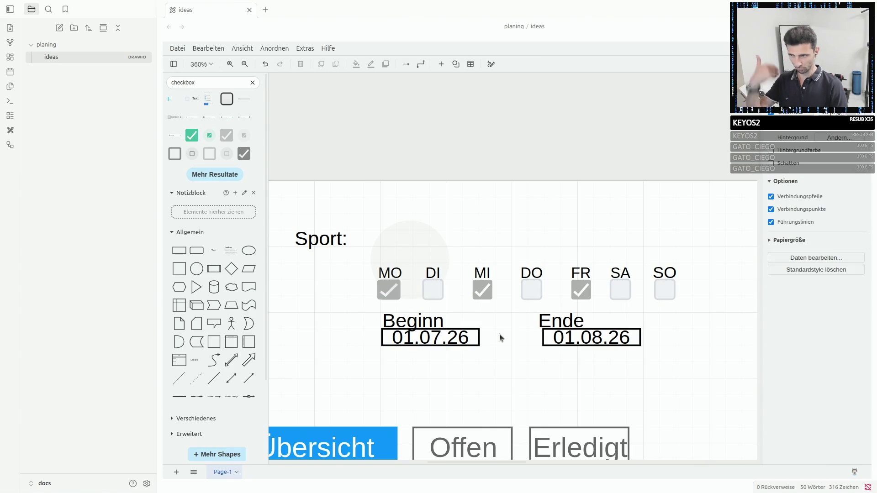
{"action": "left_click", "coordinate": [449, 333]}
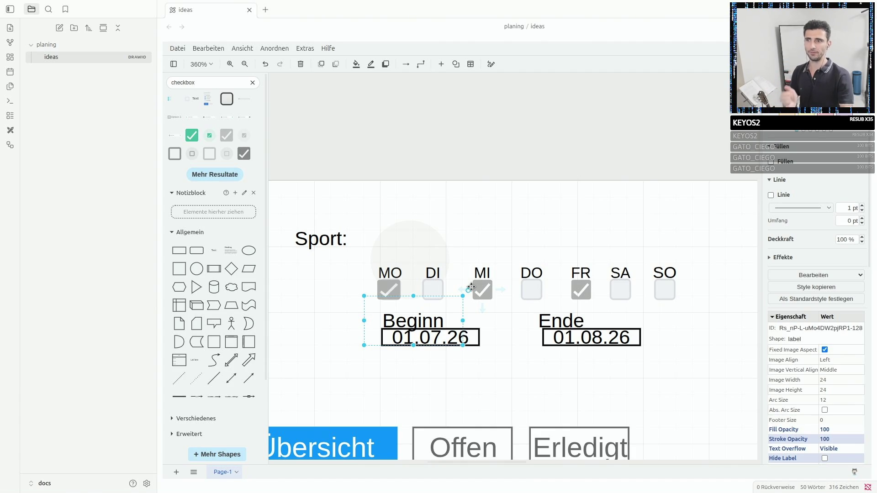
{"action": "left_click", "coordinate": [538, 318]}
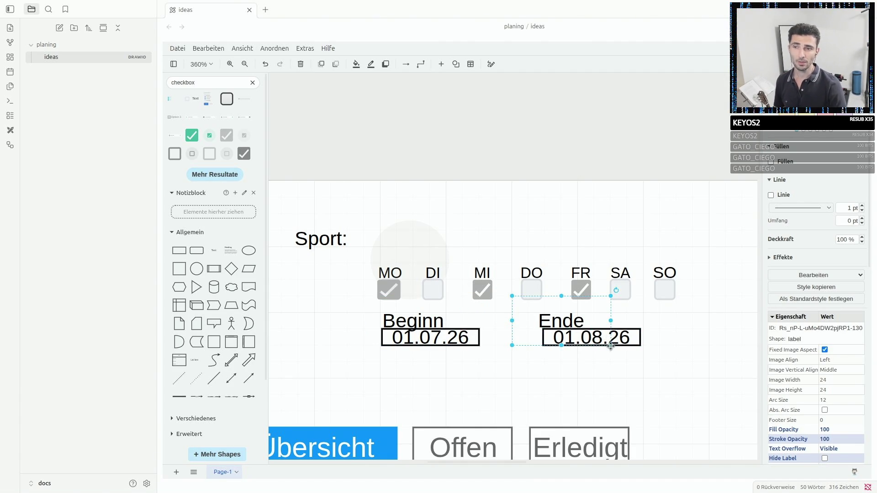
{"action": "left_click", "coordinate": [655, 344]}
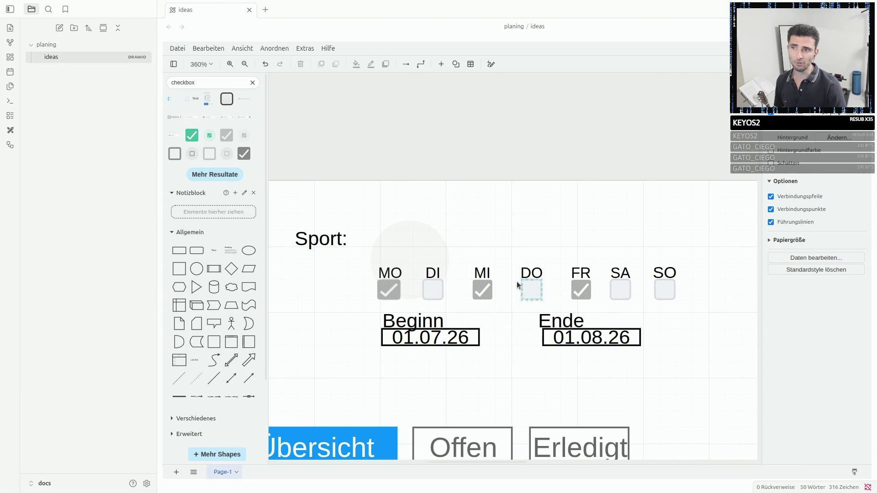
{"action": "left_click", "coordinate": [398, 334]}
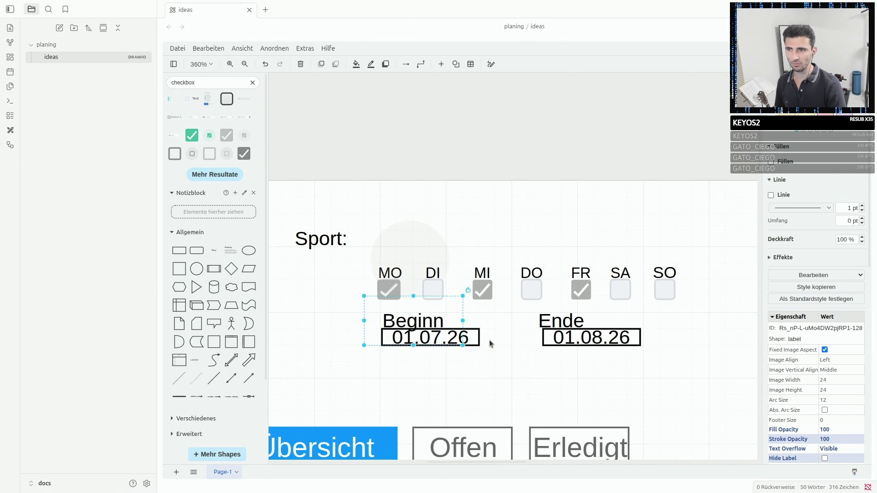
{"action": "left_click", "coordinate": [562, 341]}
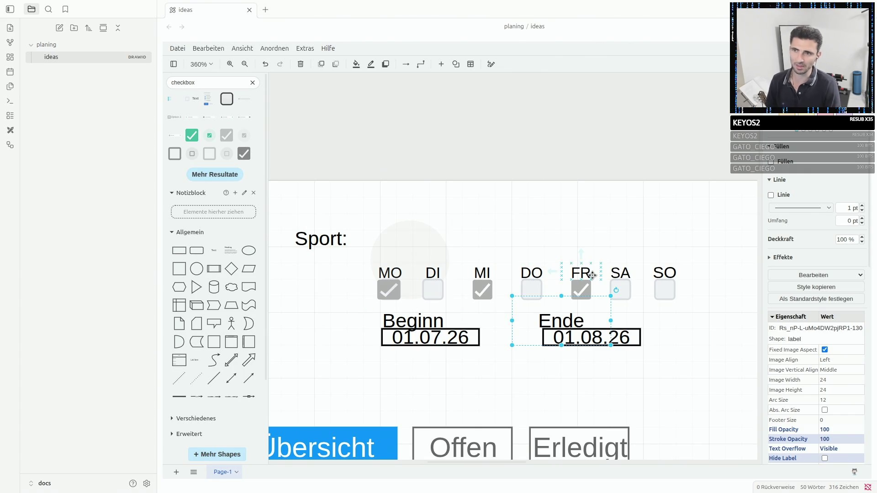
{"action": "left_click", "coordinate": [474, 239]}
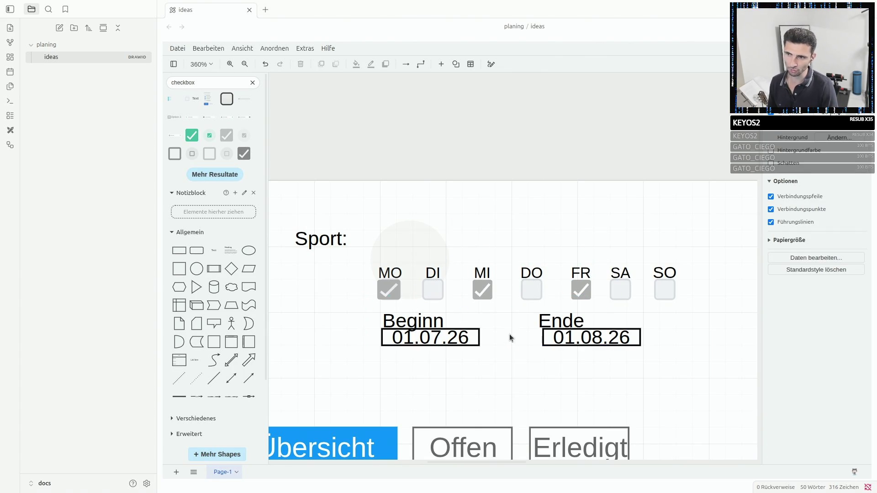
{"action": "left_click", "coordinate": [553, 315]}
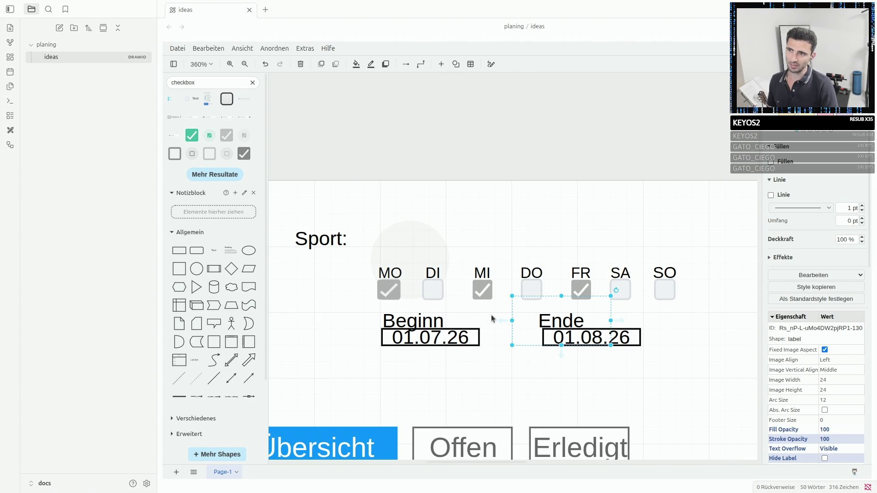
{"action": "left_click", "coordinate": [402, 293]}
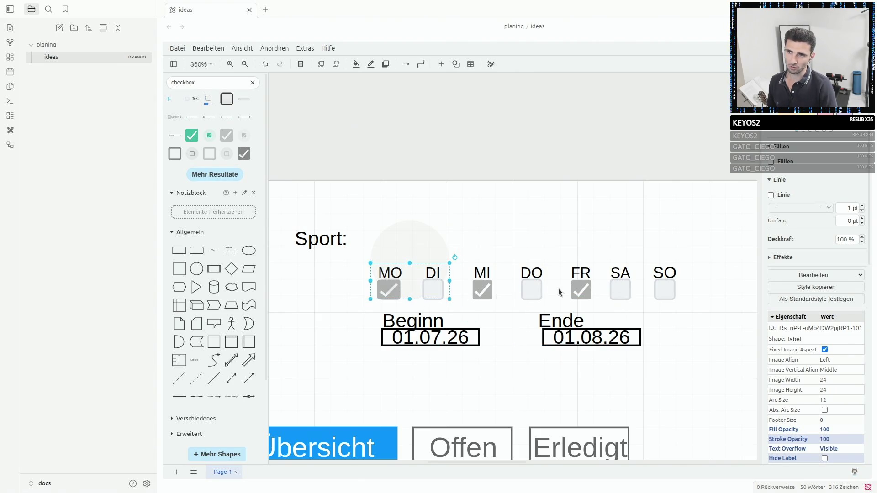
{"action": "left_click", "coordinate": [411, 335]}
{"action": "left_click", "coordinate": [569, 331]}
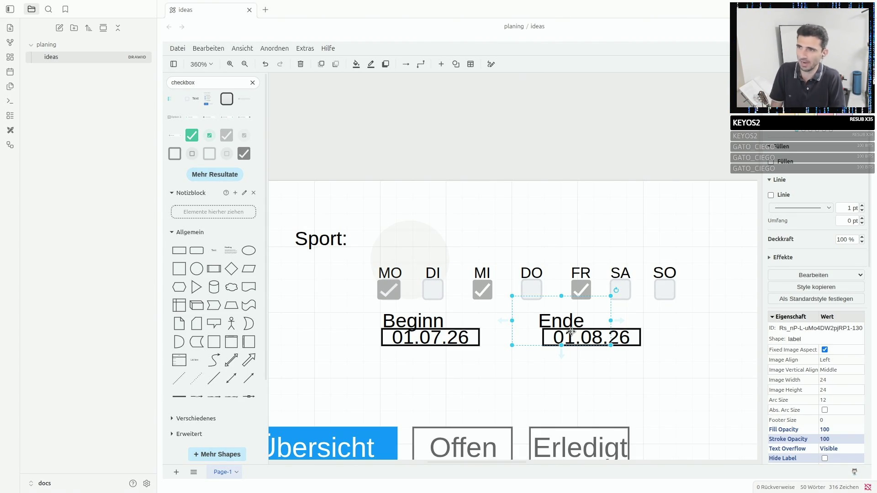
{"action": "left_click", "coordinate": [662, 389]}
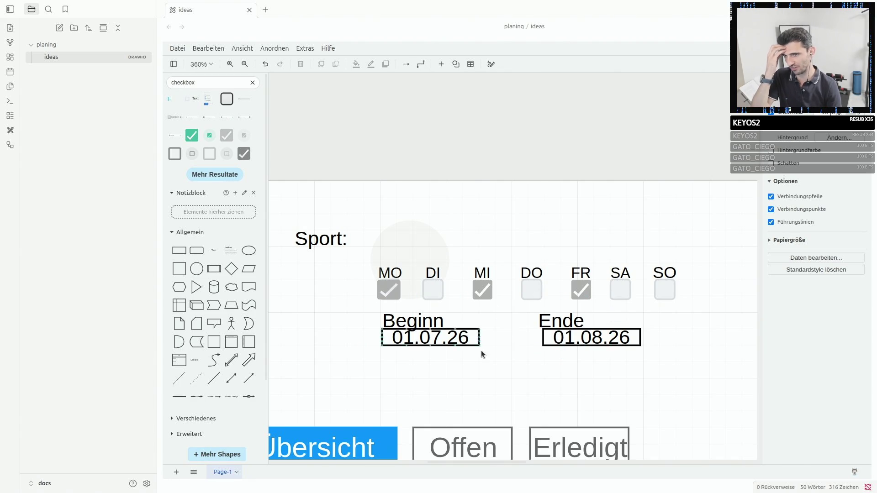
{"action": "left_click", "coordinate": [612, 335]}
{"action": "left_click", "coordinate": [542, 339]}
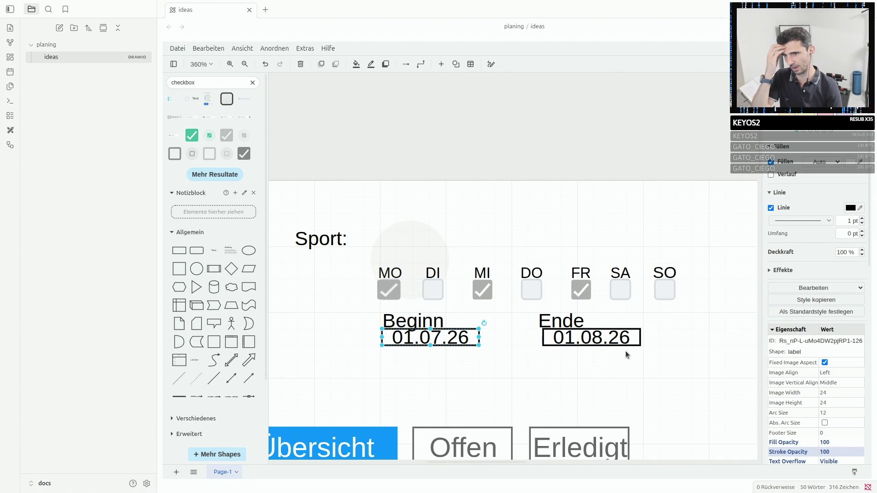
{"action": "left_click", "coordinate": [557, 321]}
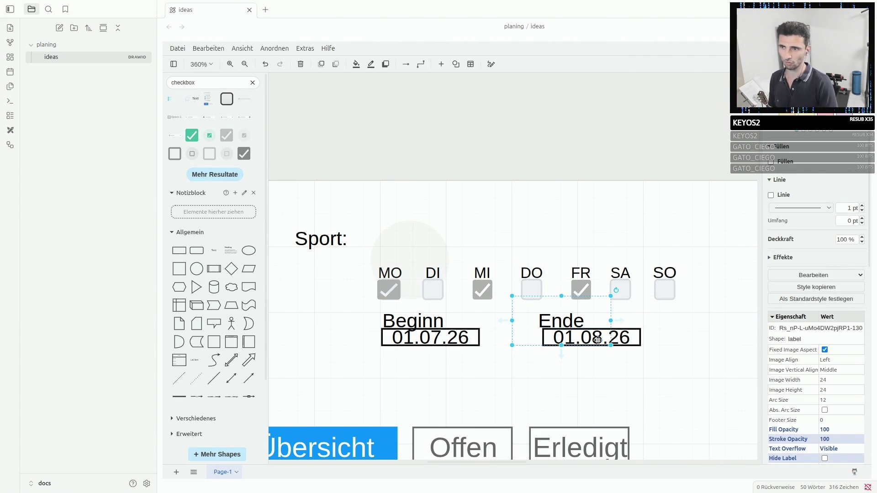
{"action": "left_click", "coordinate": [396, 287]}
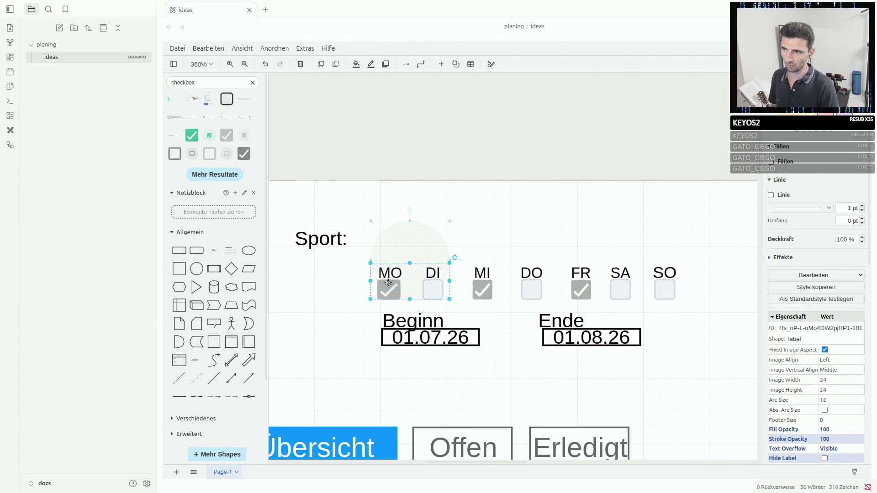
{"action": "left_click", "coordinate": [657, 283]}
{"action": "left_click", "coordinate": [619, 290], "text": "shift"}
{"action": "left_click", "coordinate": [580, 291], "text": "shift"}
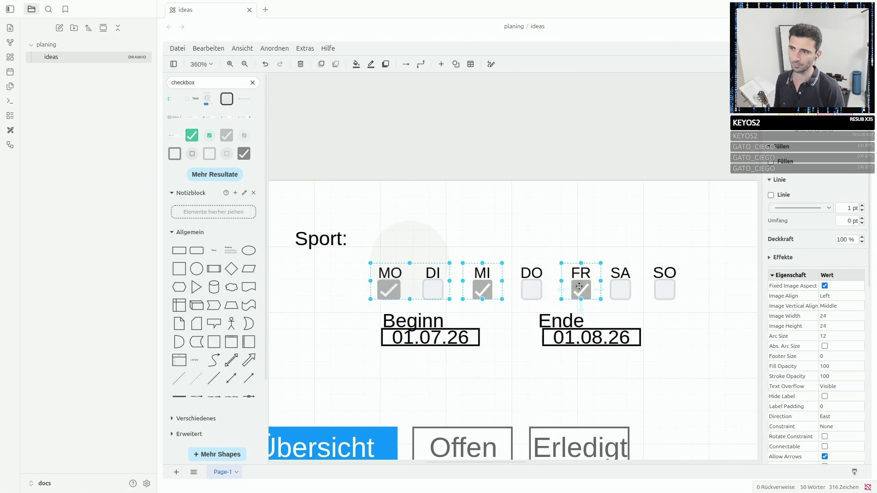
{"action": "left_click", "coordinate": [439, 333]}
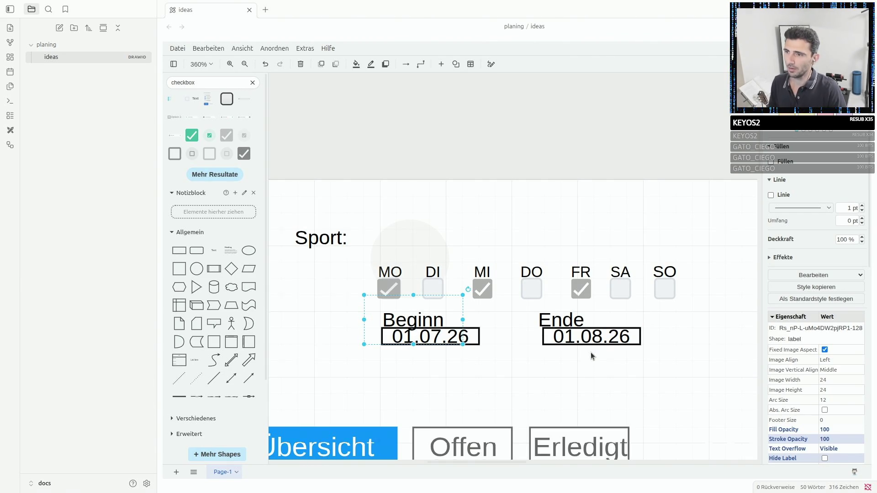
{"action": "scroll", "coordinate": [591, 353], "scroll_direction": "down", "scroll_amount": 4}
{"action": "scroll", "coordinate": [537, 290], "scroll_direction": "down", "scroll_amount": 2}
{"action": "scroll", "coordinate": [495, 252], "scroll_direction": "down", "scroll_amount": 3}
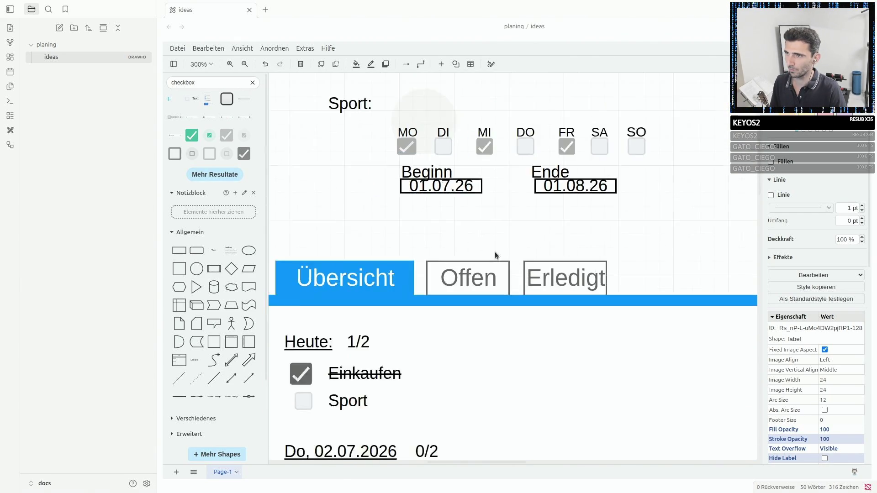
{"action": "scroll", "coordinate": [495, 251], "scroll_direction": "down", "scroll_amount": 2}
{"action": "left_click", "coordinate": [449, 200]}
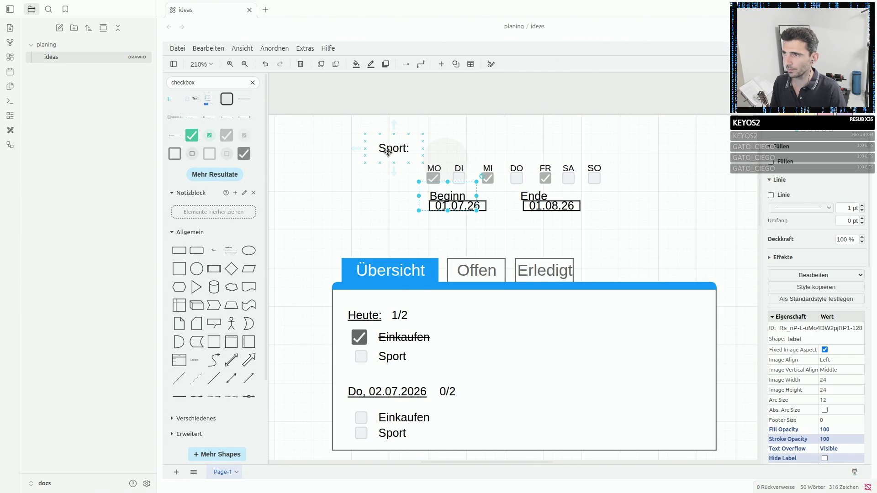
Move the heading further right and change its text from 'Sport:' to 'Todo:'.
{"action": "left_click_drag", "start_coordinate": [386, 151], "coordinate": [433, 150]}
{"action": "double_click", "coordinate": [440, 148]}
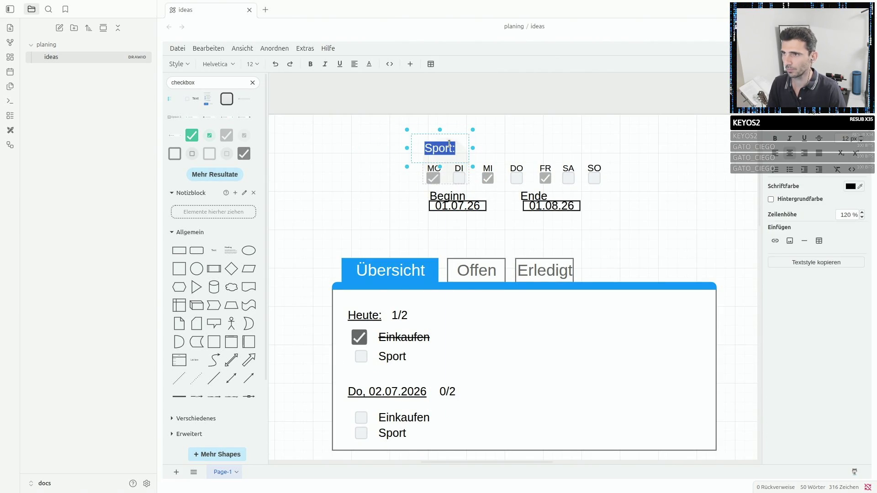
{"action": "type", "text": "T"}
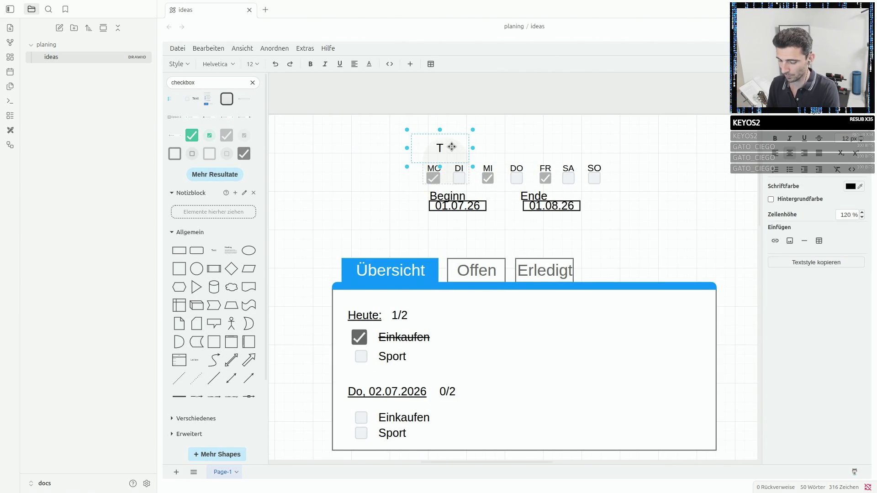
{"action": "type", "text": "Oodo:"}
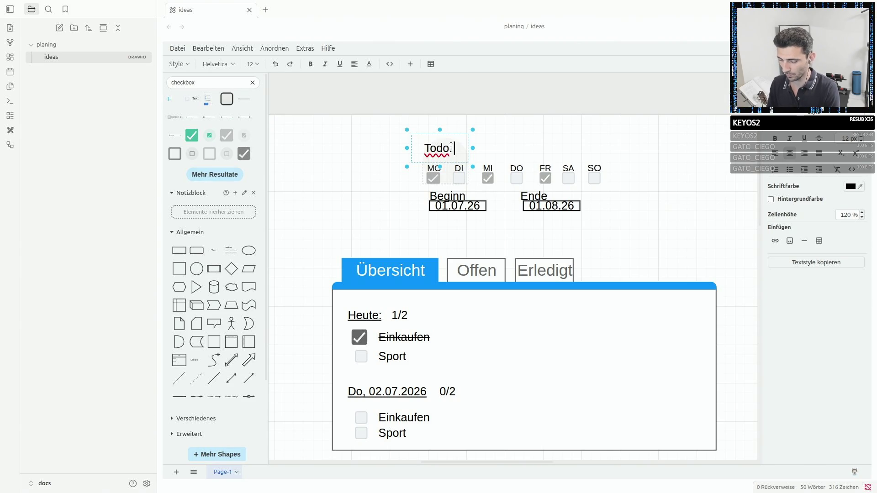
{"action": "type", "text": " S"}
{"action": "key", "text": "BackSpace"}
{"action": "key", "text": "BackSpace"}
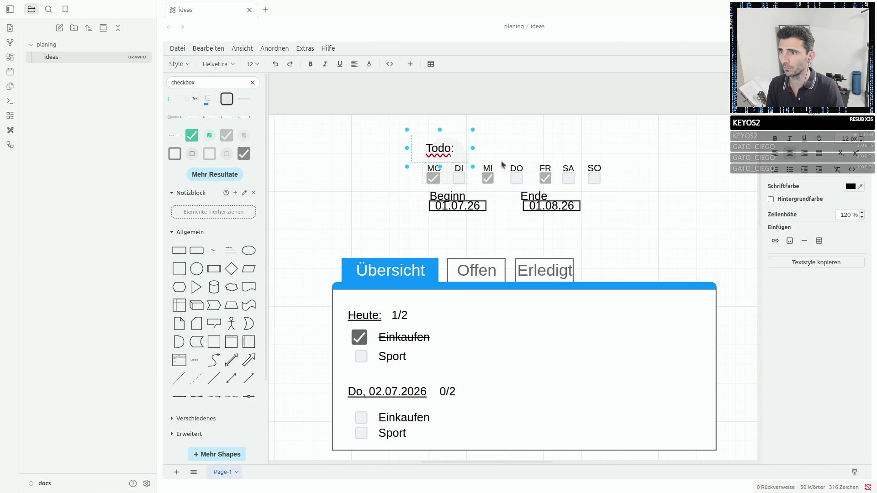
{"action": "left_click", "coordinate": [383, 166]}
Add a thin rectangle as an input field beside 'Todo:' and enter 'Sport' in it.
{"action": "left_click_drag", "start_coordinate": [179, 251], "coordinate": [397, 186]}
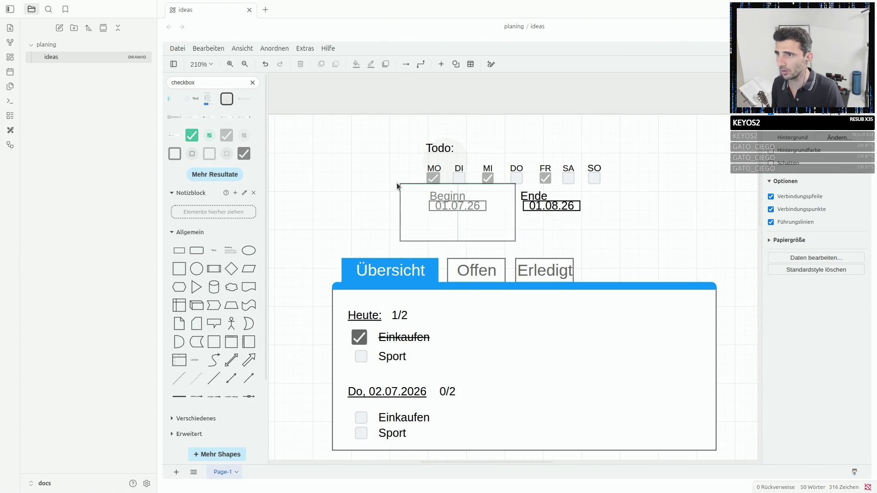
{"action": "left_click_drag", "start_coordinate": [483, 131], "coordinate": [603, 191]}
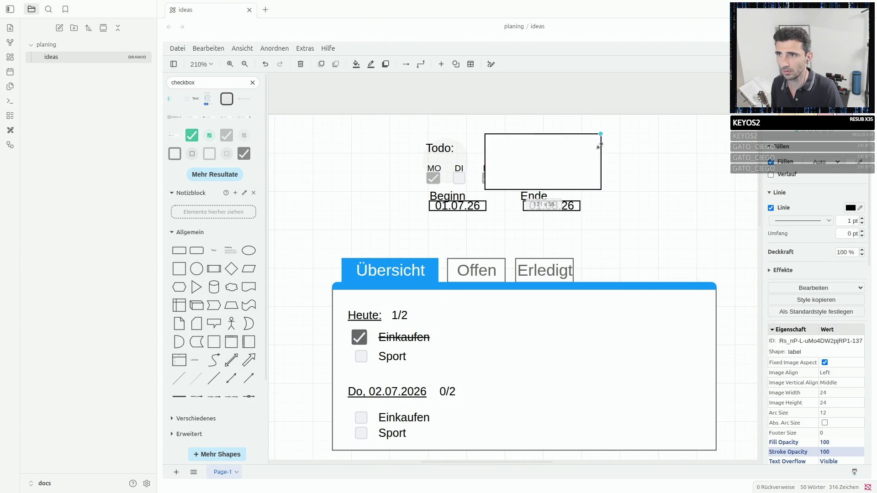
{"action": "left_click_drag", "start_coordinate": [600, 131], "coordinate": [608, 183]}
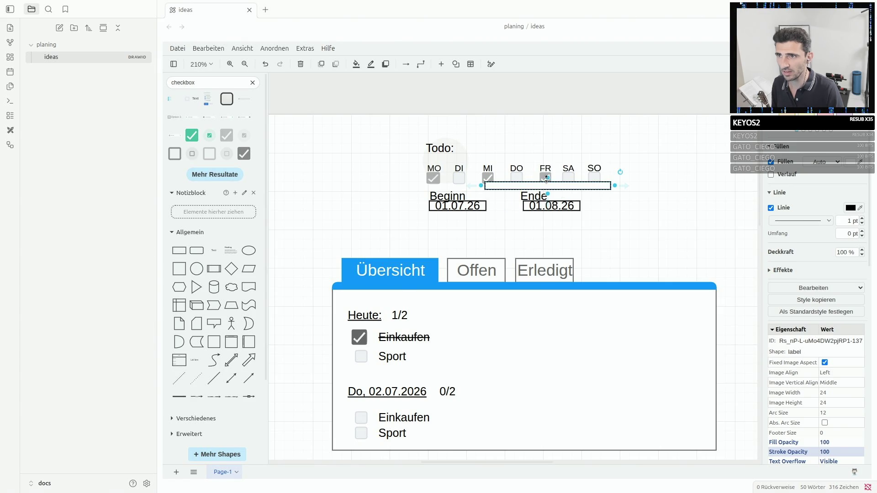
{"action": "left_click_drag", "start_coordinate": [555, 185], "coordinate": [529, 141]}
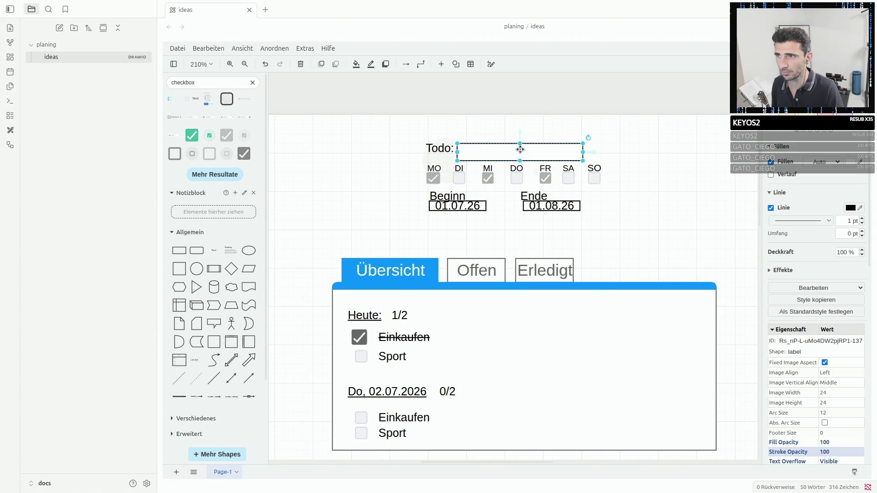
{"action": "double_click", "coordinate": [502, 149]}
{"action": "type", "text": "Sport"}
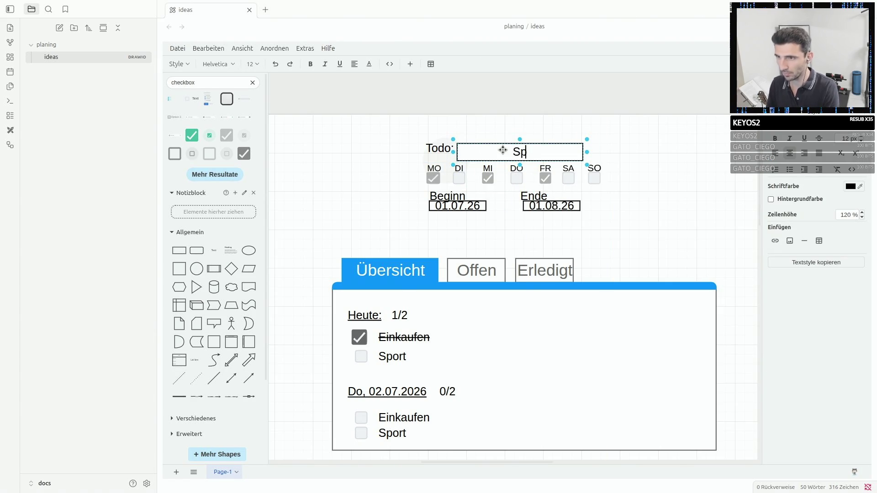
{"action": "left_click", "coordinate": [643, 149]}
{"action": "left_click_drag", "start_coordinate": [547, 157], "coordinate": [557, 154]}
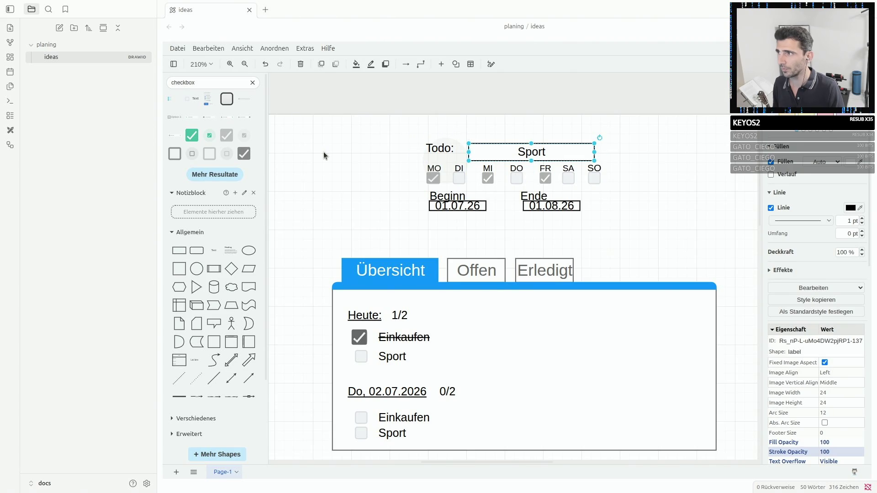
{"action": "left_click", "coordinate": [291, 139]}
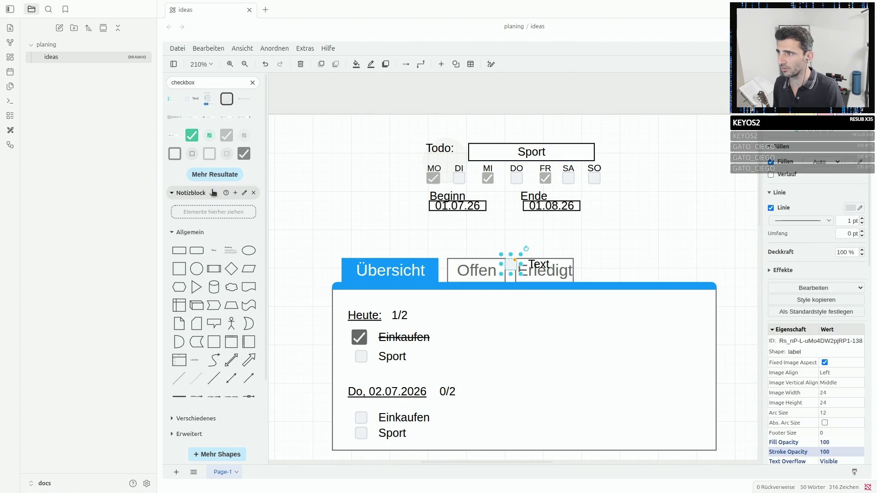
Insert a Text label left of the todo form and start typing the 'Beispiel-Dialog' caption.
{"action": "left_click", "coordinate": [211, 250]}
{"action": "left_click", "coordinate": [212, 251]}
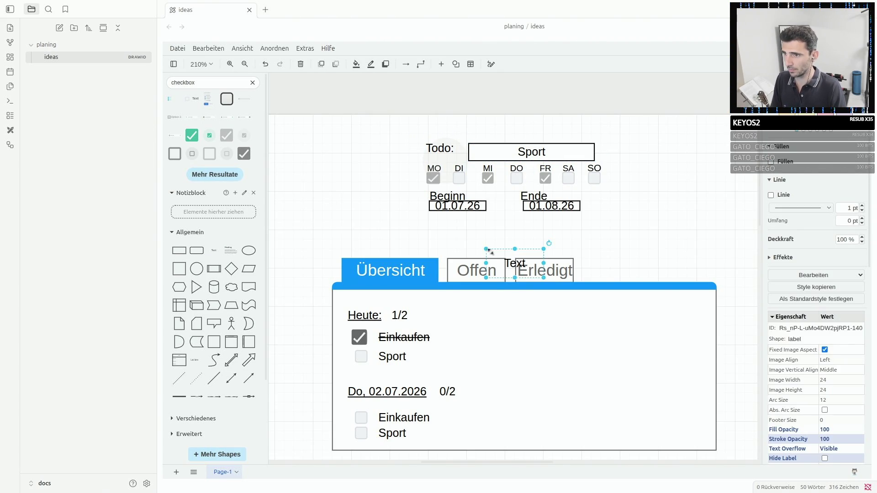
{"action": "left_click_drag", "start_coordinate": [516, 264], "coordinate": [377, 147]}
{"action": "double_click", "coordinate": [376, 145]}
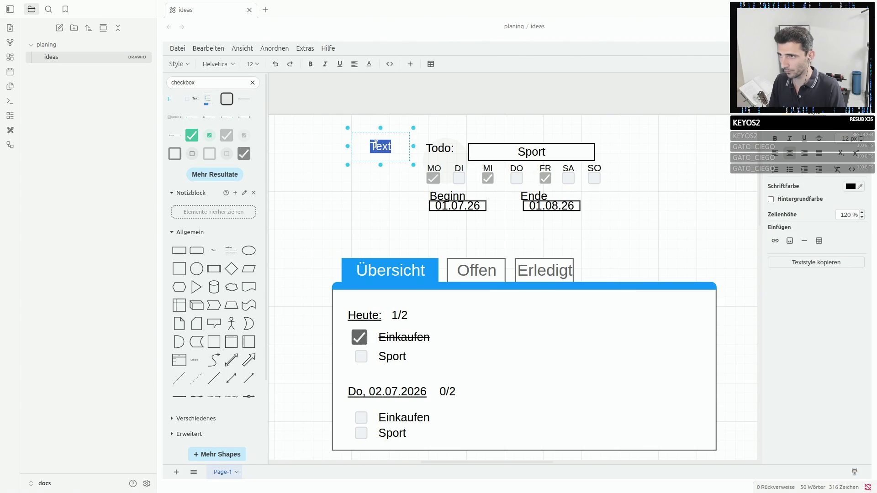
{"action": "type", "text": "Beispiel"}
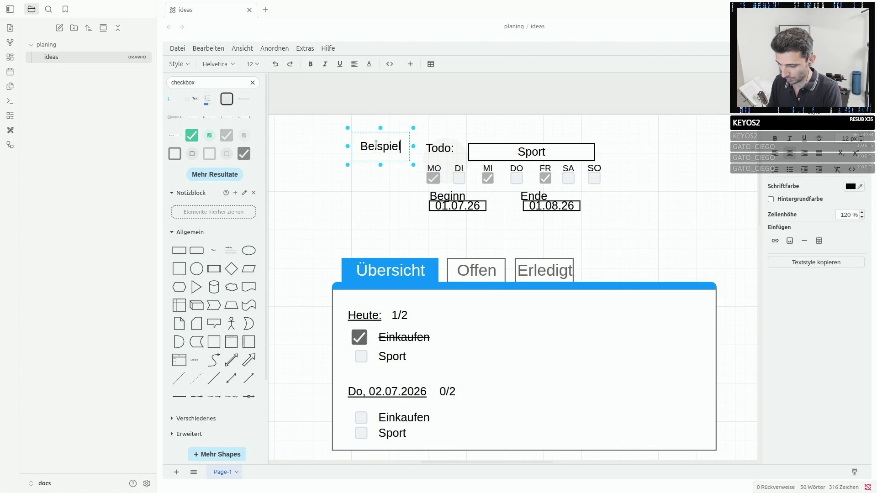
{"action": "type", "text": "-Dialog "}
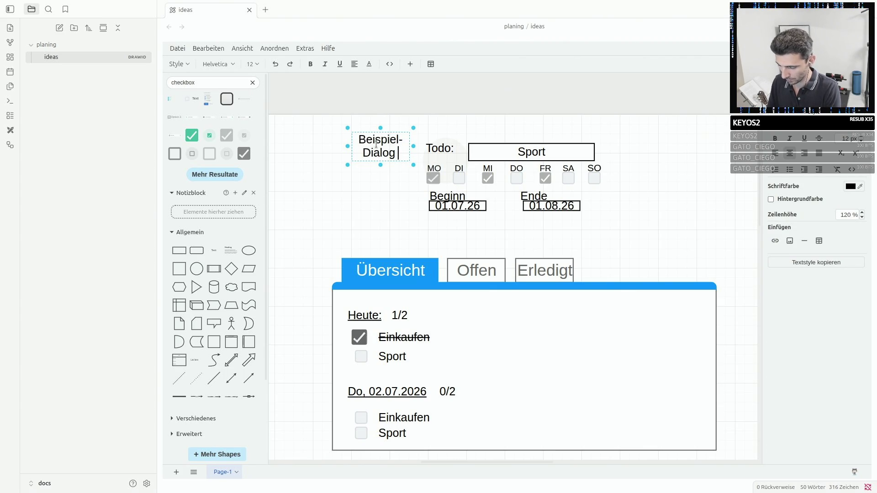
{"action": "type", "text": "erstellen "}
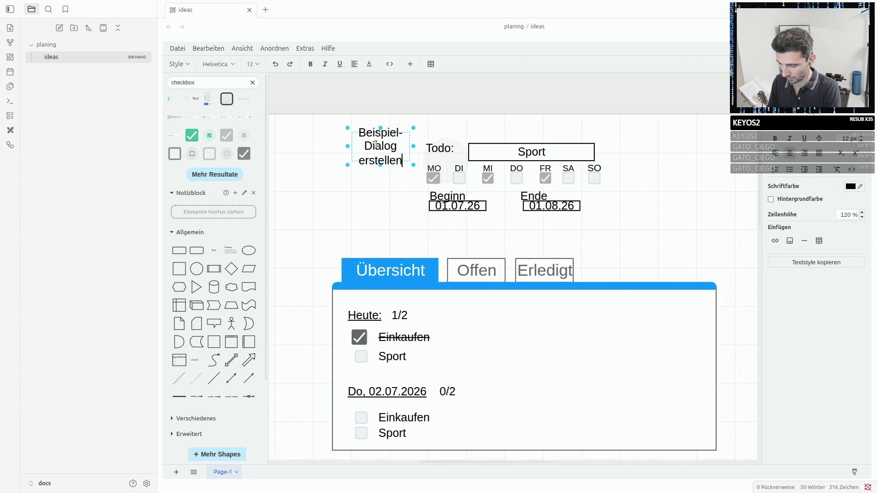
{"action": "type", "text": "\"Wiederkehr"}
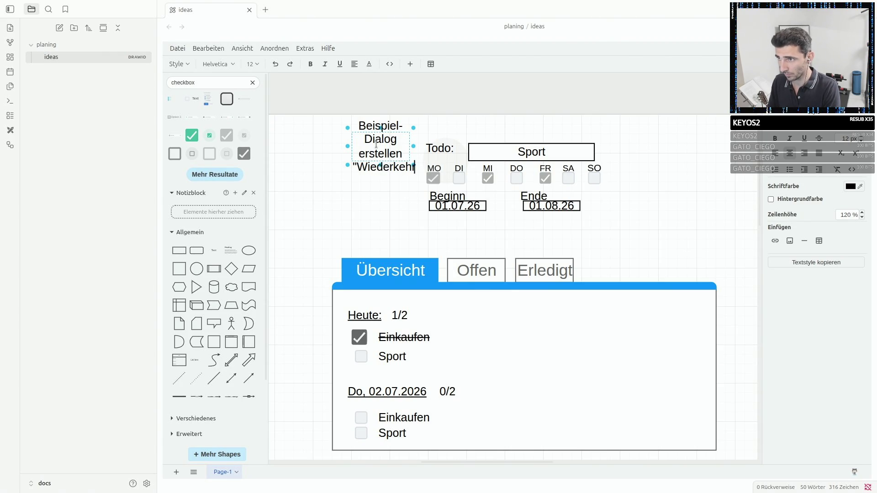
{"action": "type", "text": "endes Todo\""}
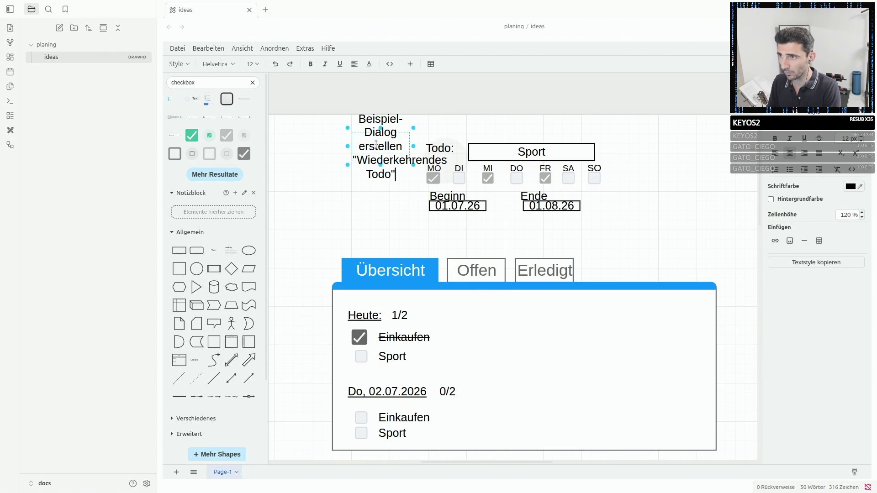
Widen the caption so it fits on one line and move it above the Sport field.
{"action": "left_click_drag", "start_coordinate": [348, 146], "coordinate": [274, 141]}
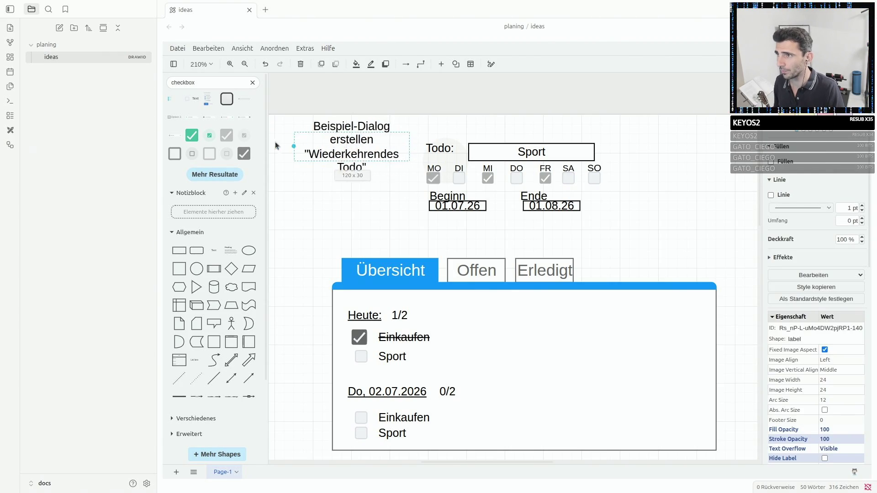
{"action": "left_click_drag", "start_coordinate": [410, 146], "coordinate": [506, 146]}
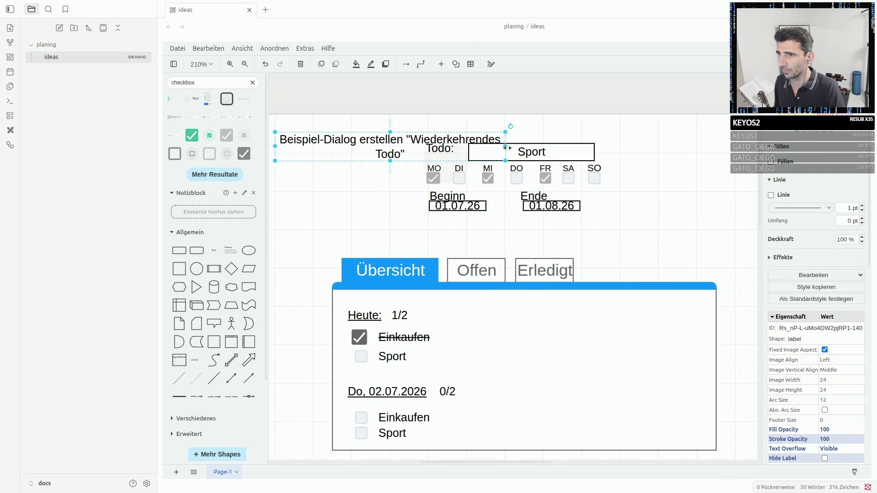
{"action": "left_click_drag", "start_coordinate": [505, 147], "coordinate": [609, 146]}
{"action": "mouse_move", "coordinate": [538, 145]}
{"action": "left_mouse_down"}
{"action": "mouse_move", "coordinate": [538, 135]}
{"action": "mouse_move", "coordinate": [521, 135]}
{"action": "left_mouse_up"}
Reword the caption to 'Beispiel-Dialog Erstellung eines "wiederkehrenden" Todos' and move it up-right.
{"action": "double_click", "coordinate": [384, 129]}
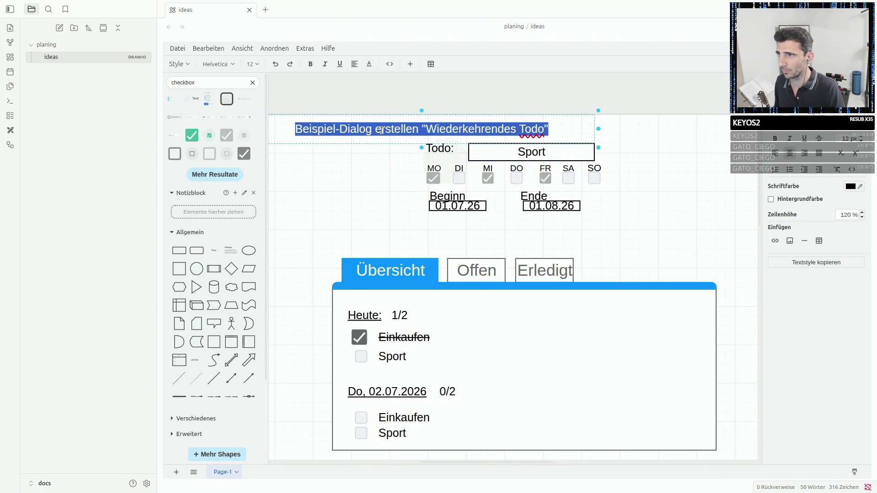
{"action": "left_click", "coordinate": [381, 129]}
{"action": "key", "text": "BackSpace"}
{"action": "type", "text": "E"}
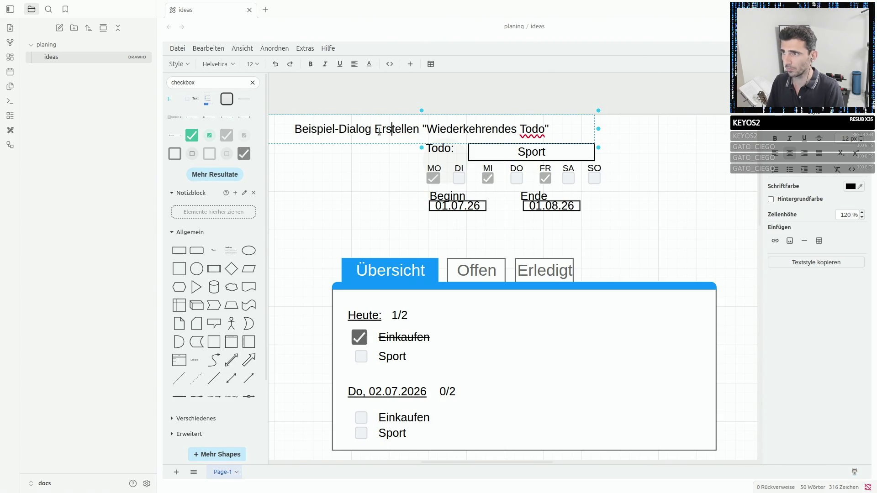
{"action": "type", "text": "ung"}
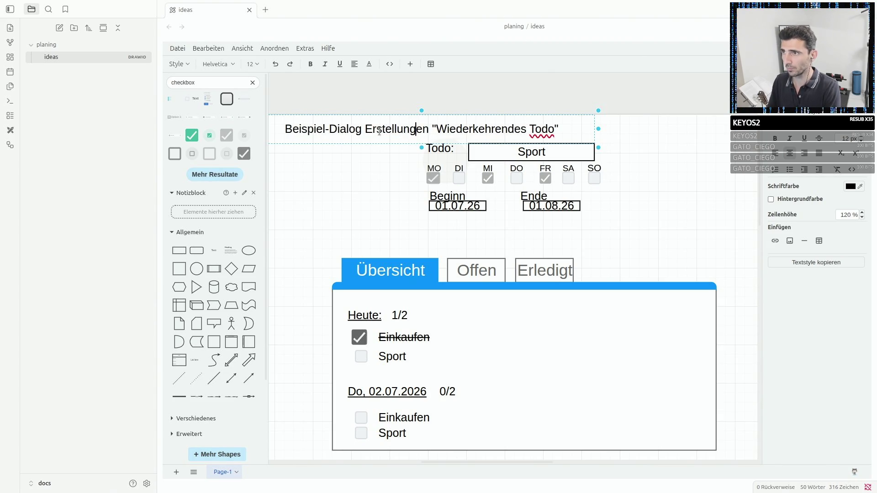
{"action": "key", "text": "Delete"}
{"action": "key", "text": "Delete"}
{"action": "key", "text": "Delete"}
{"action": "type", "text": "ein"}
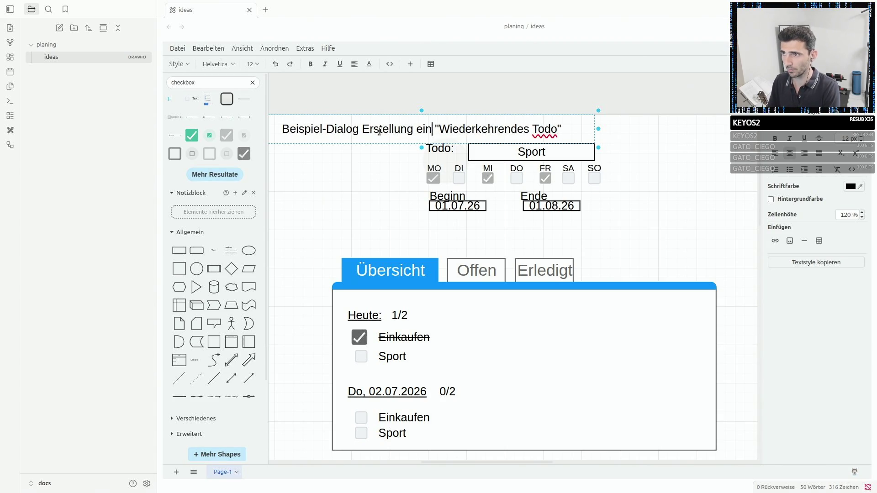
{"action": "type", "text": "es"}
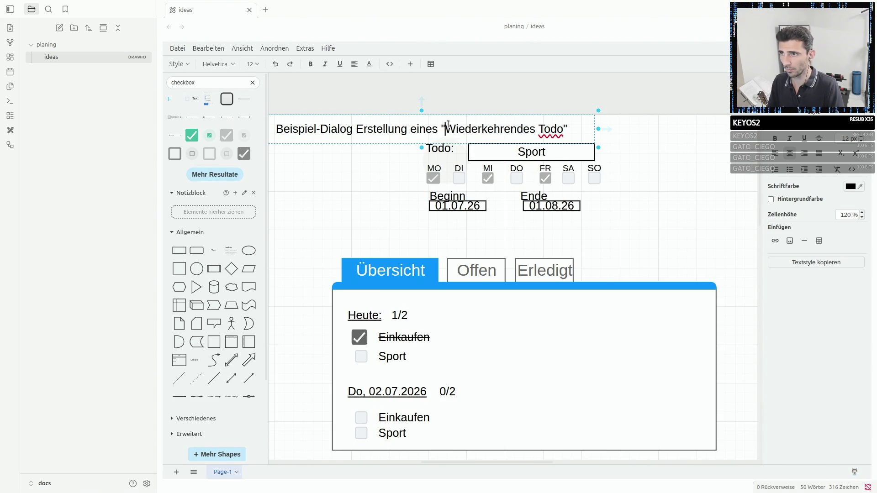
{"action": "key", "text": "BackSpace"}
{"action": "type", "text": "w"}
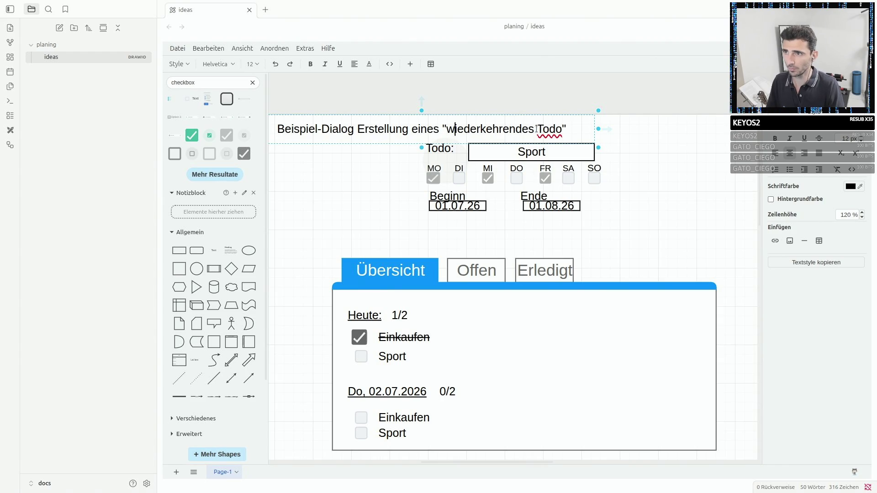
{"action": "key", "text": "BackSpace"}
{"action": "type", "text": "ne"}
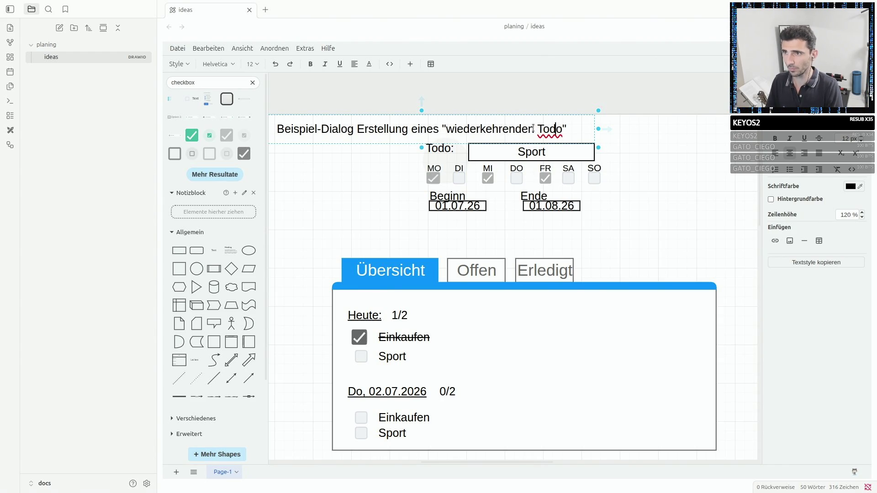
{"action": "type", "text": "s \""}
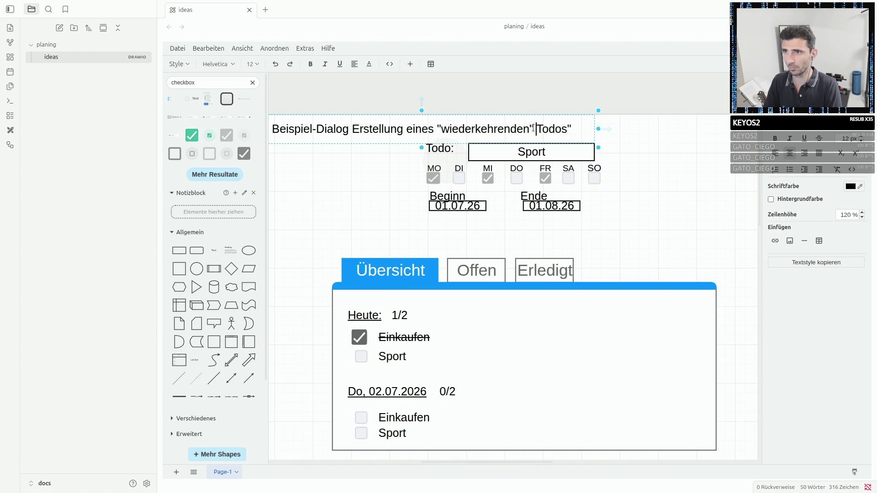
{"action": "key", "text": "Delete"}
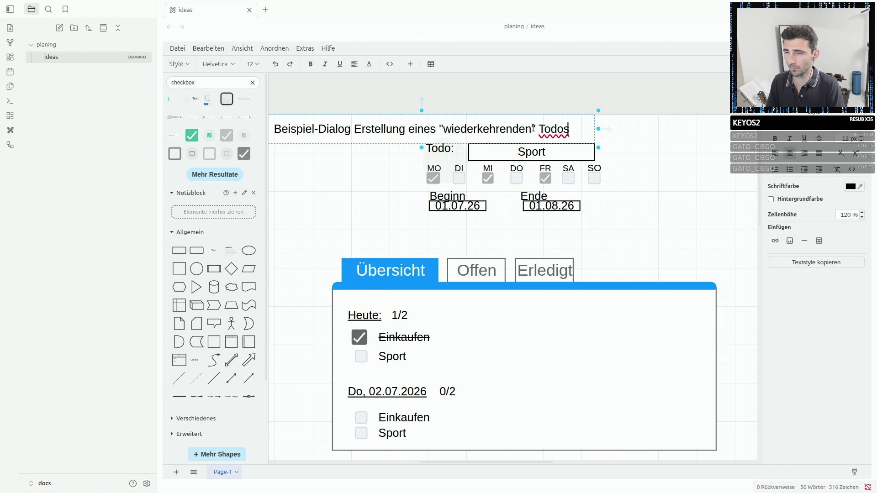
{"action": "left_click", "coordinate": [624, 154]}
{"action": "left_click", "coordinate": [356, 126]}
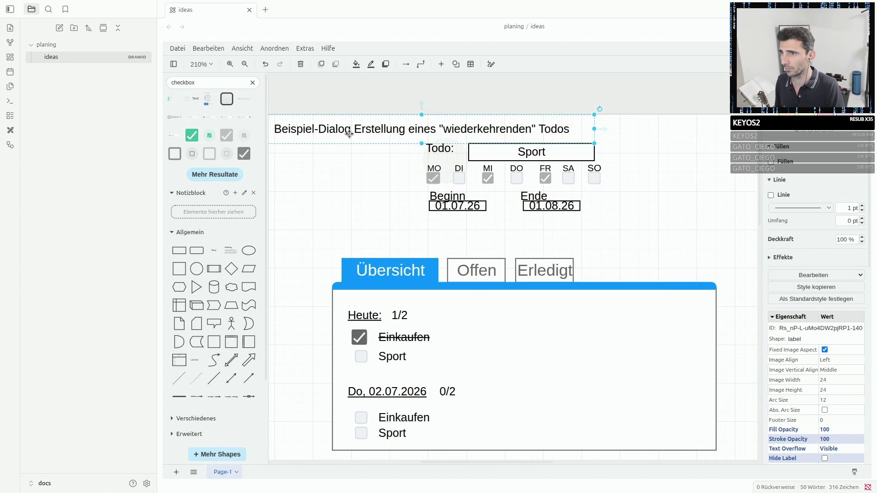
{"action": "left_click_drag", "start_coordinate": [377, 131], "coordinate": [400, 125]}
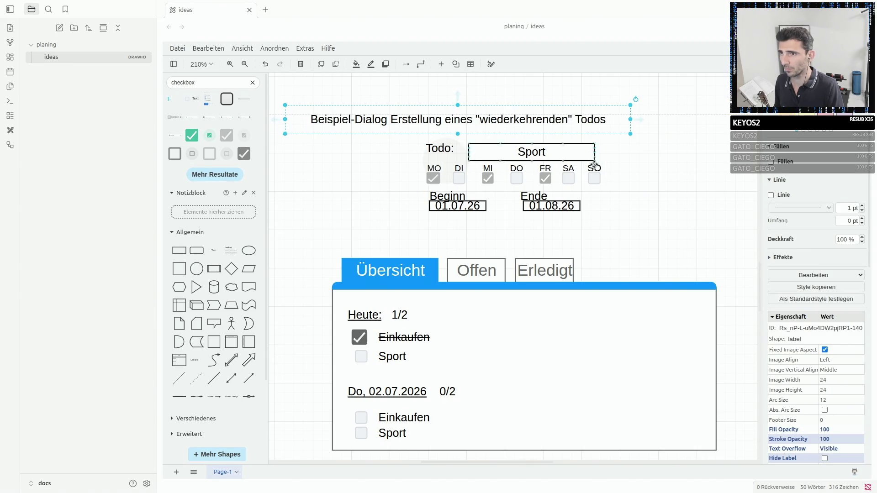
{"action": "left_click", "coordinate": [489, 226]}
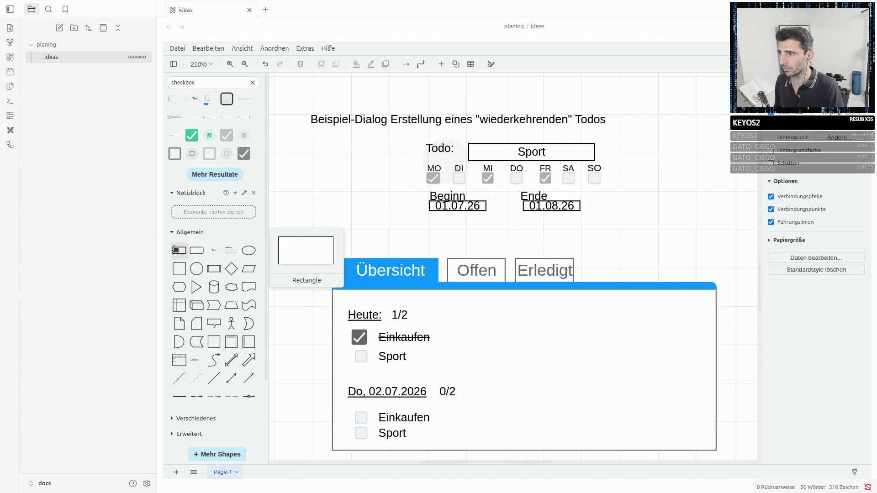
{"action": "scroll", "coordinate": [642, 203], "scroll_direction": "up", "scroll_amount": 2}
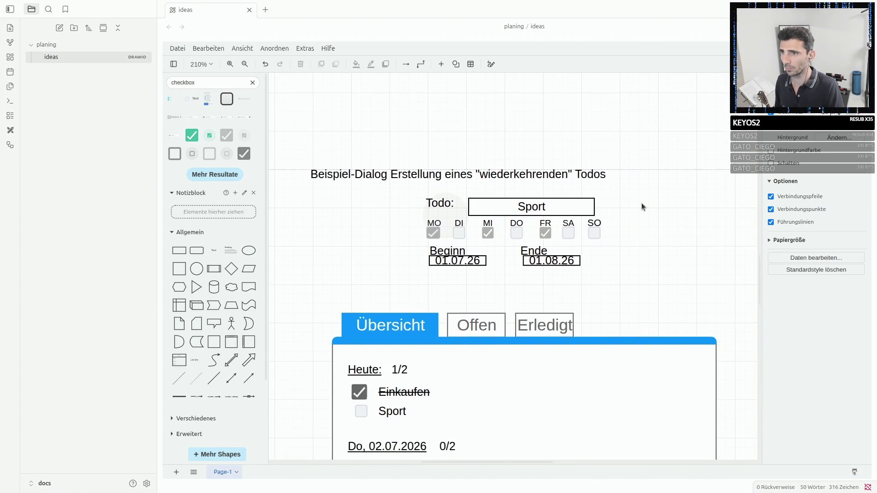
{"action": "scroll", "coordinate": [641, 203], "scroll_direction": "up", "scroll_amount": 2}
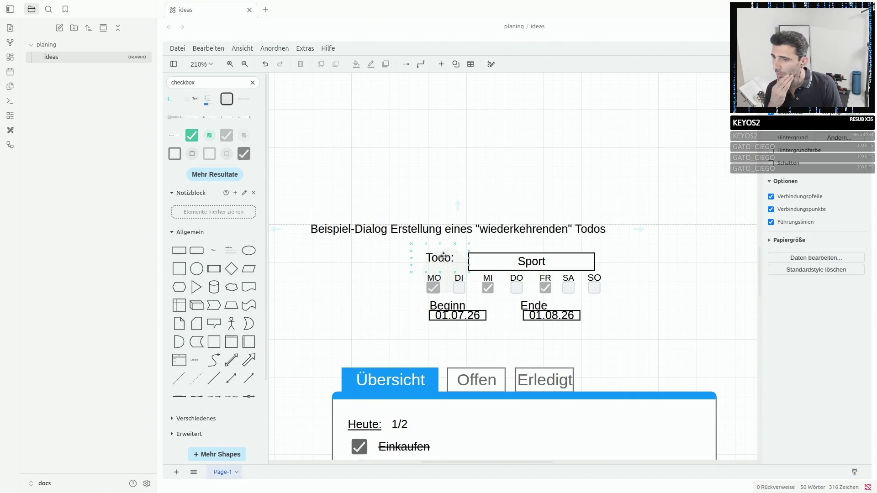
{"action": "scroll", "coordinate": [445, 249], "scroll_direction": "down", "scroll_amount": 3}
{"action": "scroll", "coordinate": [522, 165], "scroll_direction": "up", "scroll_amount": 2}
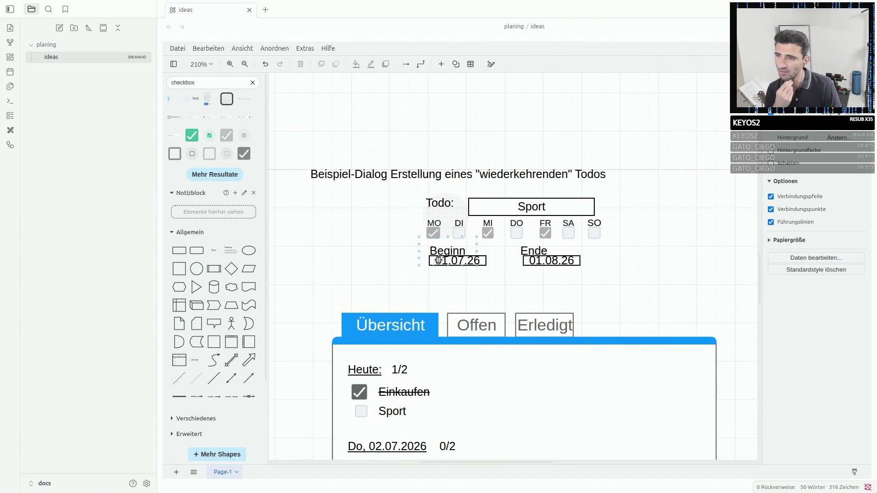
{"action": "scroll", "coordinate": [375, 208], "scroll_direction": "down", "scroll_amount": 1}
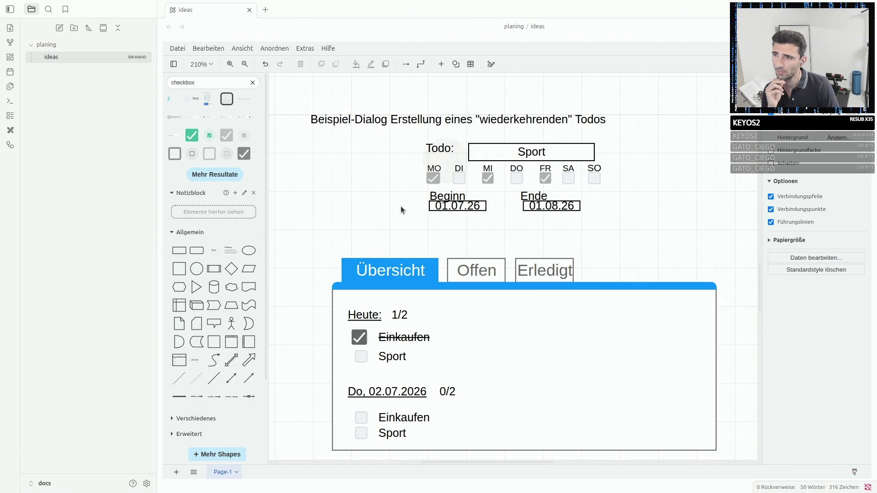
{"action": "scroll", "coordinate": [609, 201], "scroll_direction": "up", "scroll_amount": 2}
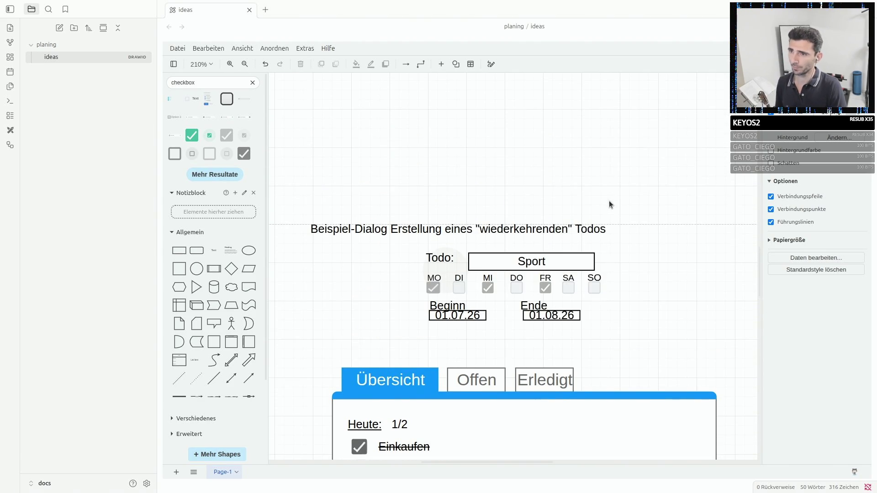
{"action": "left_click_drag", "start_coordinate": [609, 343], "coordinate": [316, 212]}
Duplicate the heading higher up and reword the copy to '...eines "einmaligen" Todos'.
{"action": "left_click", "coordinate": [455, 229]}
{"action": "left_click_drag", "start_coordinate": [455, 229], "coordinate": [455, 171]}
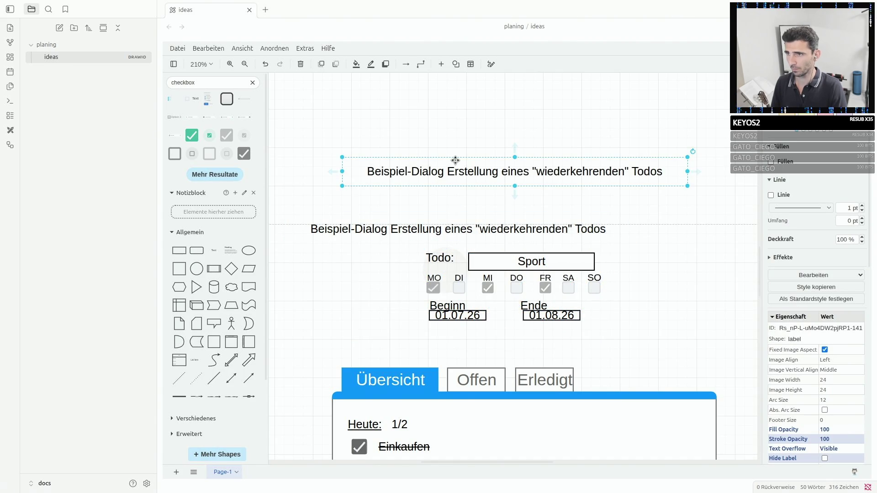
{"action": "double_click", "coordinate": [546, 171]}
{"action": "left_click", "coordinate": [546, 171]}
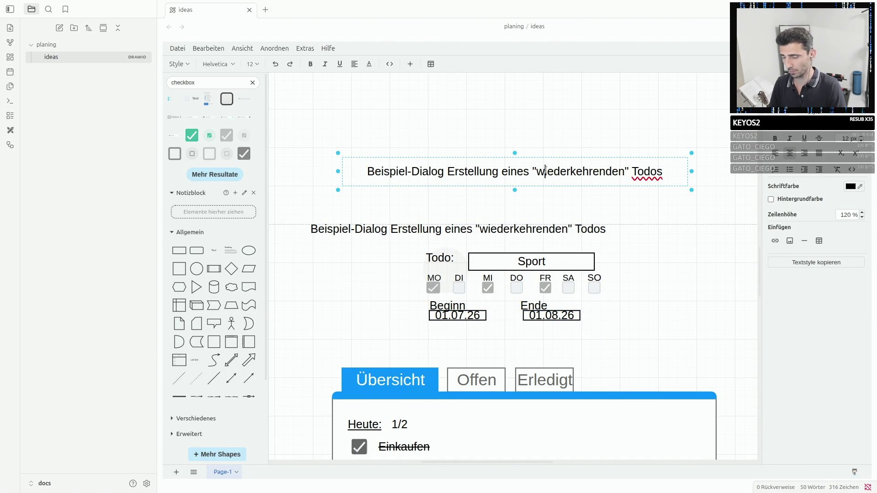
{"action": "key", "text": "BackSpace"}
{"action": "type", "text": "ein"}
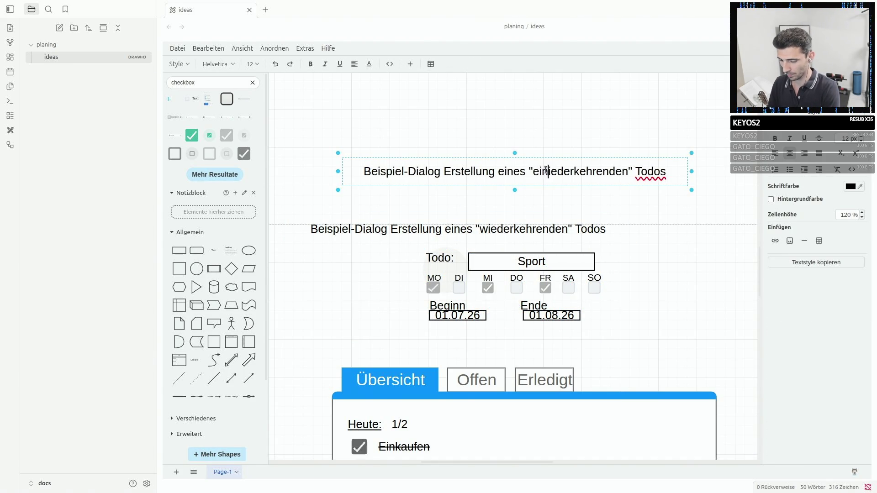
{"action": "type", "text": "maligen"}
{"action": "key", "text": "Delete"}
{"action": "key", "text": "Delete"}
{"action": "key", "text": "Delete"}
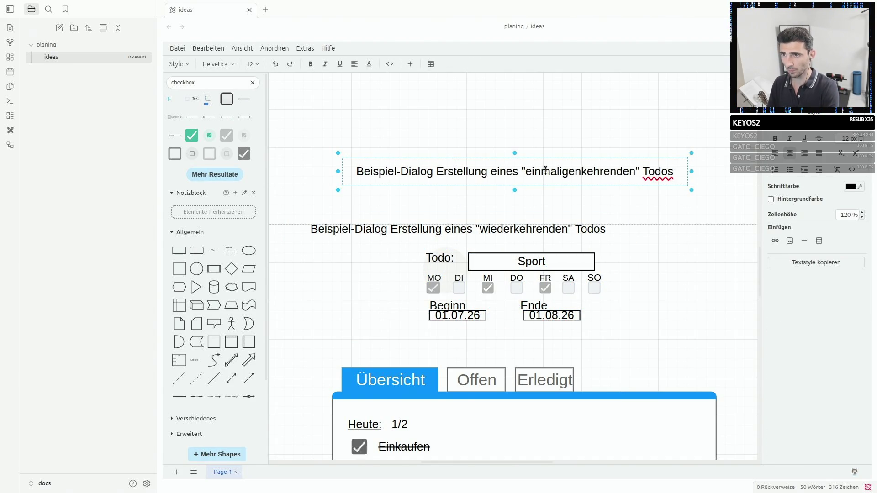
{"action": "key", "text": "Delete"}
{"action": "key", "text": "Delete"}
{"action": "key", "text": "Delete"}
{"action": "key", "text": "Delete"}
{"action": "key", "text": "Delete"}
{"action": "key", "text": "Delete"}
{"action": "left_click", "coordinate": [529, 186]}
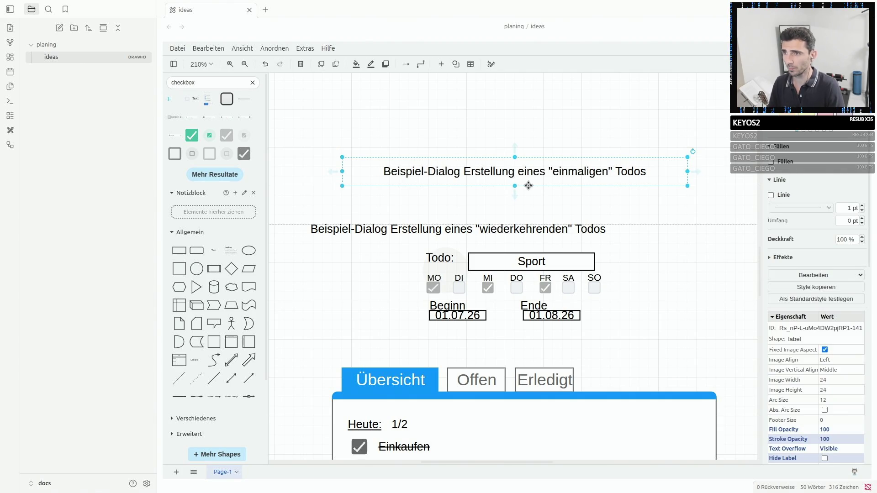
Move the einmaligen heading higher on the page and select the recurring dialog's Todo label.
{"action": "left_click_drag", "start_coordinate": [515, 177], "coordinate": [446, 129]}
{"action": "left_click", "coordinate": [432, 282]}
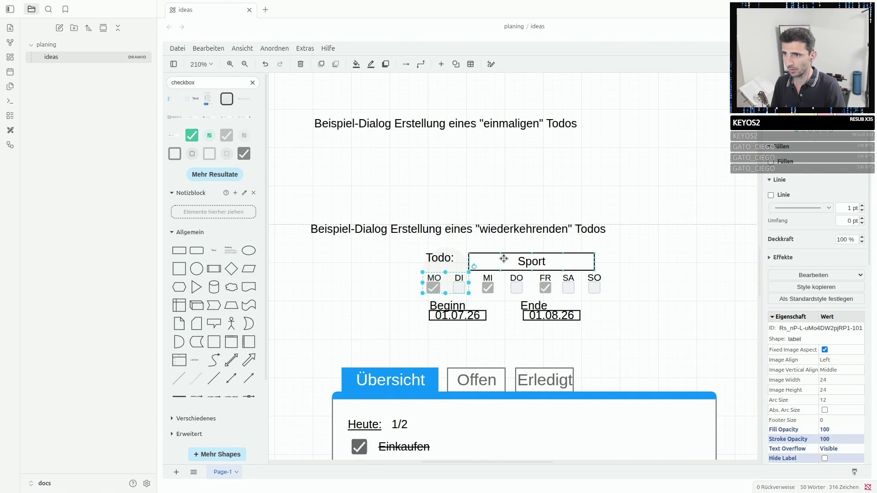
{"action": "left_click", "coordinate": [608, 266]}
{"action": "left_click", "coordinate": [433, 285]}
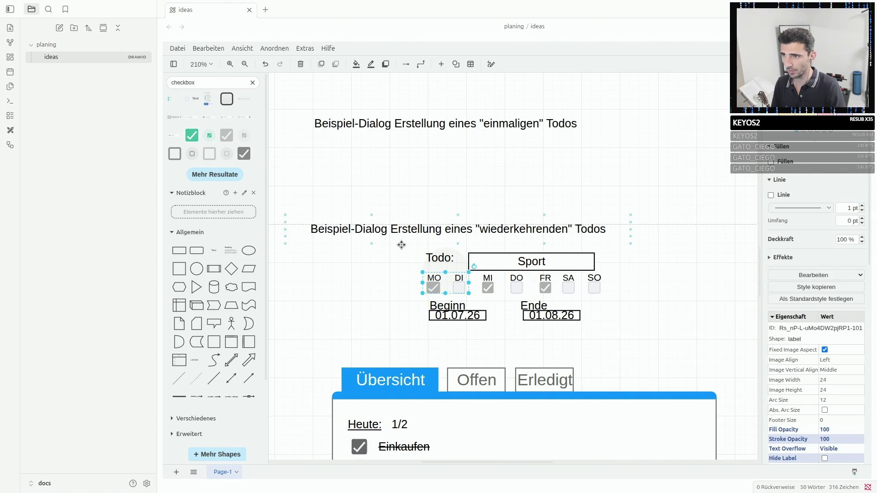
{"action": "scroll", "coordinate": [402, 245], "scroll_direction": "up", "scroll_amount": 2}
Copy the Todo: label and Sport field pair and place the copy under the one-time heading.
{"action": "left_click", "coordinate": [500, 258]}
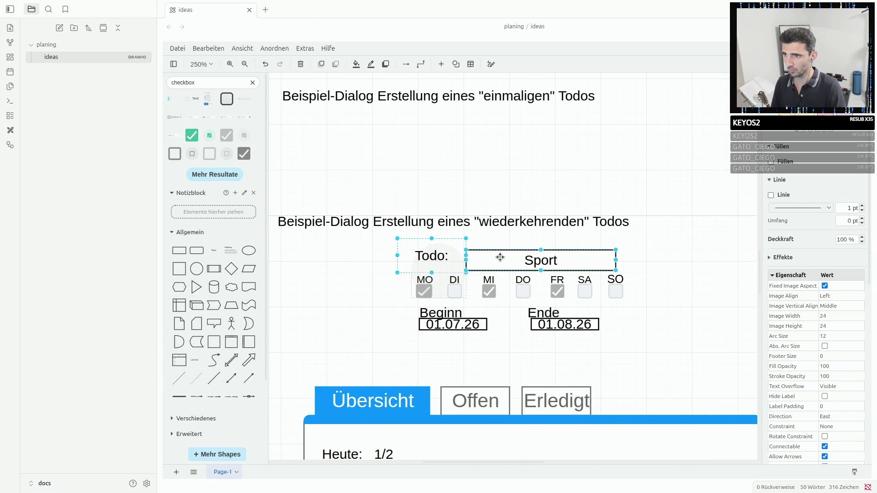
{"action": "key", "text": "ctrl+c"}
{"action": "key", "text": "ctrl+v"}
{"action": "left_click_drag", "start_coordinate": [503, 124], "coordinate": [496, 132]}
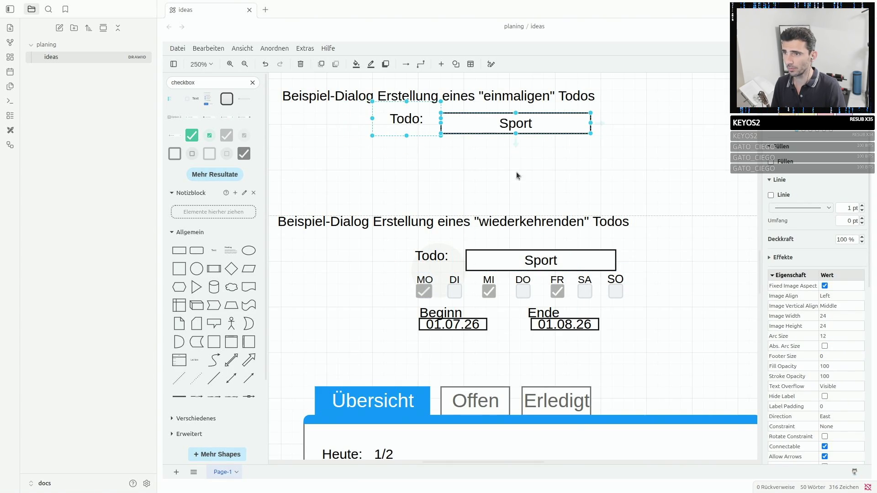
{"action": "left_click", "coordinate": [377, 172]}
Copy the 01.07.26 date box and place the duplicate below the one-time Sport field.
{"action": "left_click", "coordinate": [475, 319]}
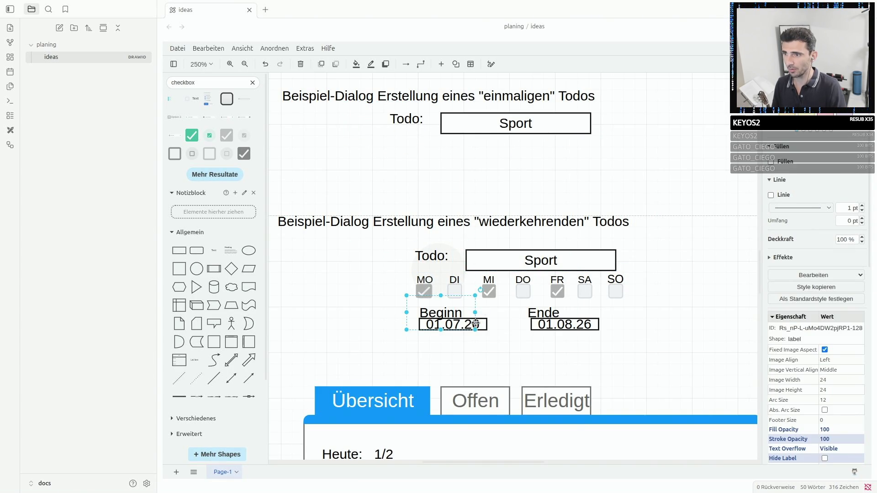
{"action": "key", "text": "ctrl+c"}
{"action": "key", "text": "ctrl+v"}
{"action": "left_click_drag", "start_coordinate": [479, 323], "coordinate": [475, 149]}
{"action": "double_click", "coordinate": [477, 152]}
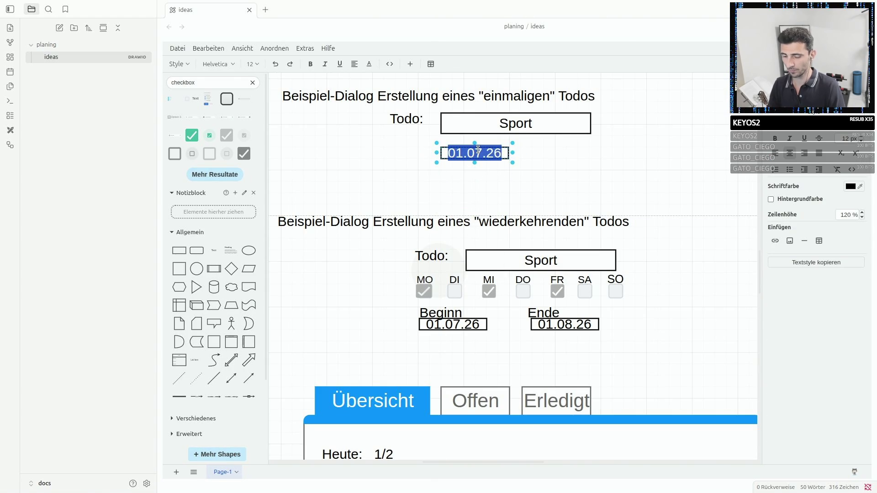
{"action": "key", "text": "Escape"}
{"action": "left_click", "coordinate": [324, 126]}
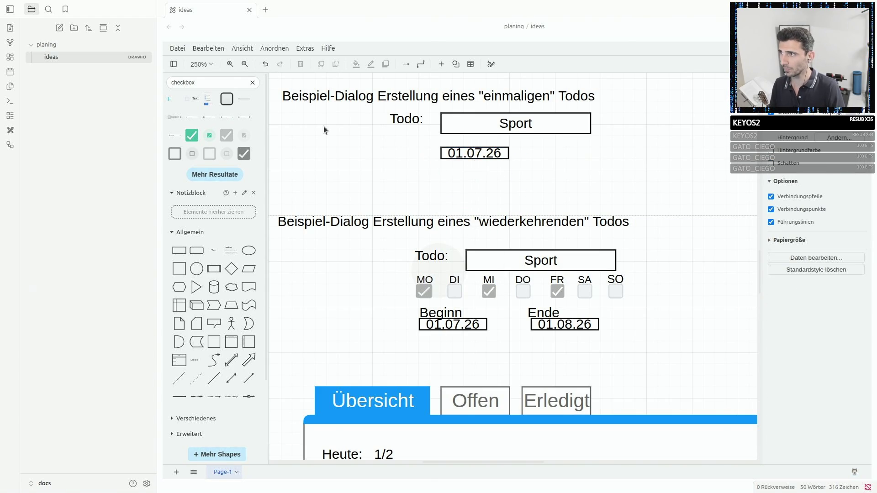
Add a Text label reading 'am:' and position it directly above the one-time 01.07.26 date box.
{"action": "left_click", "coordinate": [211, 253]}
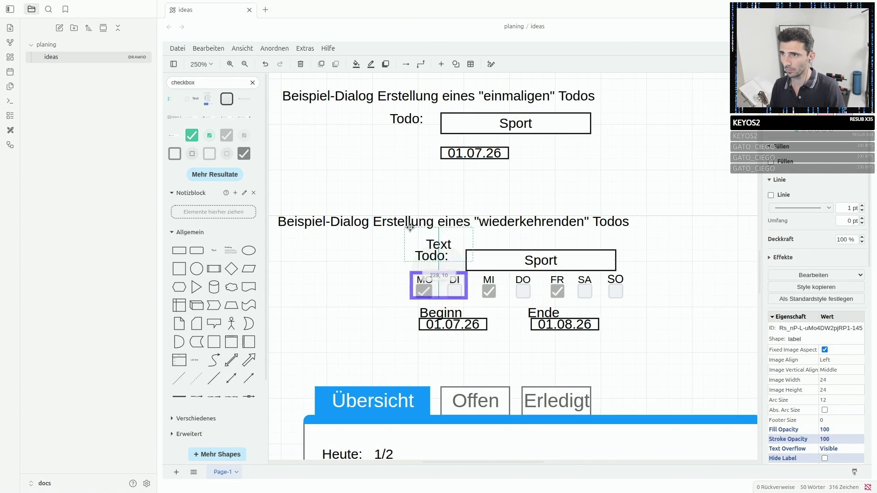
{"action": "left_click_drag", "start_coordinate": [510, 269], "coordinate": [384, 175]}
{"action": "double_click", "coordinate": [384, 176]}
{"action": "type", "text": "an"}
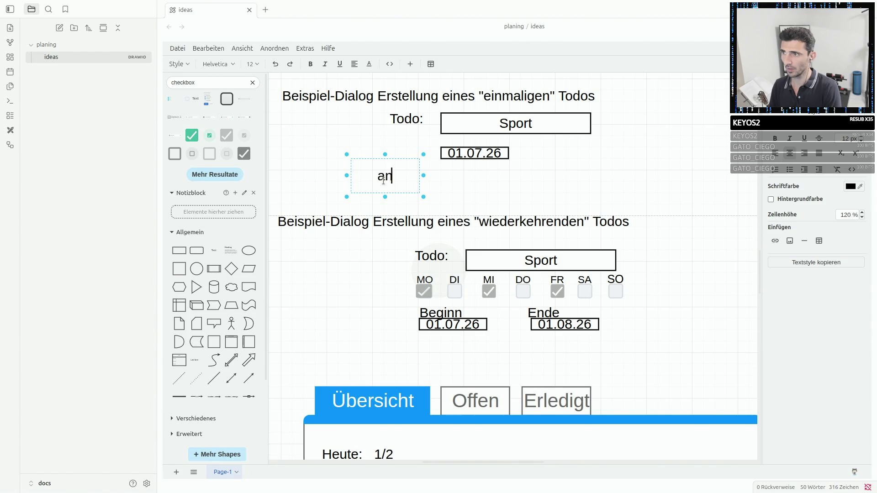
{"action": "key", "text": "BackSpace"}
{"action": "type", "text": "m:"}
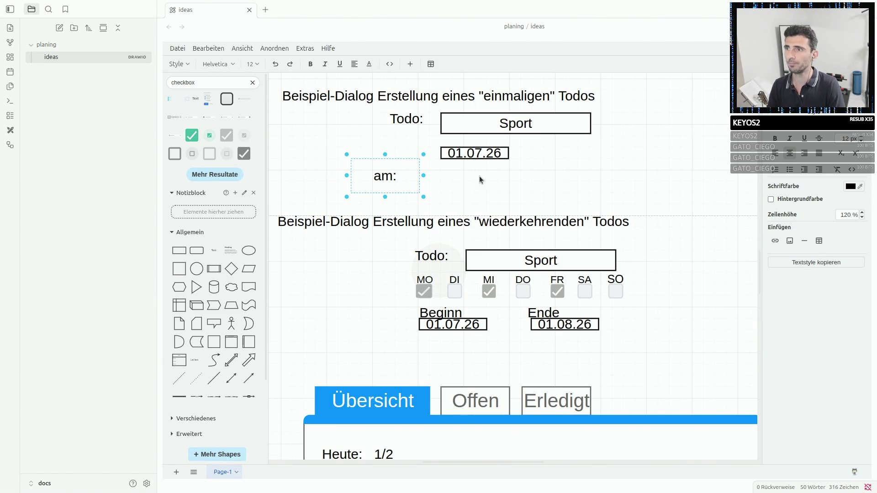
{"action": "left_click", "coordinate": [479, 153]}
{"action": "left_click_drag", "start_coordinate": [480, 153], "coordinate": [480, 164]}
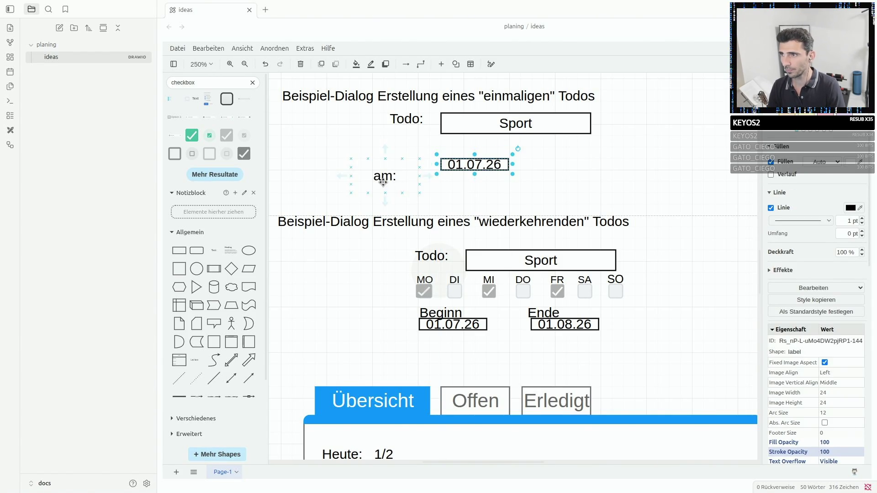
{"action": "left_click_drag", "start_coordinate": [385, 176], "coordinate": [450, 151]}
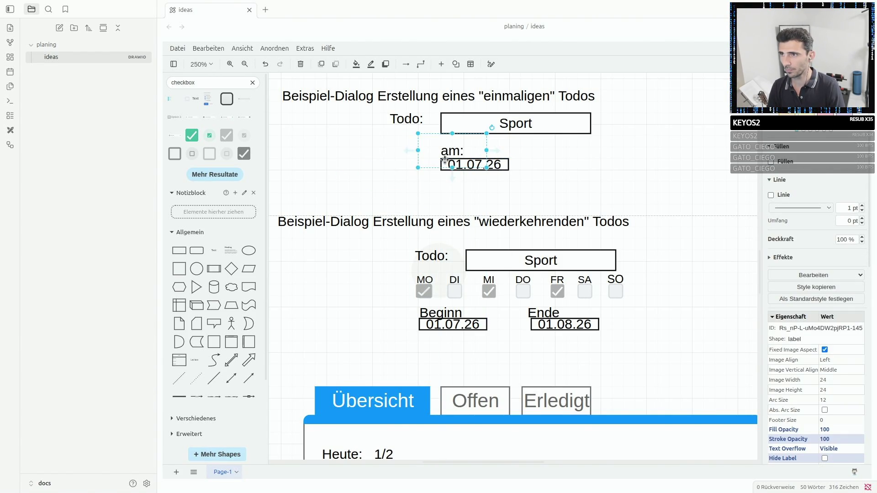
{"action": "left_click", "coordinate": [617, 161]}
{"action": "scroll", "coordinate": [617, 157], "scroll_direction": "up", "scroll_amount": 2}
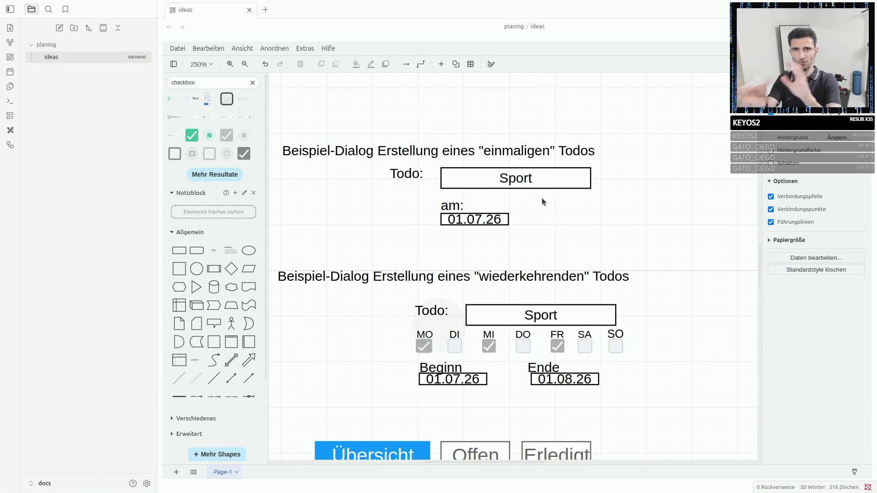
{"action": "left_click", "coordinate": [456, 346]}
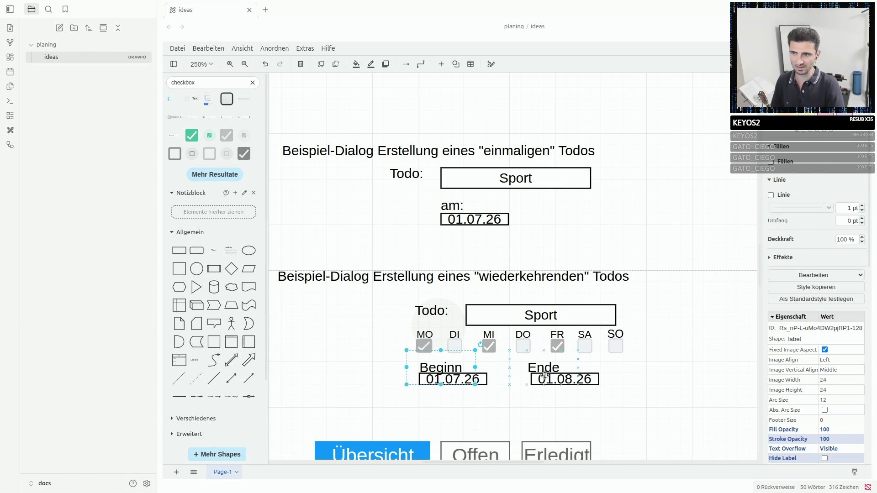
{"action": "left_click", "coordinate": [541, 378], "text": "shift"}
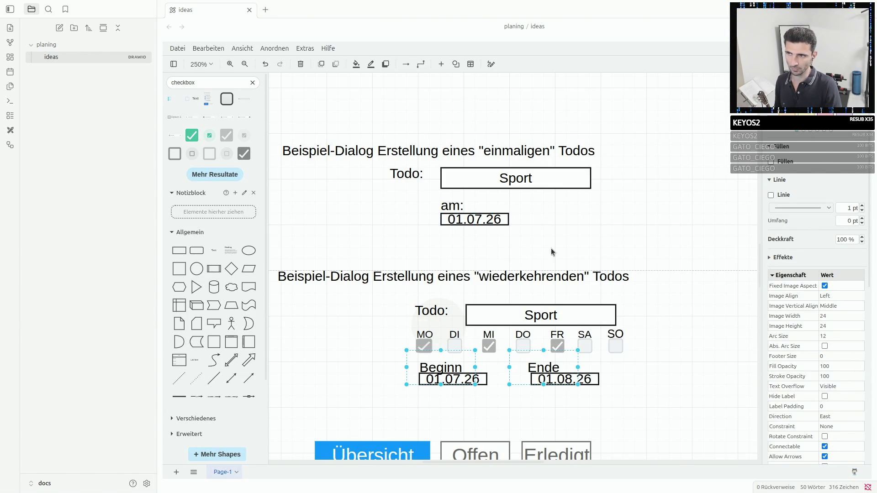
{"action": "left_click", "coordinate": [414, 174]}
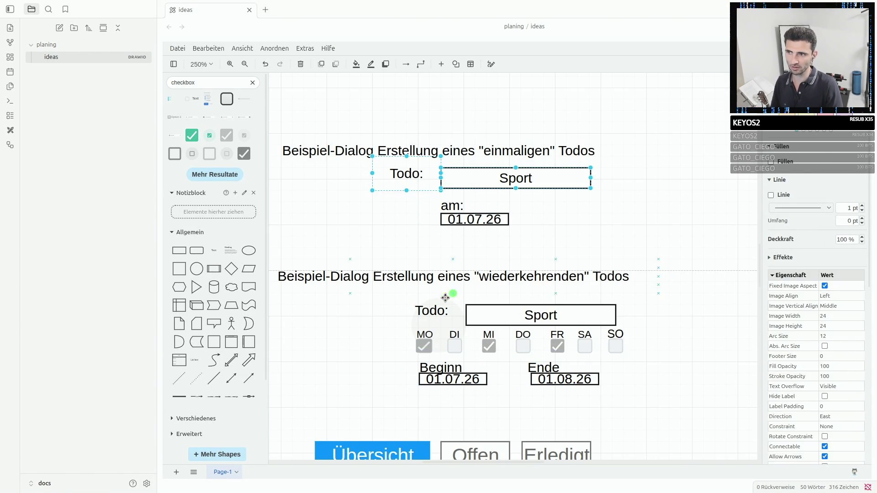
{"action": "left_click", "coordinate": [425, 305], "text": "shift"}
{"action": "left_click", "coordinate": [540, 315], "text": "shift"}
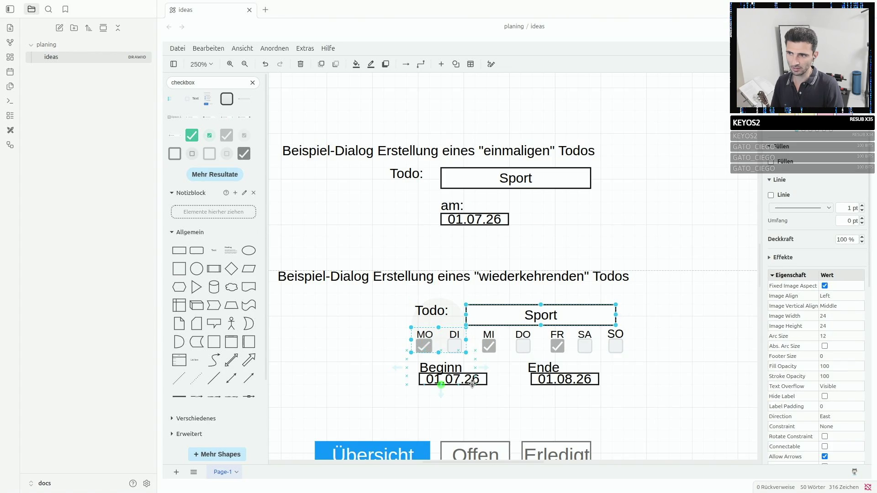
{"action": "left_click", "coordinate": [443, 370]}
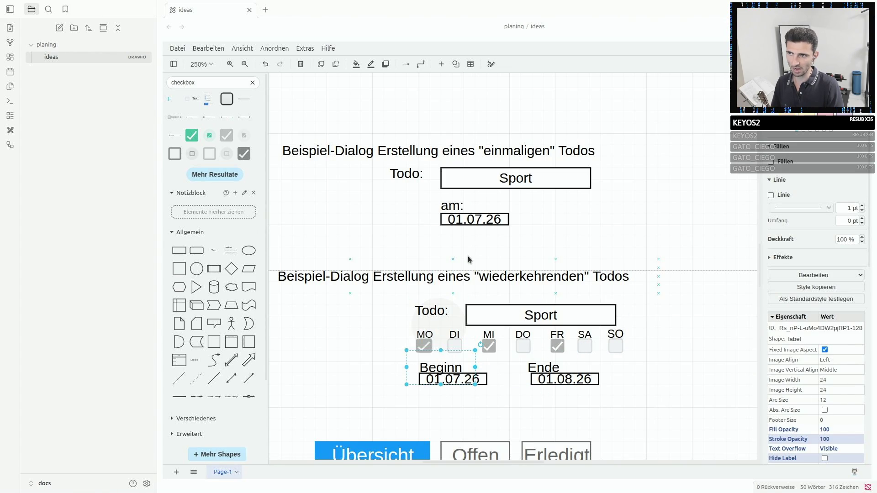
{"action": "left_click", "coordinate": [455, 218], "text": "shift"}
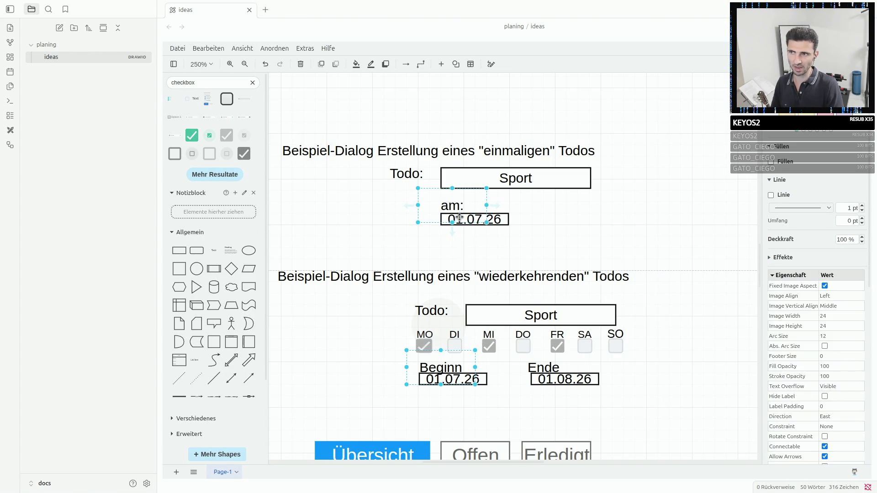
{"action": "left_click", "coordinate": [507, 218], "text": "shift"}
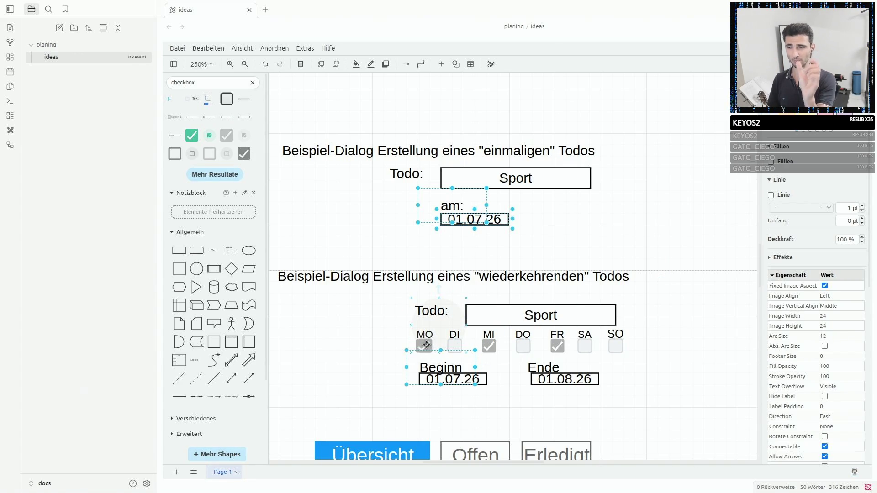
{"action": "left_click", "coordinate": [375, 338]}
{"action": "left_click_drag", "start_coordinate": [410, 328], "coordinate": [513, 354]}
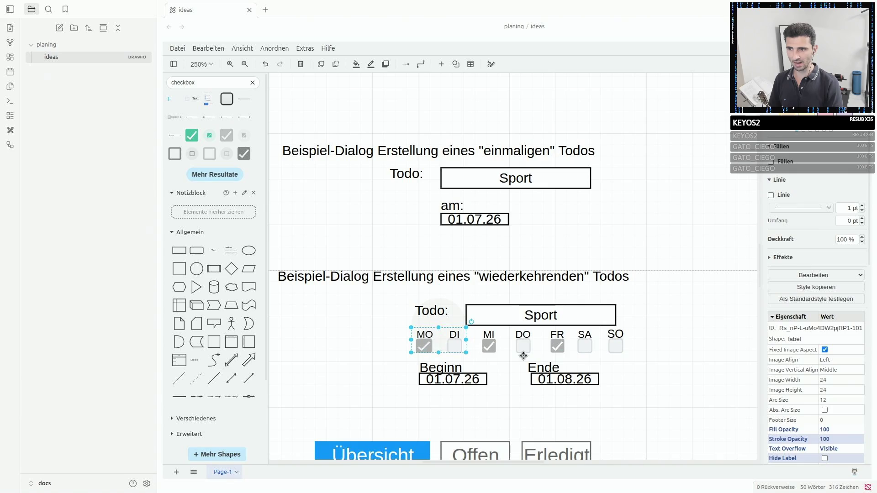
{"action": "left_click", "coordinate": [556, 346], "text": "shift"}
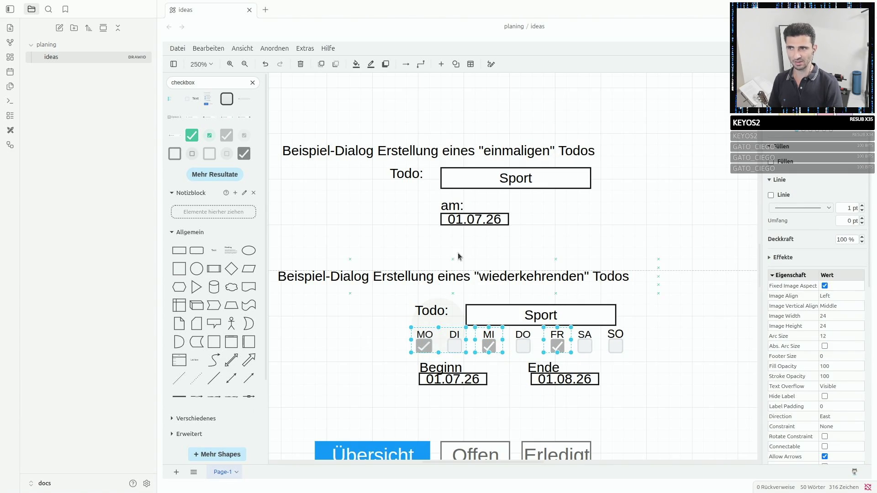
{"action": "left_click", "coordinate": [466, 177]}
{"action": "left_click", "coordinate": [466, 206]}
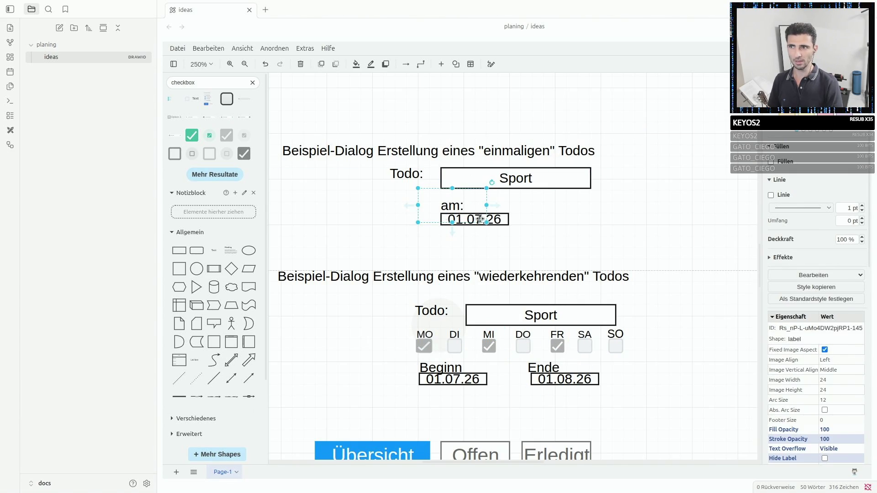
{"action": "left_click", "coordinate": [482, 219]}
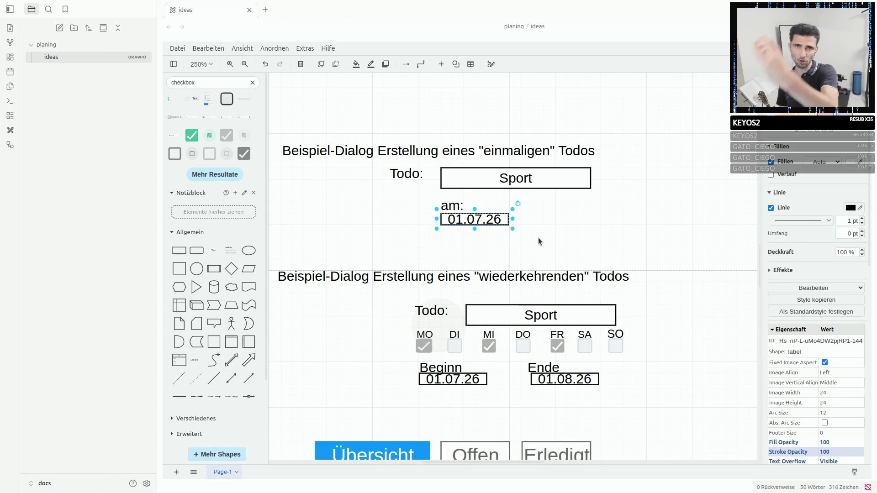
{"action": "left_click", "coordinate": [439, 347]}
{"action": "left_click", "coordinate": [488, 346], "text": "shift"}
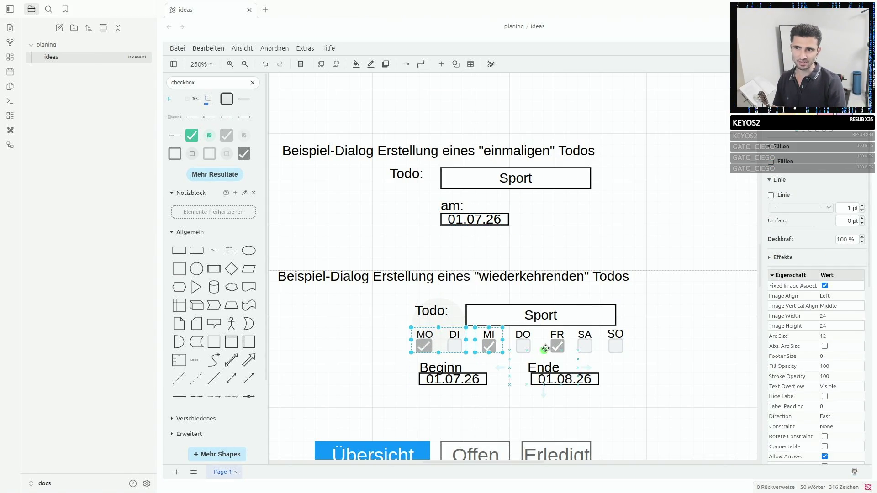
{"action": "left_click", "coordinate": [557, 346], "text": "shift"}
{"action": "left_click", "coordinate": [449, 380], "text": "shift"}
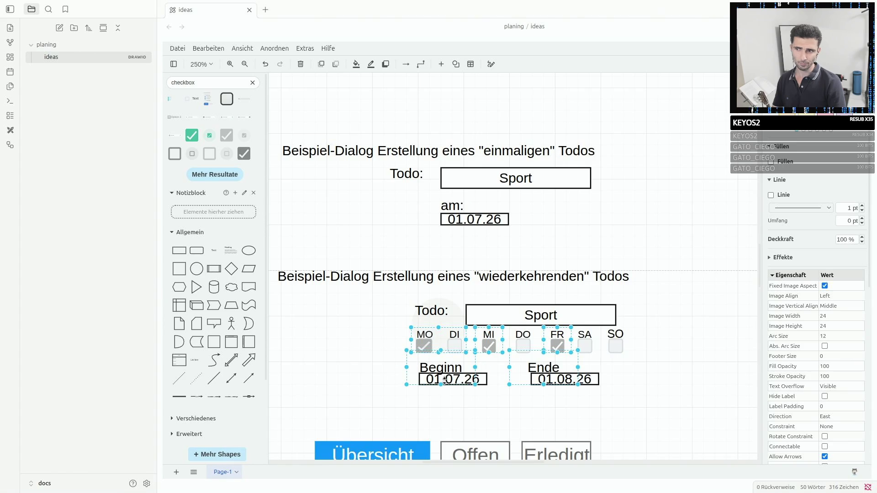
{"action": "left_click", "coordinate": [568, 378], "text": "shift"}
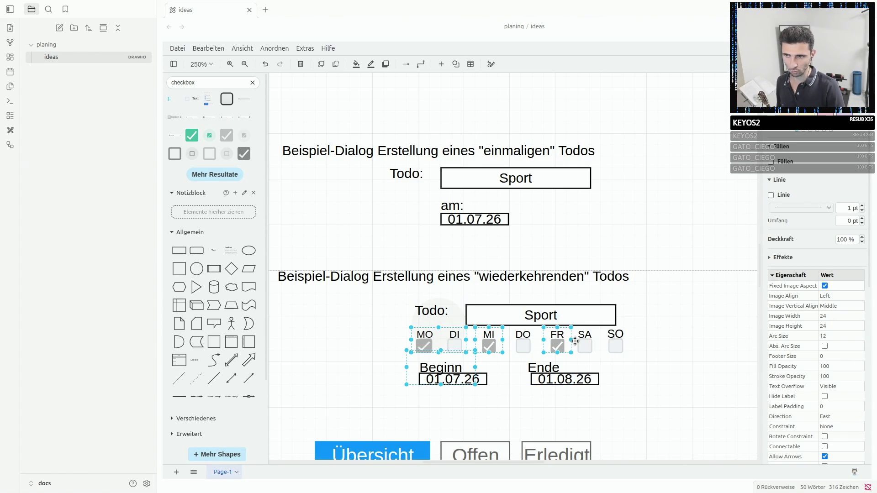
{"action": "left_click", "coordinate": [557, 378]}
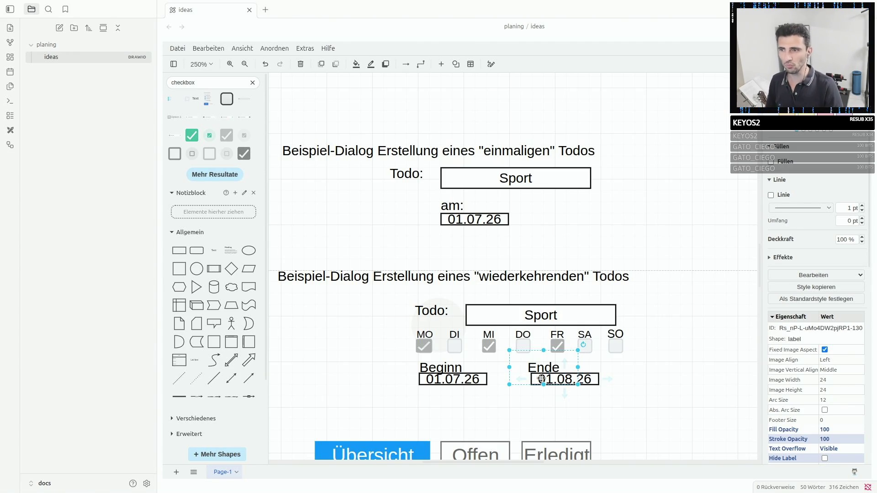
{"action": "left_click", "coordinate": [442, 347]}
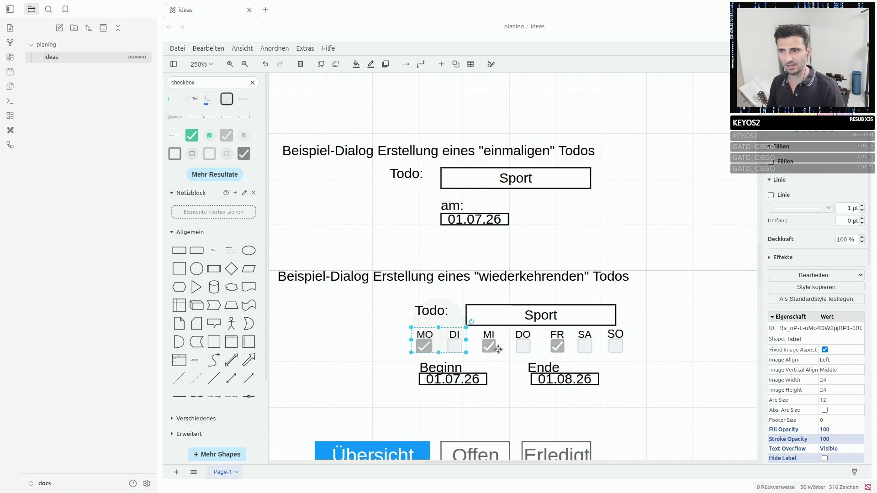
{"action": "left_click", "coordinate": [492, 348]}
{"action": "left_click", "coordinate": [448, 375]}
{"action": "left_click", "coordinate": [562, 379], "text": "shift"}
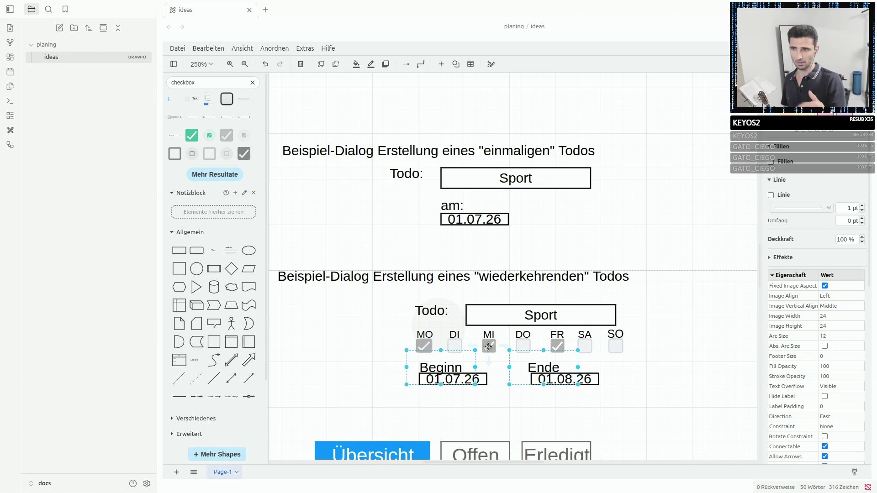
{"action": "left_click", "coordinate": [455, 410]}
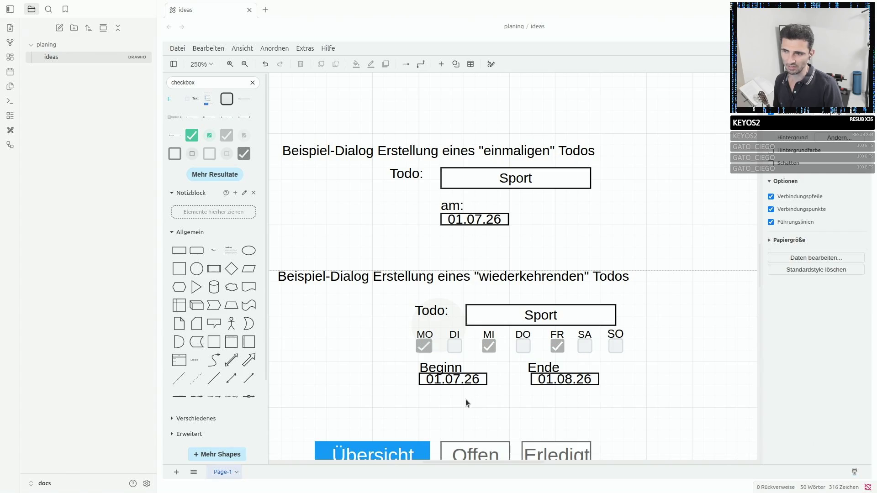
{"action": "left_click", "coordinate": [548, 378]}
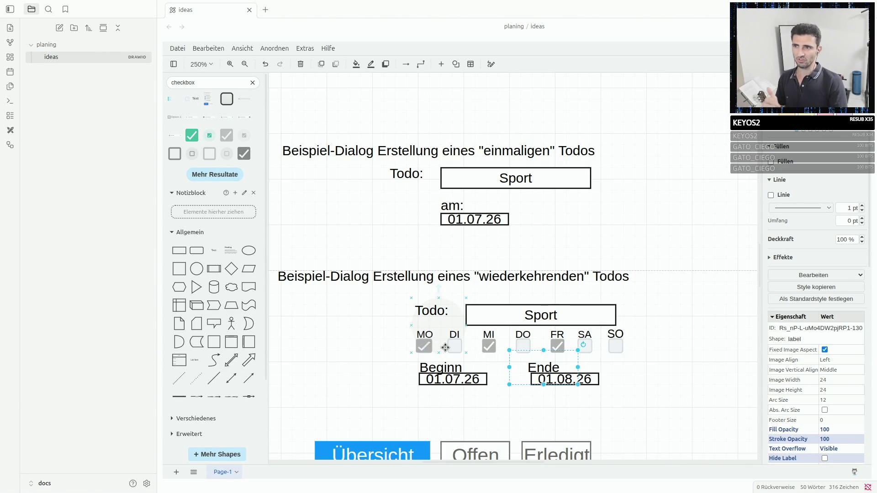
{"action": "left_click", "coordinate": [497, 221]}
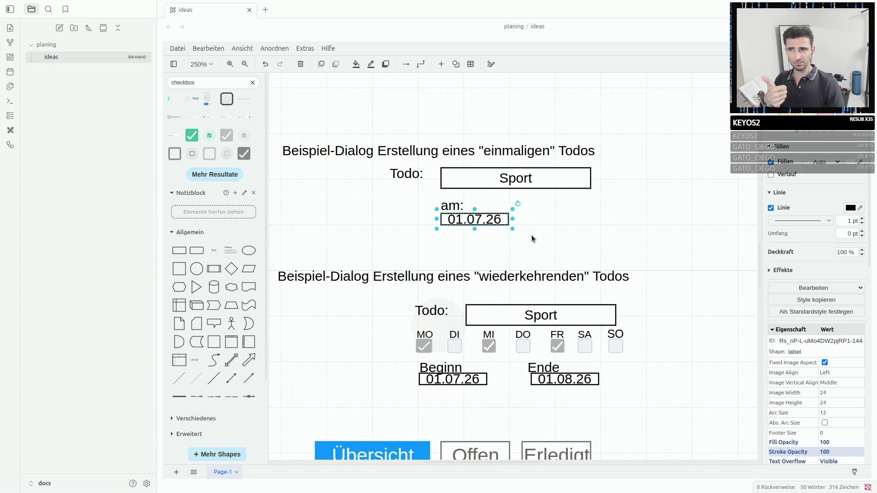
{"action": "left_click", "coordinate": [418, 176]}
{"action": "left_click", "coordinate": [483, 179]}
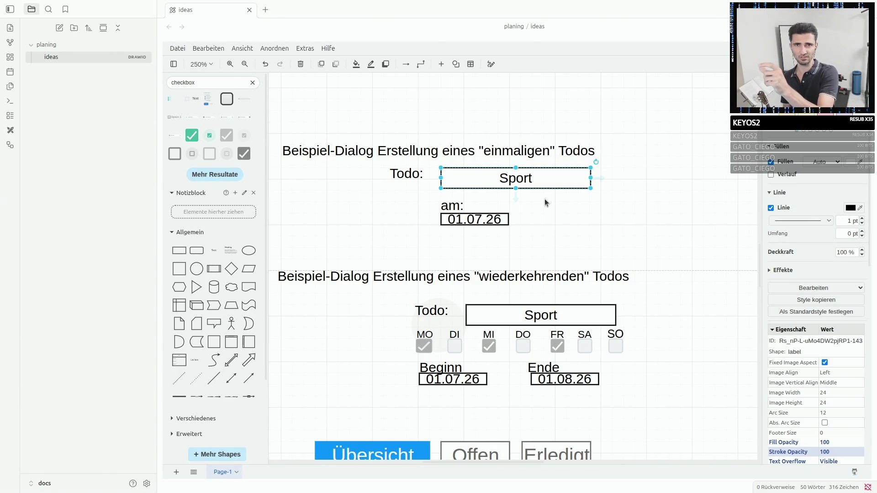
{"action": "left_click", "coordinate": [463, 218]}
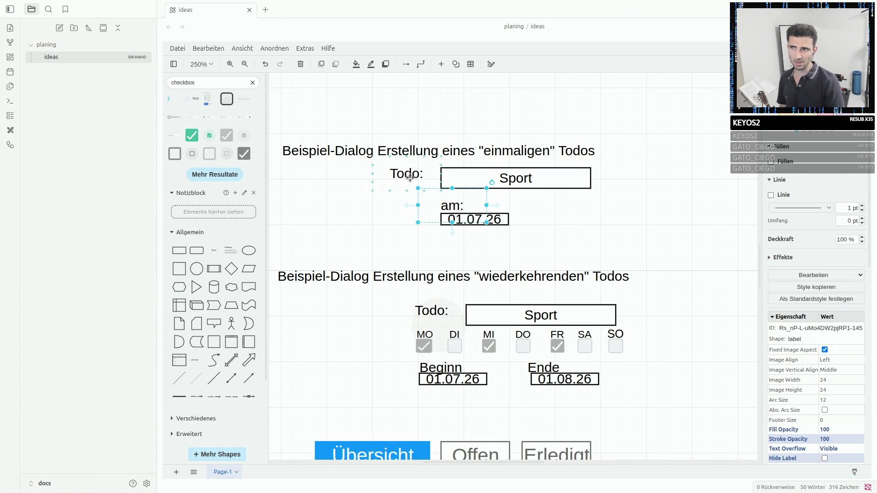
{"action": "left_click", "coordinate": [513, 180]}
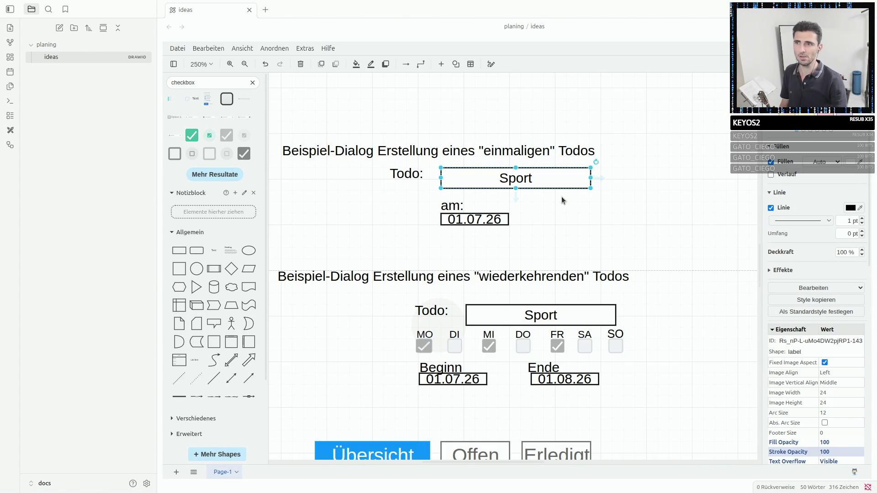
{"action": "left_click", "coordinate": [452, 219]}
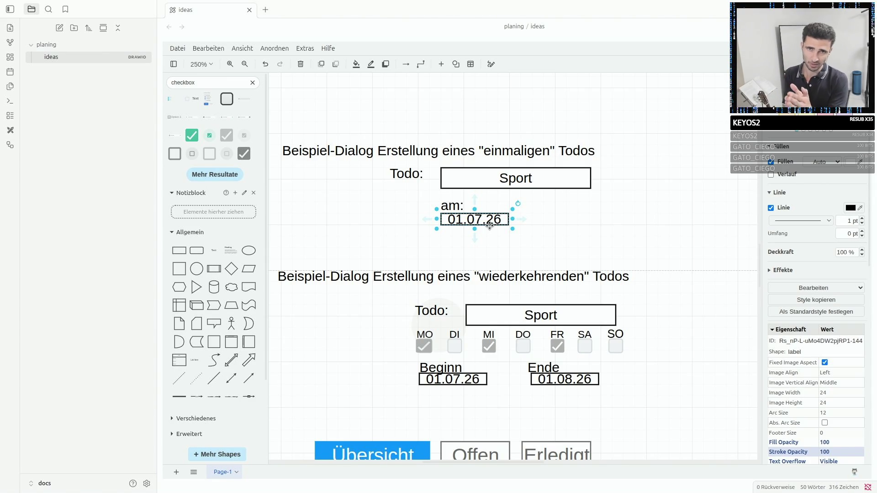
{"action": "left_click", "coordinate": [424, 346]}
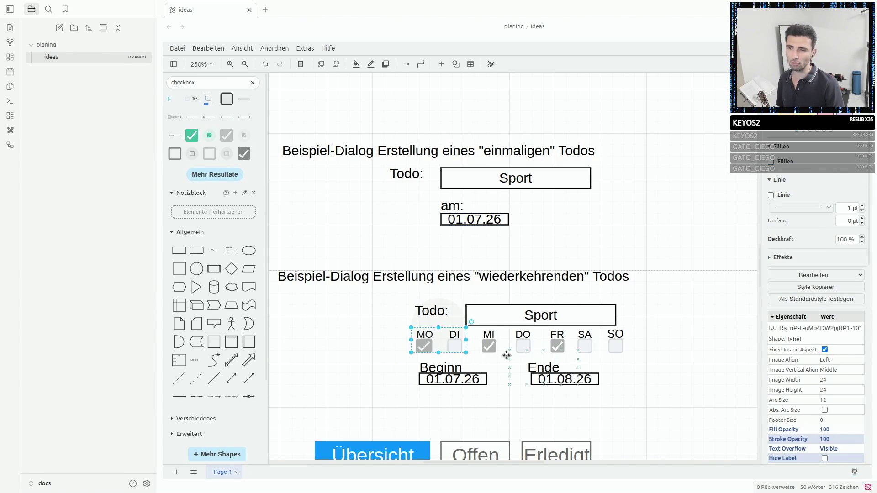
{"action": "left_click", "coordinate": [454, 379]}
{"action": "left_click", "coordinate": [556, 378]}
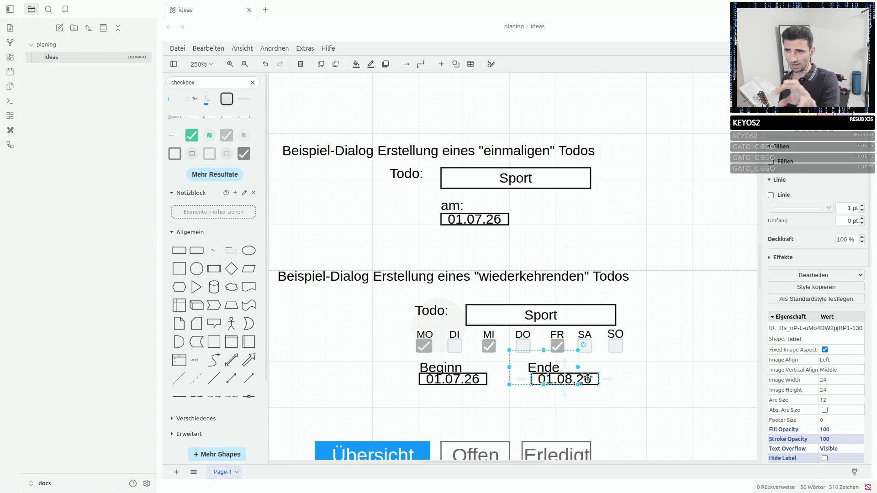
{"action": "left_click", "coordinate": [543, 180]}
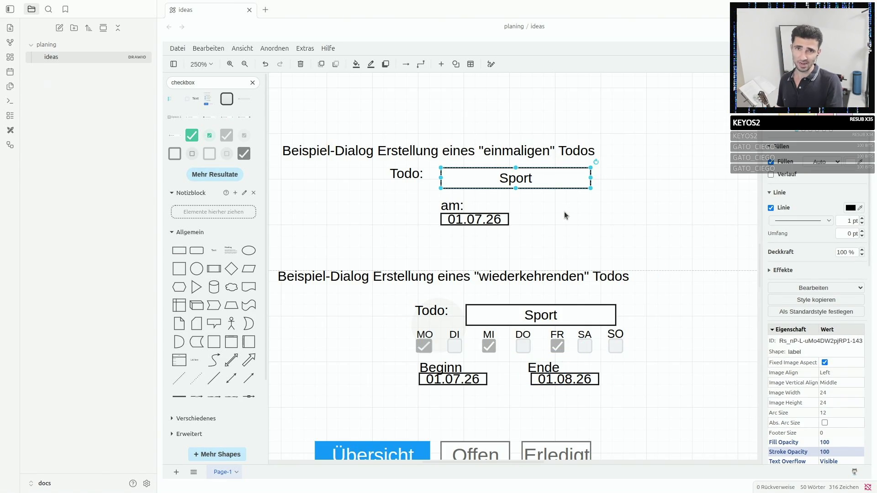
{"action": "left_click", "coordinate": [453, 205]}
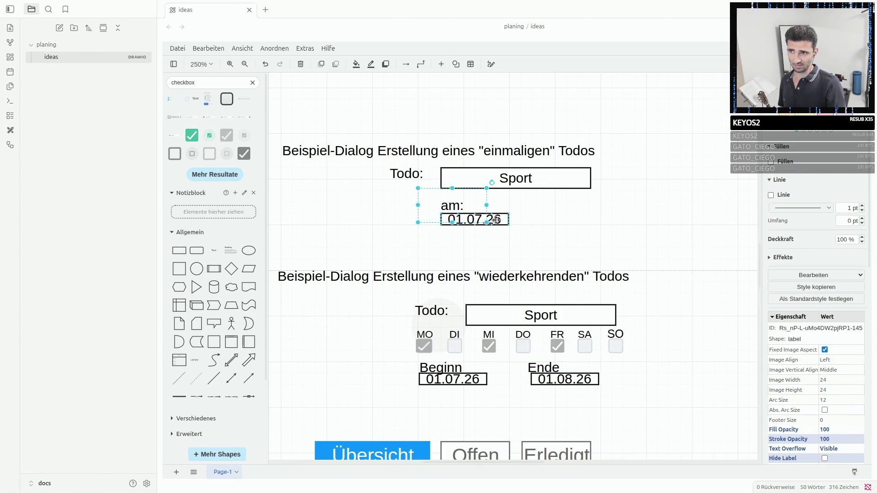
{"action": "left_click", "coordinate": [524, 310]}
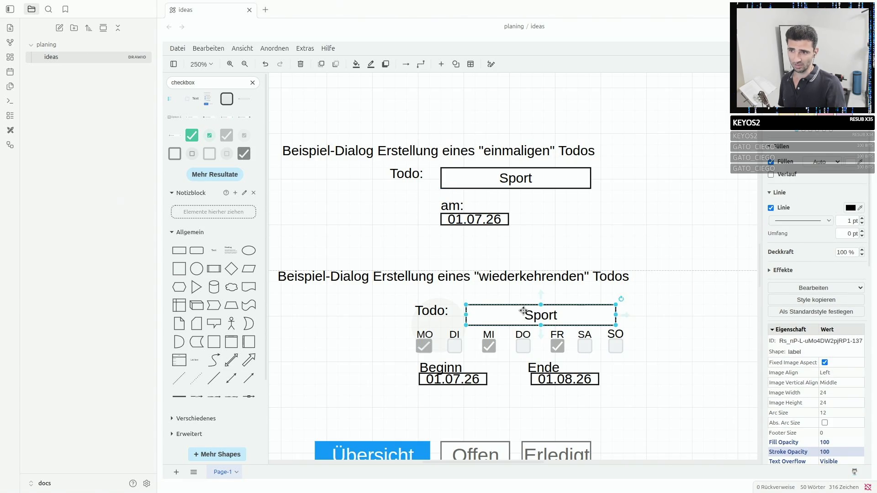
{"action": "left_click", "coordinate": [419, 347]}
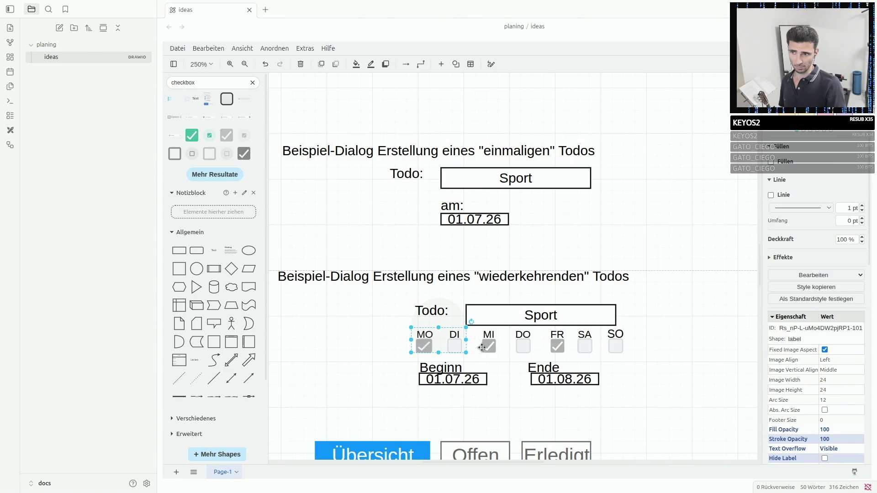
{"action": "left_click", "coordinate": [554, 344]}
{"action": "left_click", "coordinate": [452, 379]}
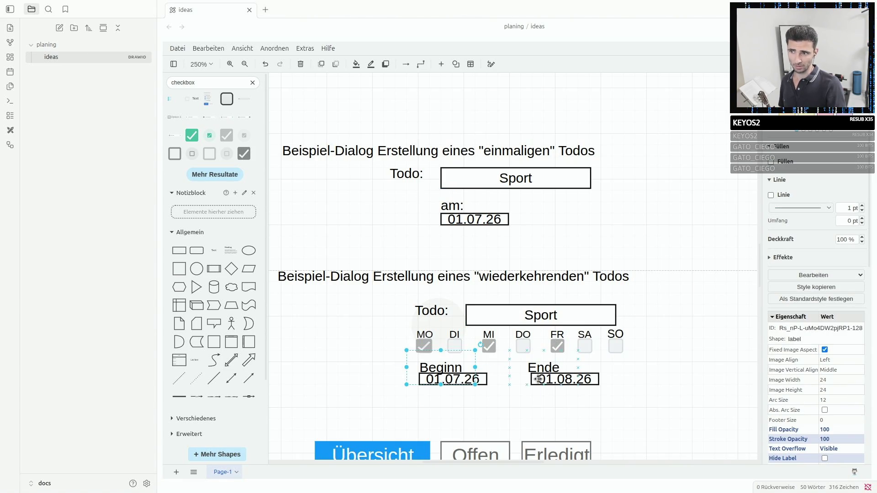
{"action": "left_click", "coordinate": [545, 378]}
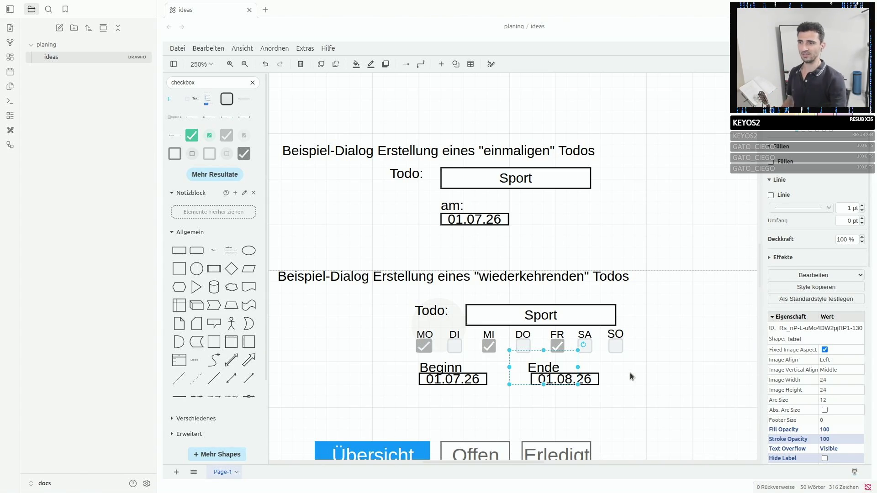
{"action": "scroll", "coordinate": [630, 373], "scroll_direction": "down", "scroll_amount": 5}
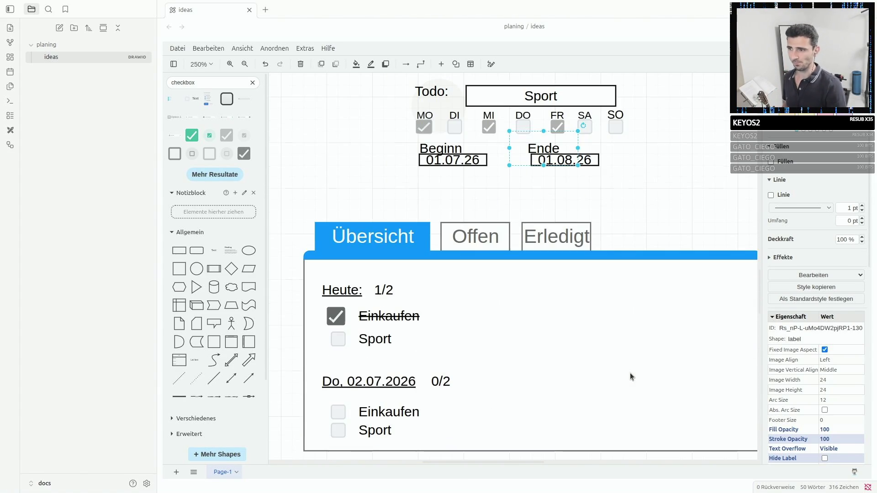
{"action": "left_click", "coordinate": [367, 377]}
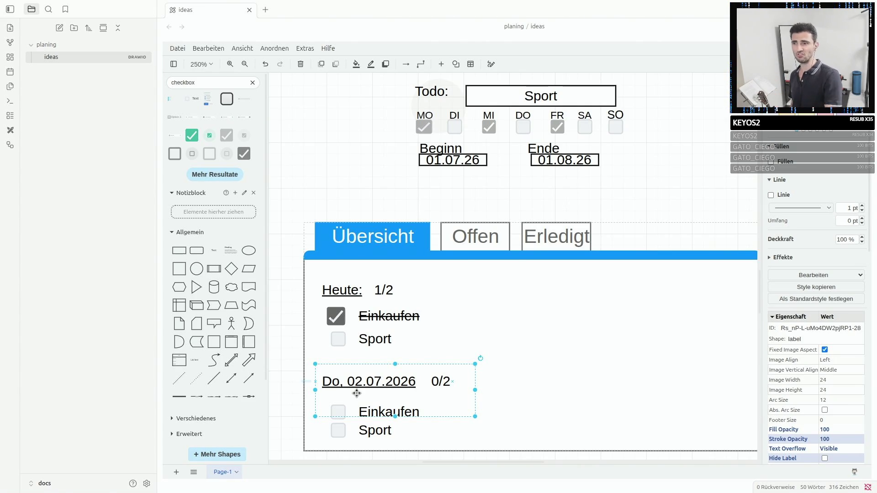
{"action": "scroll", "coordinate": [472, 275], "scroll_direction": "up", "scroll_amount": 3}
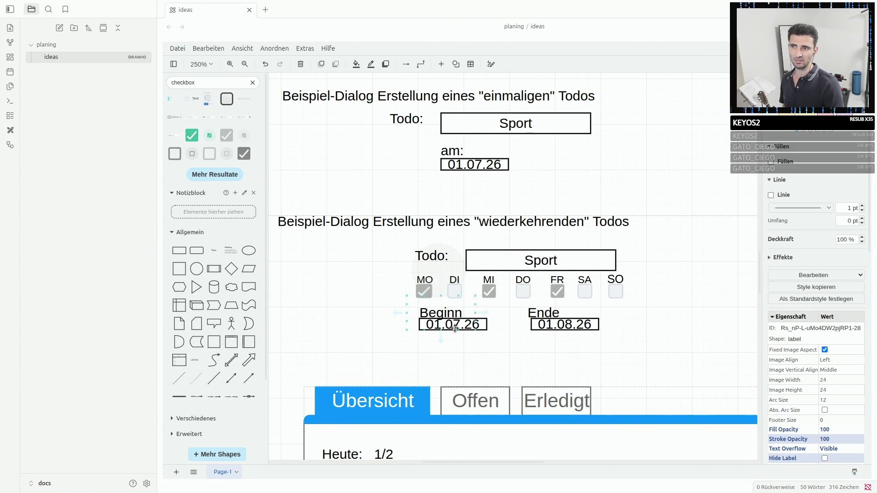
{"action": "left_click", "coordinate": [543, 318]}
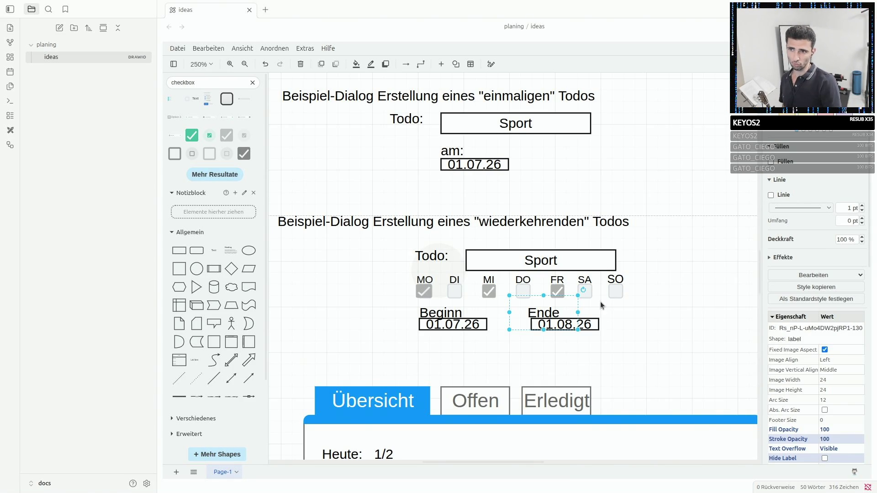
{"action": "left_click", "coordinate": [544, 264]}
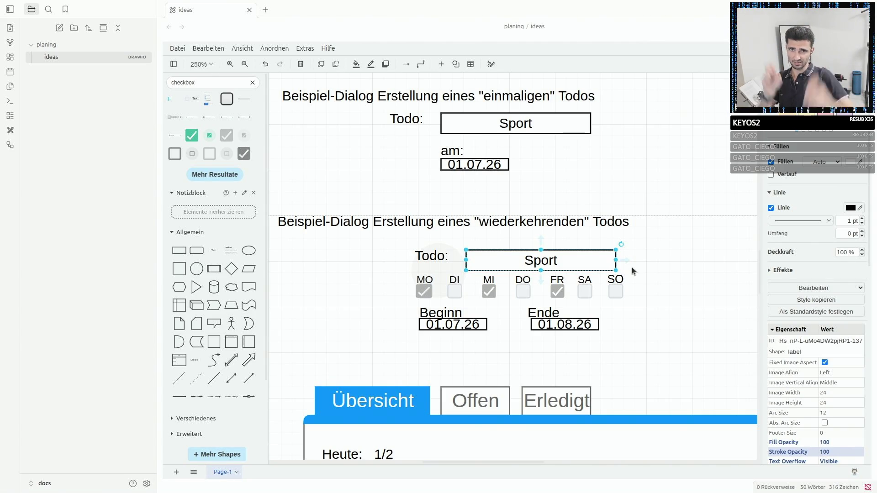
{"action": "left_click", "coordinate": [424, 291]}
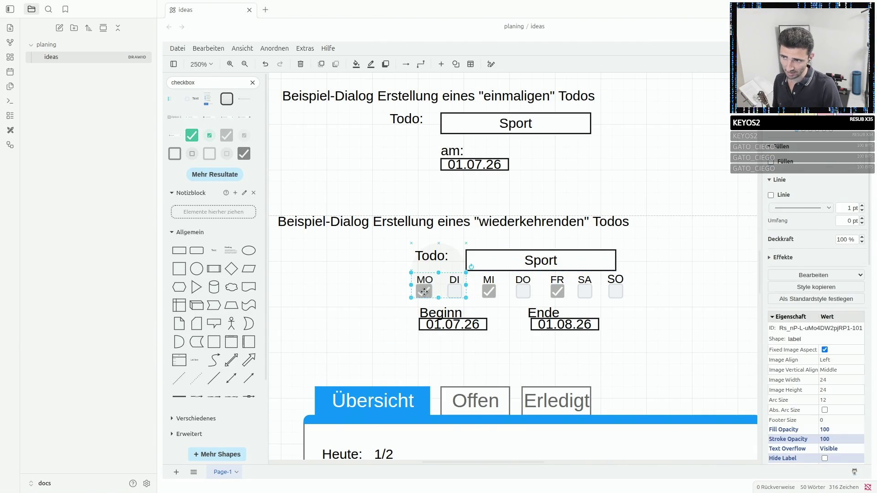
{"action": "left_click", "coordinate": [489, 291]}
{"action": "left_click", "coordinate": [555, 294]}
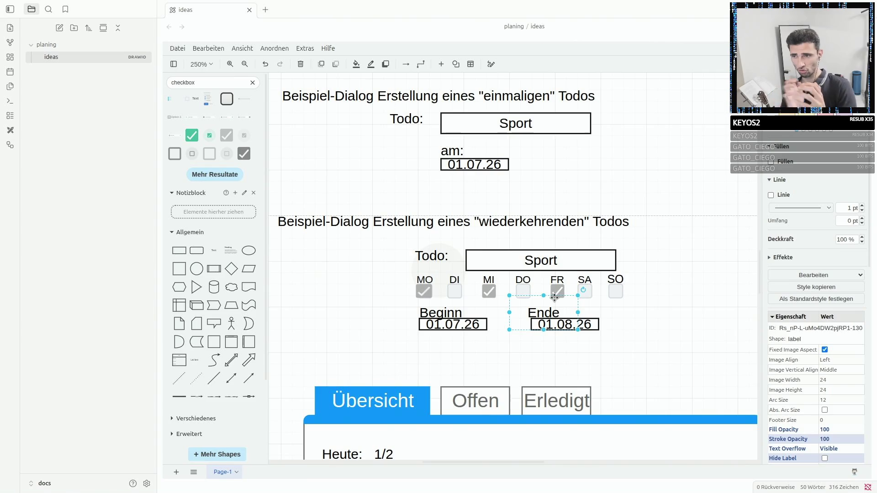
{"action": "scroll", "coordinate": [555, 296], "scroll_direction": "down", "scroll_amount": 3}
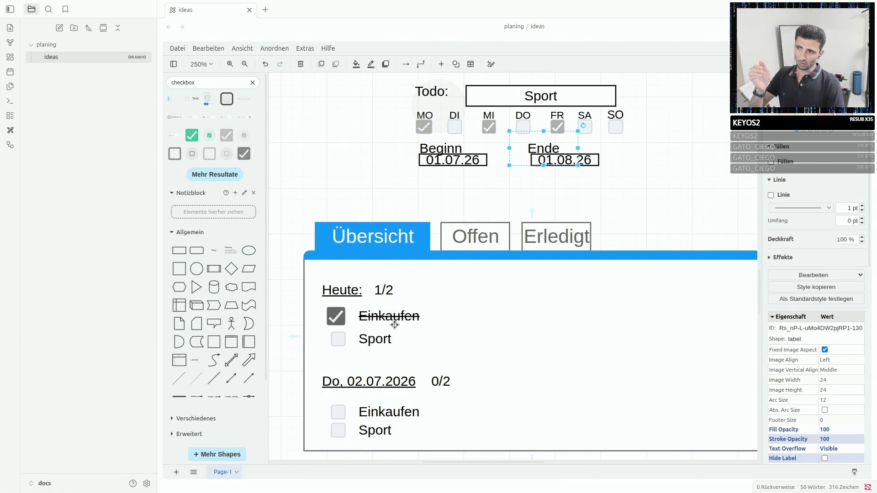
{"action": "left_click", "coordinate": [336, 316]}
{"action": "left_click", "coordinate": [338, 411]}
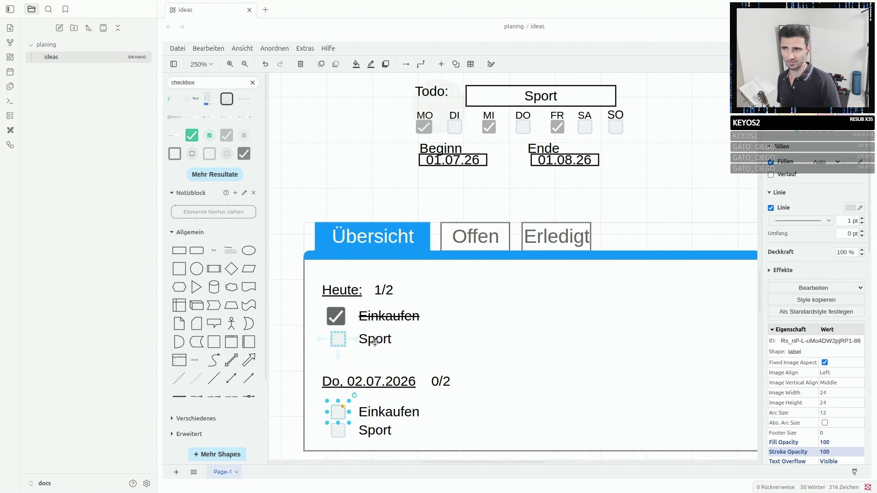
{"action": "scroll", "coordinate": [428, 294], "scroll_direction": "up", "scroll_amount": 4}
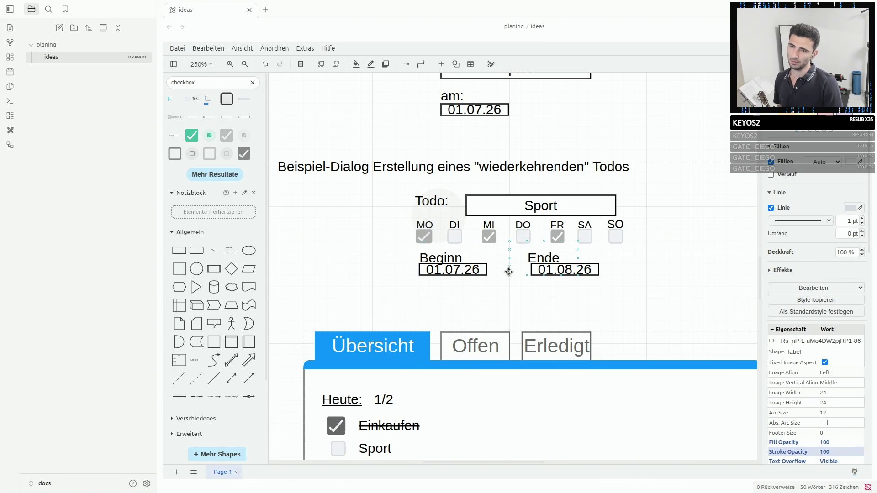
{"action": "scroll", "coordinate": [544, 277], "scroll_direction": "up", "scroll_amount": 2}
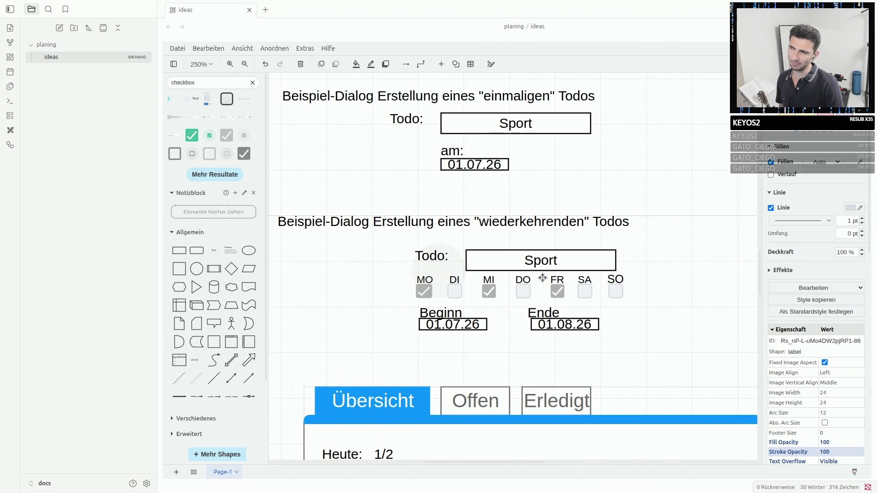
{"action": "scroll", "coordinate": [543, 279], "scroll_direction": "up", "scroll_amount": 2}
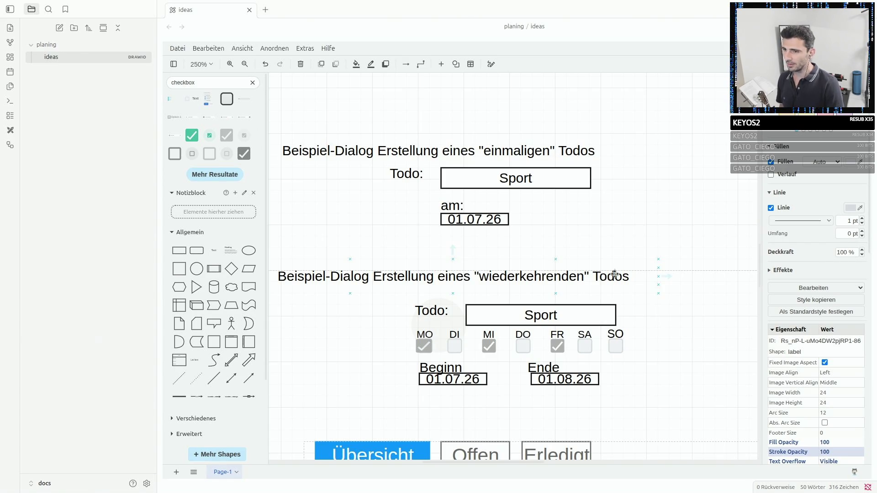
{"action": "left_click", "coordinate": [536, 315]}
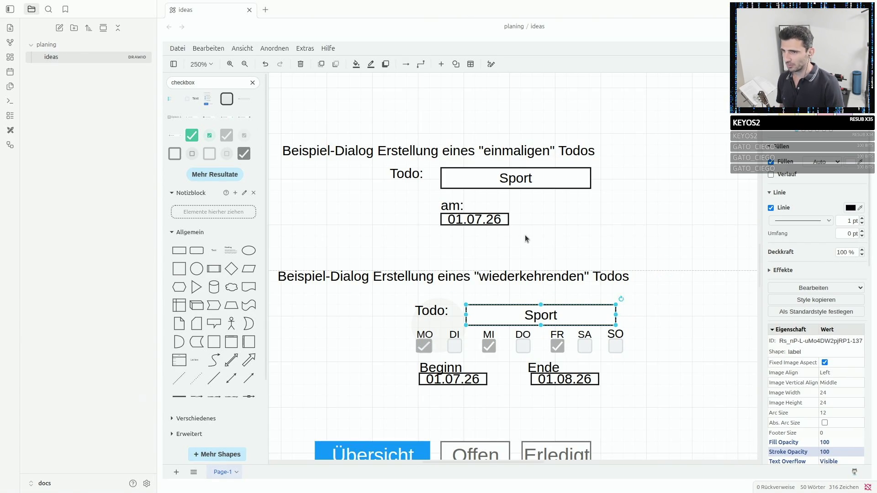
{"action": "left_click", "coordinate": [521, 182]}
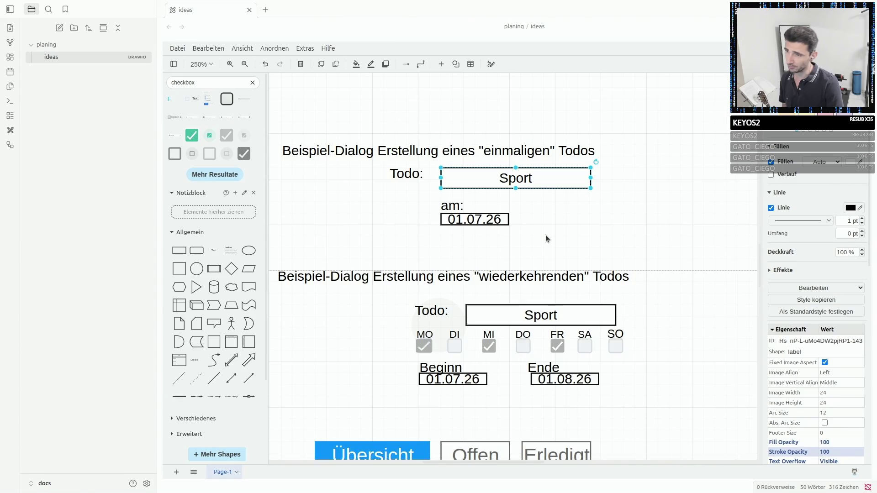
{"action": "scroll", "coordinate": [546, 235], "scroll_direction": "down", "scroll_amount": 2}
{"action": "scroll", "coordinate": [540, 260], "scroll_direction": "down", "scroll_amount": 3}
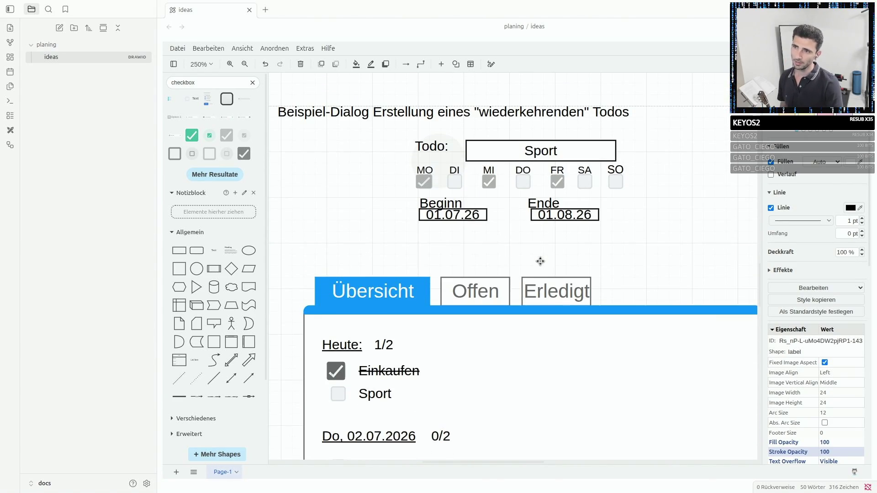
{"action": "scroll", "coordinate": [522, 237], "scroll_direction": "up", "scroll_amount": 1}
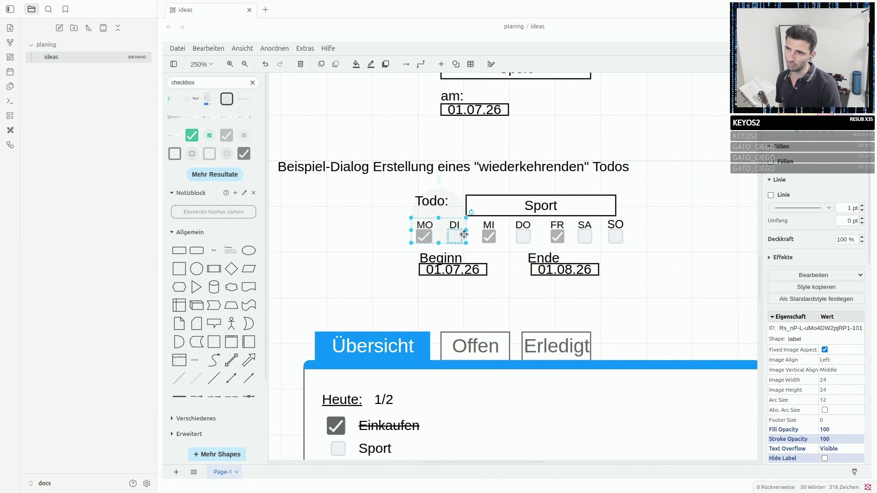
{"action": "left_click", "coordinate": [615, 234]}
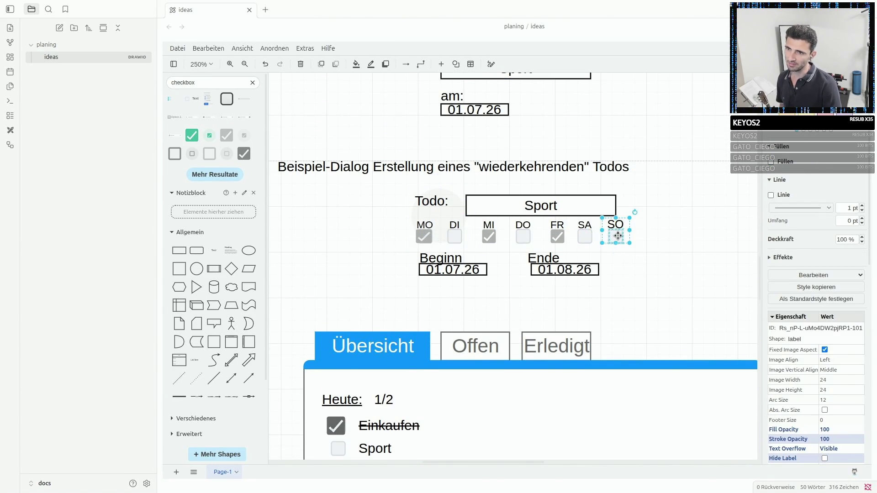
{"action": "left_click", "coordinate": [425, 234]}
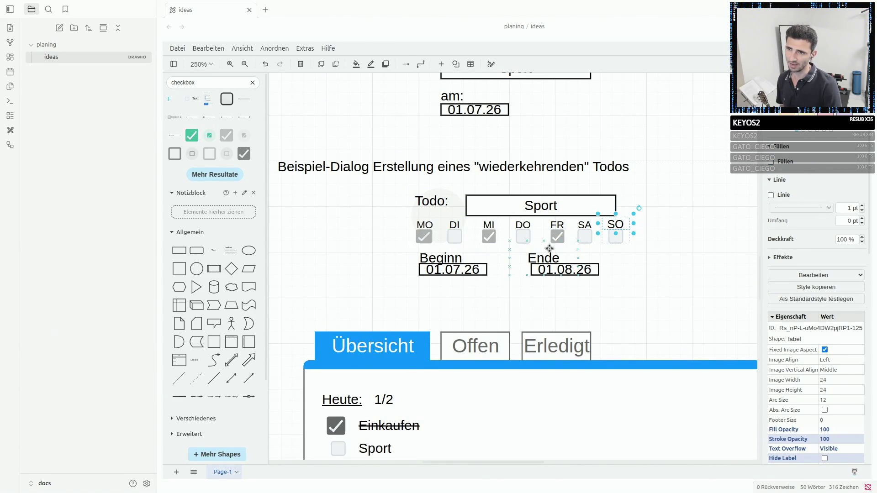
{"action": "left_click", "coordinate": [452, 264]}
{"action": "left_click", "coordinate": [551, 266]}
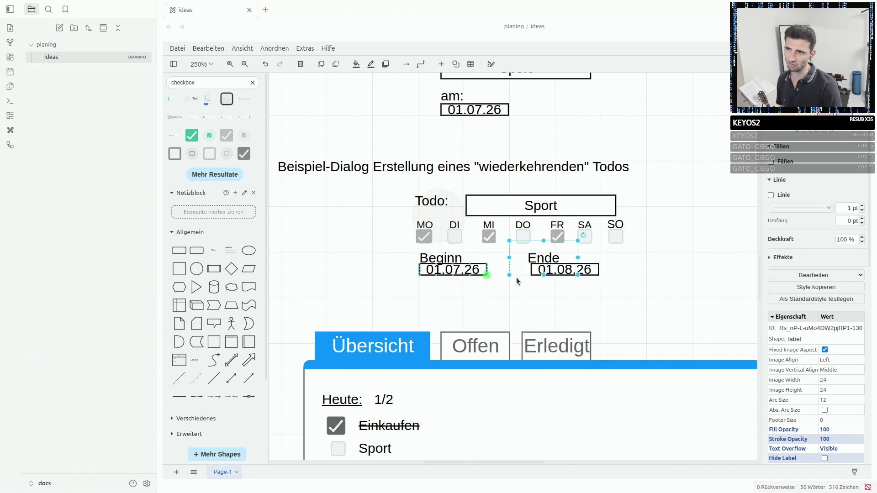
{"action": "scroll", "coordinate": [480, 260], "scroll_direction": "up", "scroll_amount": 3}
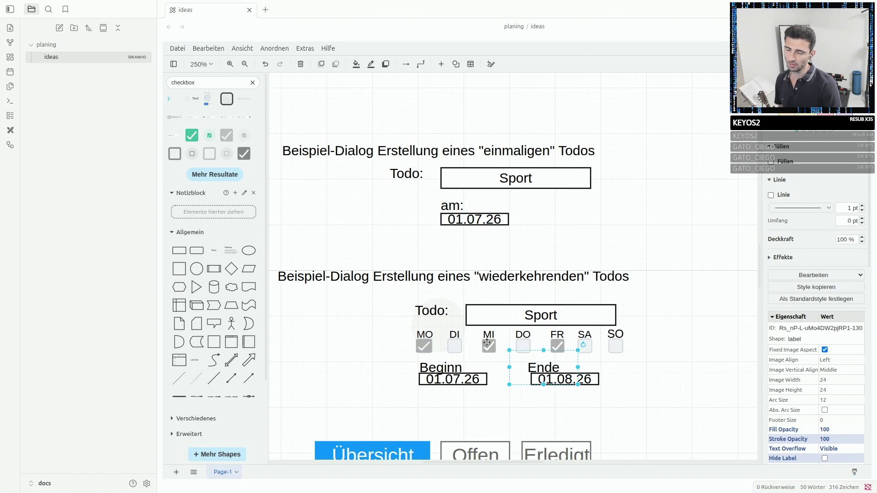
{"action": "left_click", "coordinate": [425, 349], "text": "shift"}
{"action": "left_click", "coordinate": [424, 348], "text": "shift"}
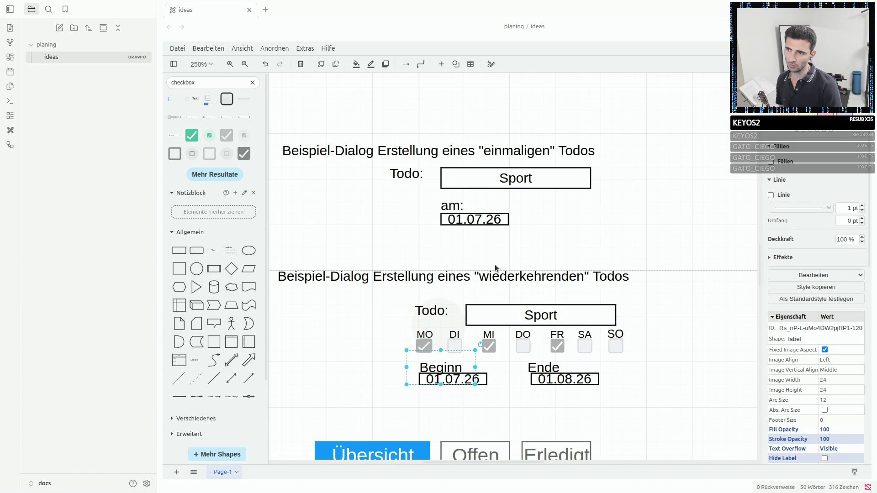
{"action": "mouse_move", "coordinate": [479, 219]}
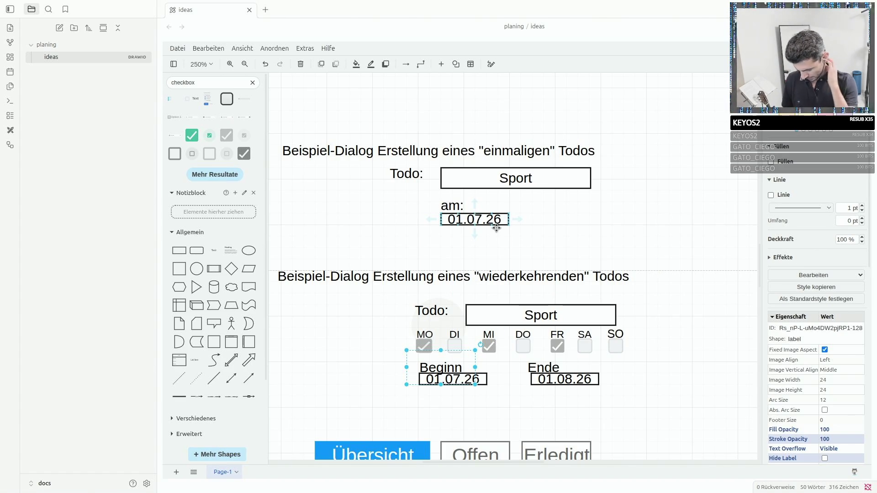
{"action": "scroll", "coordinate": [496, 229], "scroll_direction": "down", "scroll_amount": 5}
{"action": "scroll", "coordinate": [496, 228], "scroll_direction": "down", "scroll_amount": 2}
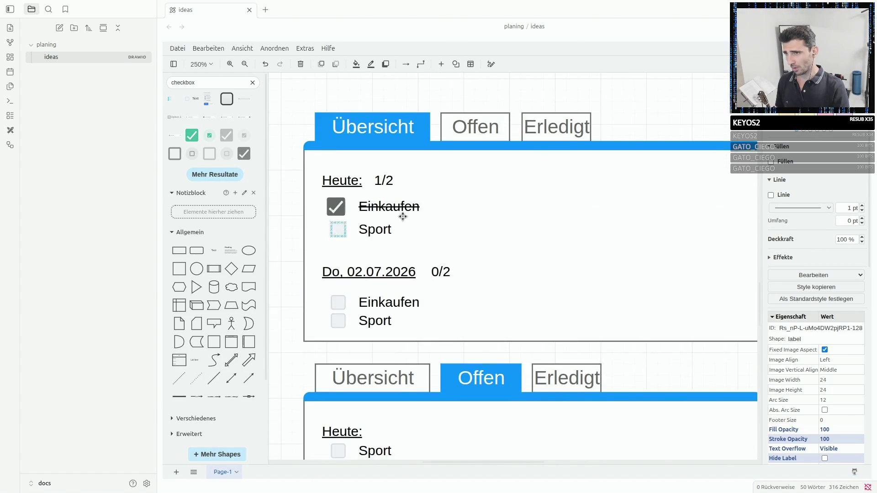
{"action": "scroll", "coordinate": [479, 166], "scroll_direction": "up", "scroll_amount": 3}
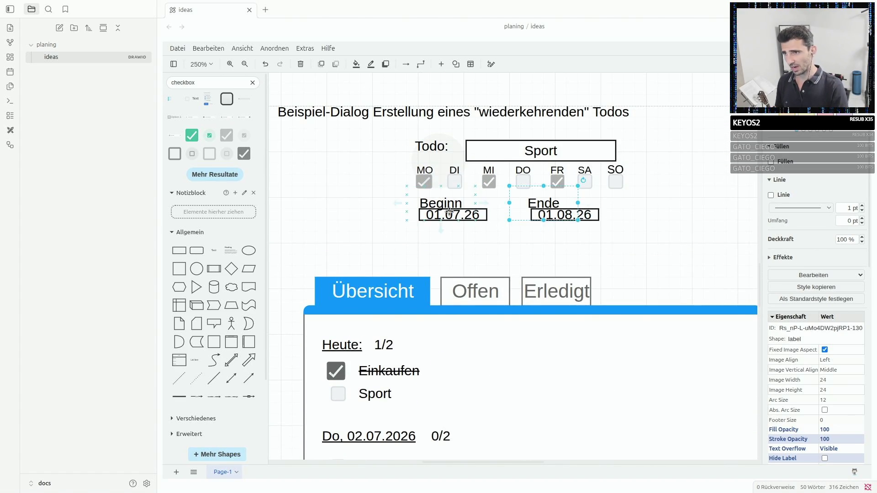
{"action": "scroll", "coordinate": [454, 205], "scroll_direction": "down", "scroll_amount": 5}
{"action": "left_click", "coordinate": [338, 267], "text": "shift"}
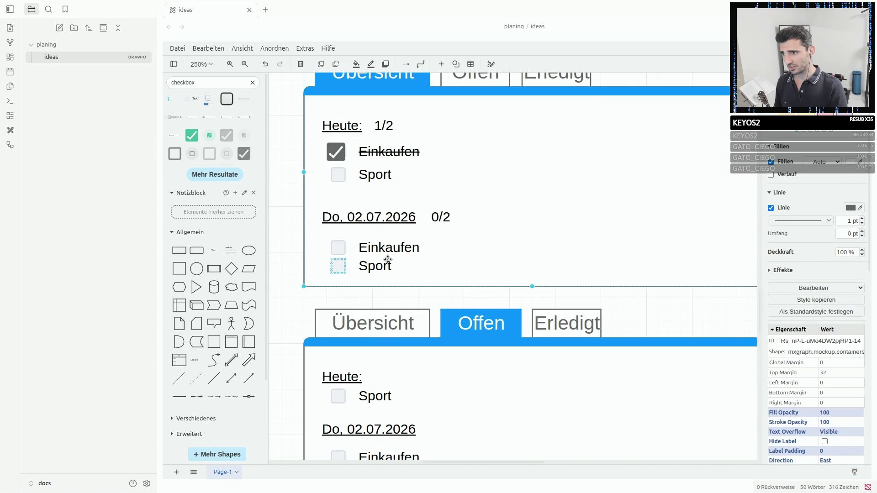
{"action": "left_click", "coordinate": [338, 174], "text": "shift"}
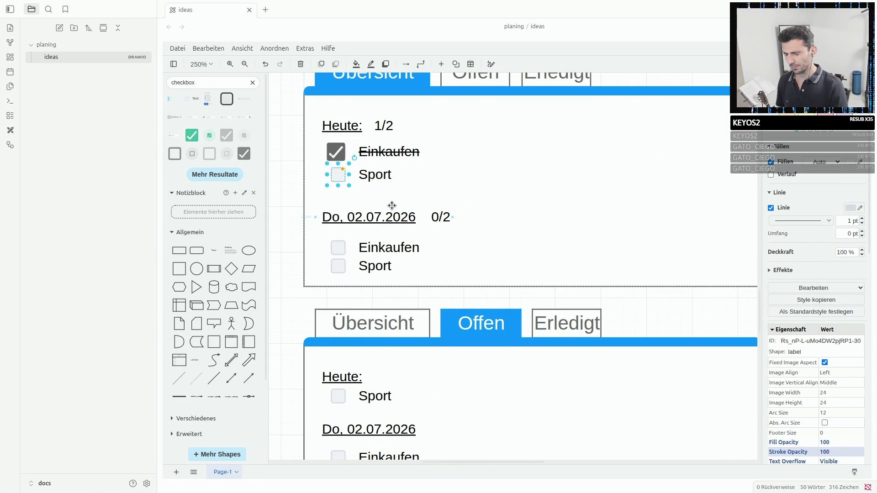
{"action": "scroll", "coordinate": [392, 206], "scroll_direction": "up", "scroll_amount": 5}
{"action": "scroll", "coordinate": [392, 206], "scroll_direction": "up", "scroll_amount": 2}
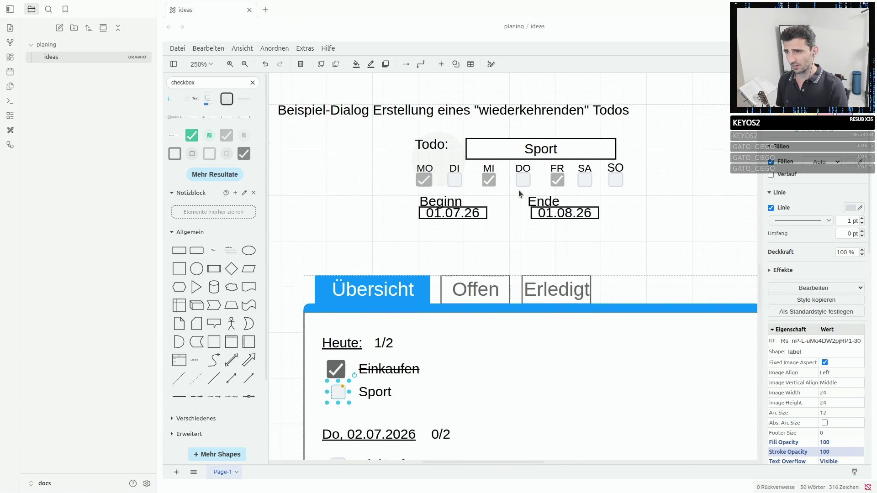
{"action": "left_click", "coordinate": [479, 215]}
{"action": "left_click", "coordinate": [558, 217]}
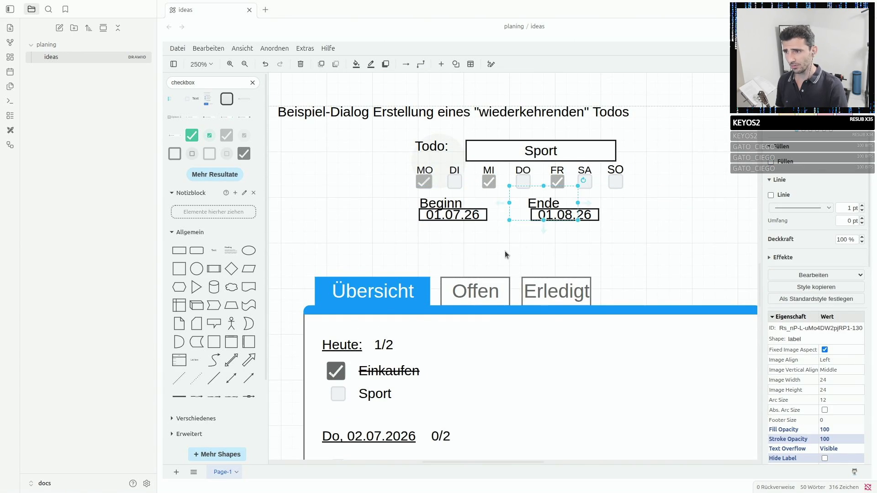
{"action": "scroll", "coordinate": [505, 251], "scroll_direction": "down", "scroll_amount": 4}
{"action": "left_click", "coordinate": [396, 186]}
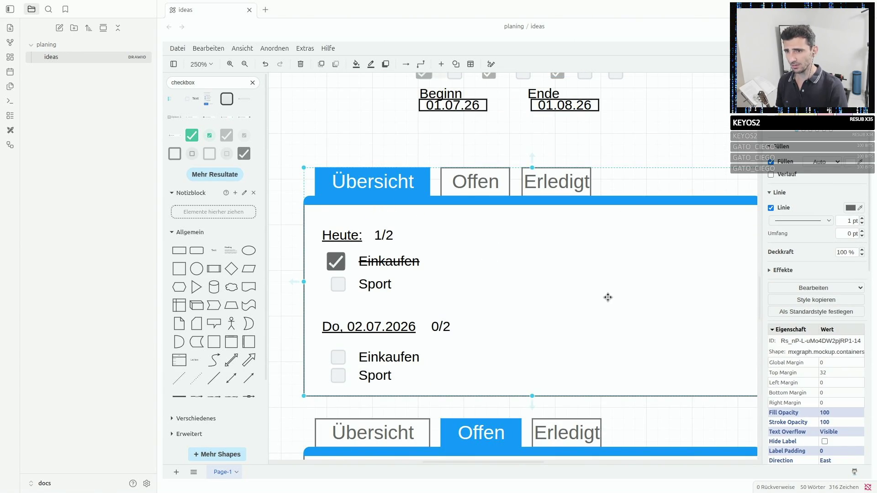
{"action": "scroll", "coordinate": [603, 295], "scroll_direction": "up", "scroll_amount": 3}
{"action": "left_click", "coordinate": [485, 215]}
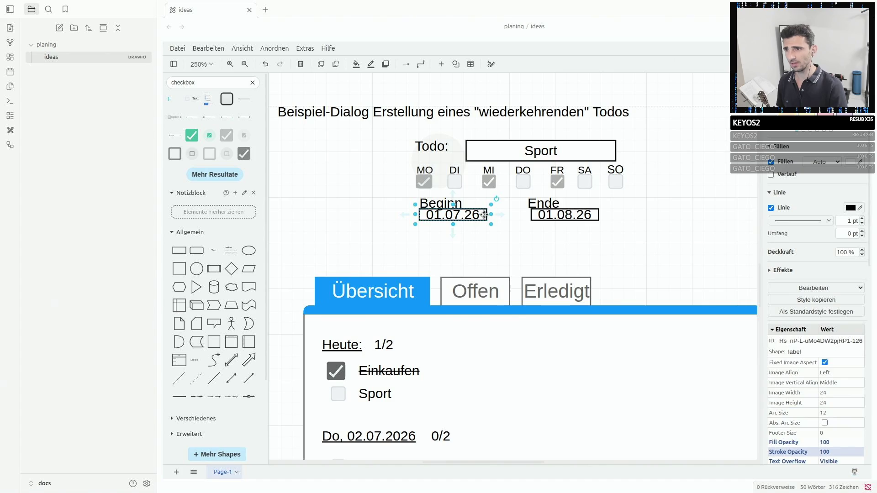
{"action": "scroll", "coordinate": [603, 322], "scroll_direction": "down", "scroll_amount": 3}
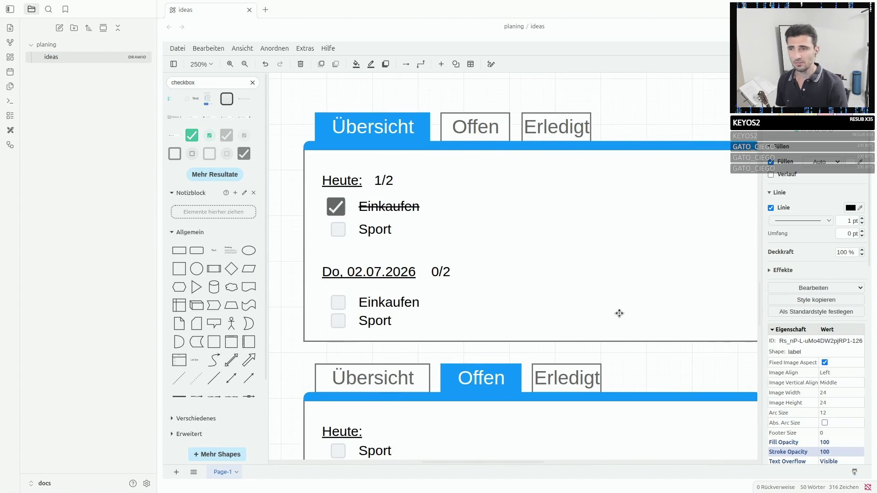
{"action": "left_click", "coordinate": [693, 213]}
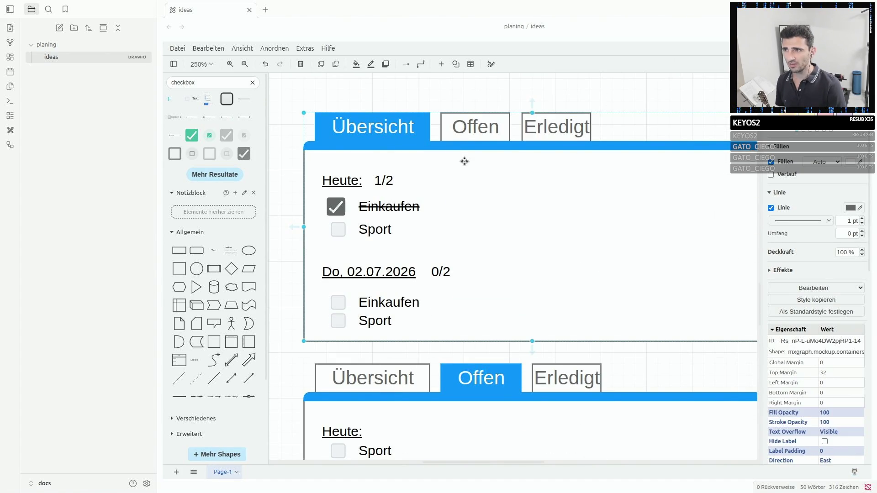
{"action": "left_click", "coordinate": [331, 184]}
{"action": "scroll", "coordinate": [538, 184], "scroll_direction": "up", "scroll_amount": 3}
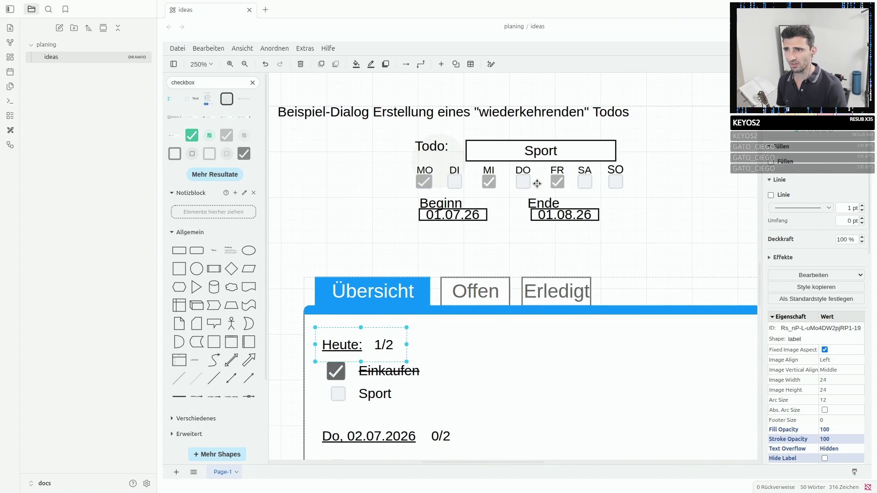
{"action": "left_click", "coordinate": [439, 216]}
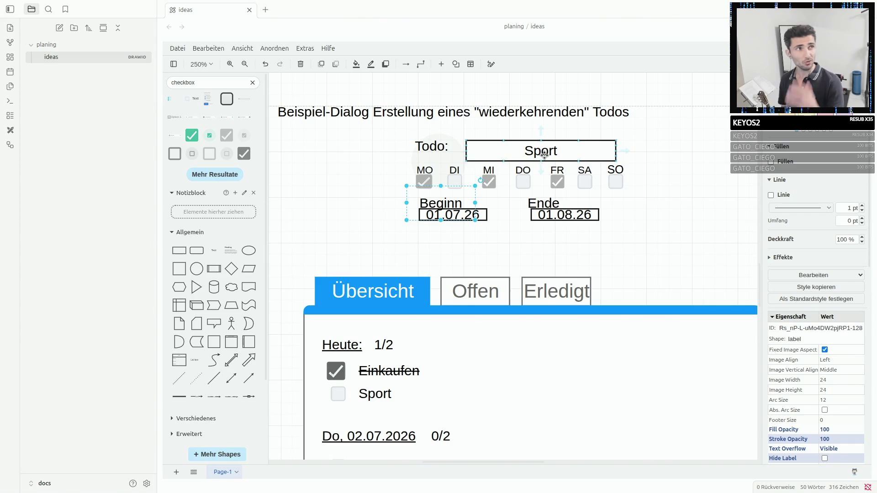
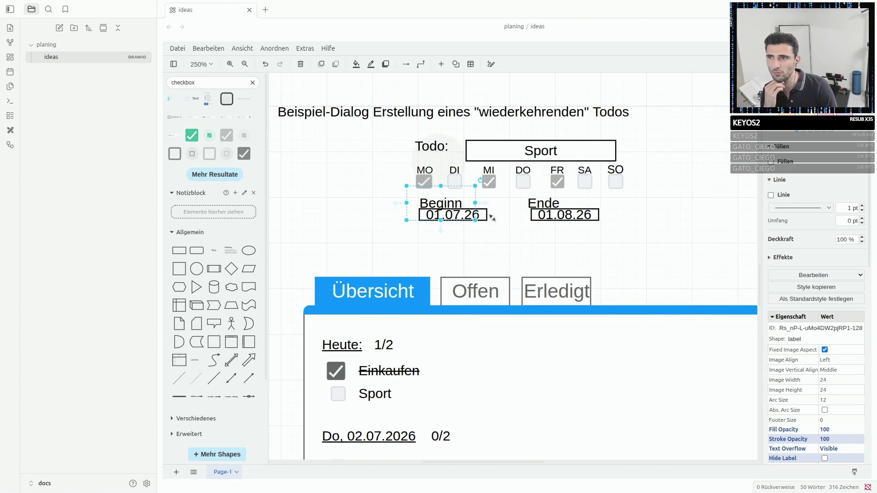
Inspect the Beginn/Ende date groups and the tabbed overview panel with its Heute: 1/2 label.
{"action": "left_click", "coordinate": [565, 207]}
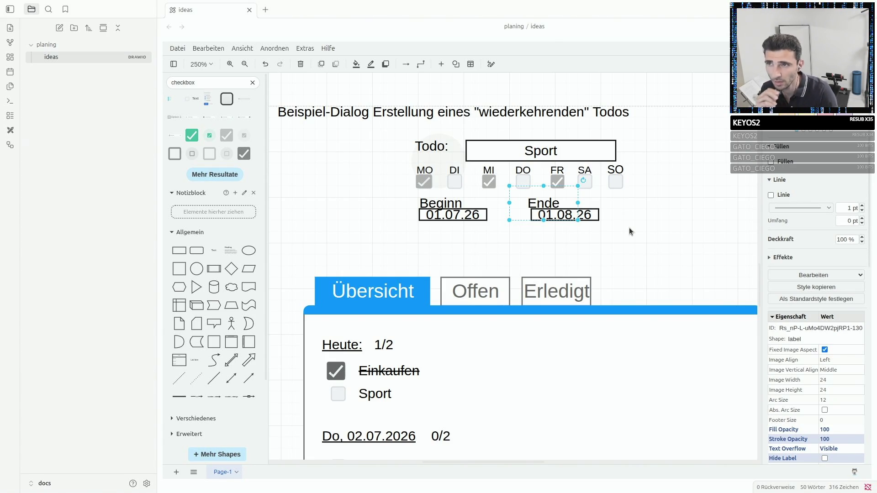
{"action": "left_click", "coordinate": [452, 215]}
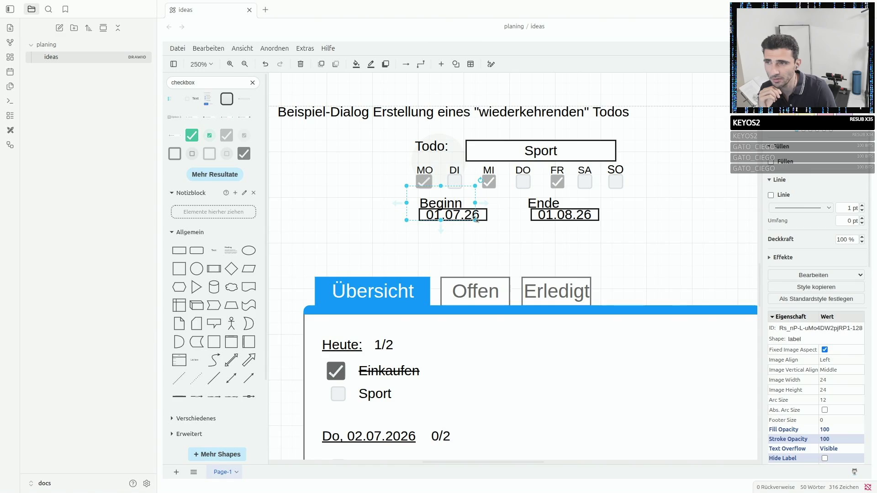
{"action": "left_click", "coordinate": [489, 310]}
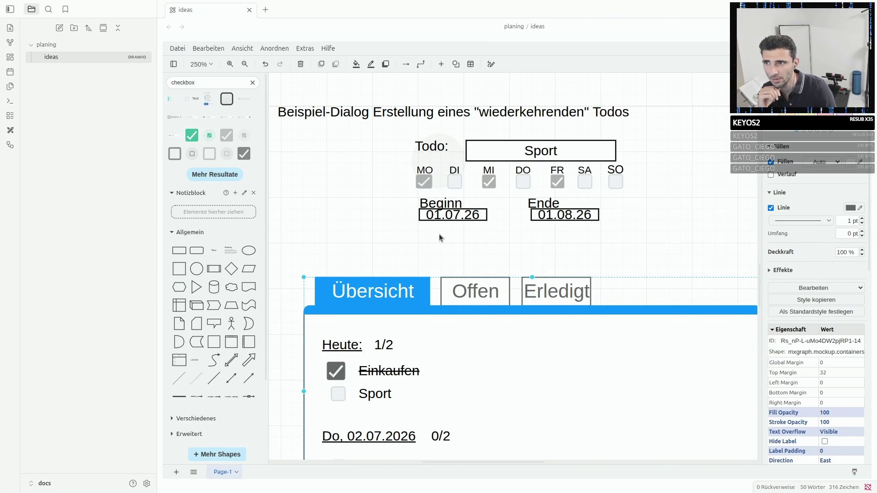
{"action": "left_click", "coordinate": [439, 213]}
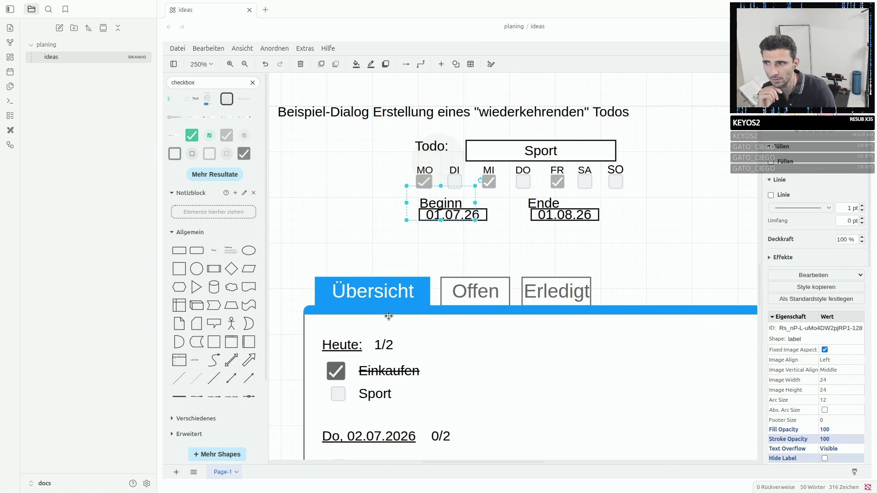
{"action": "left_click", "coordinate": [348, 344]}
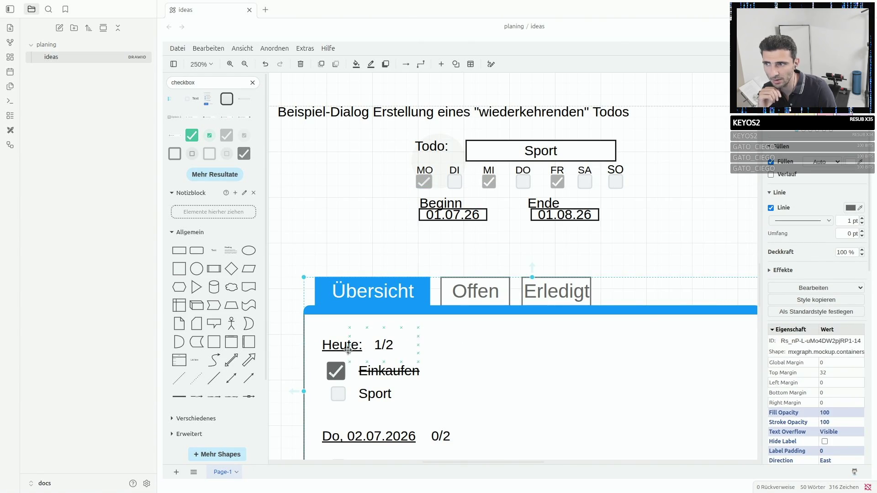
{"action": "left_click", "coordinate": [348, 345]}
{"action": "scroll", "coordinate": [348, 345], "scroll_direction": "down", "scroll_amount": 2}
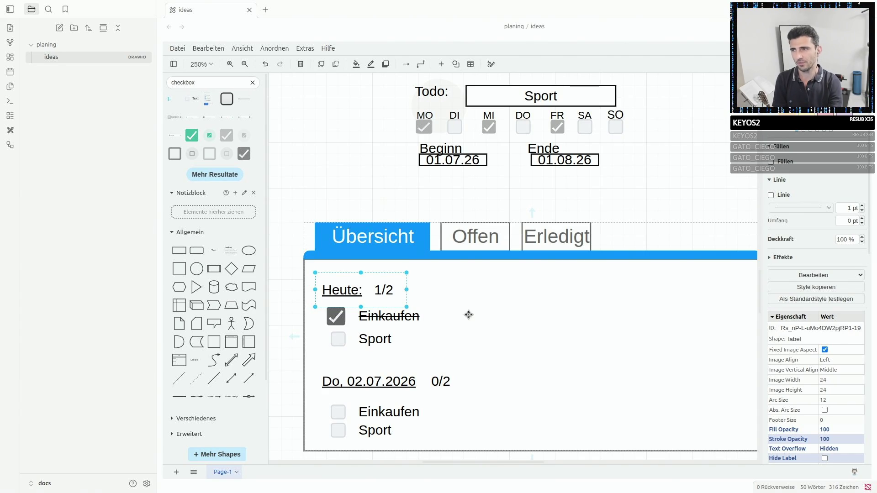
Draw an empty rectangle over the Heute list inside the overview panel.
{"action": "left_click", "coordinate": [329, 293]}
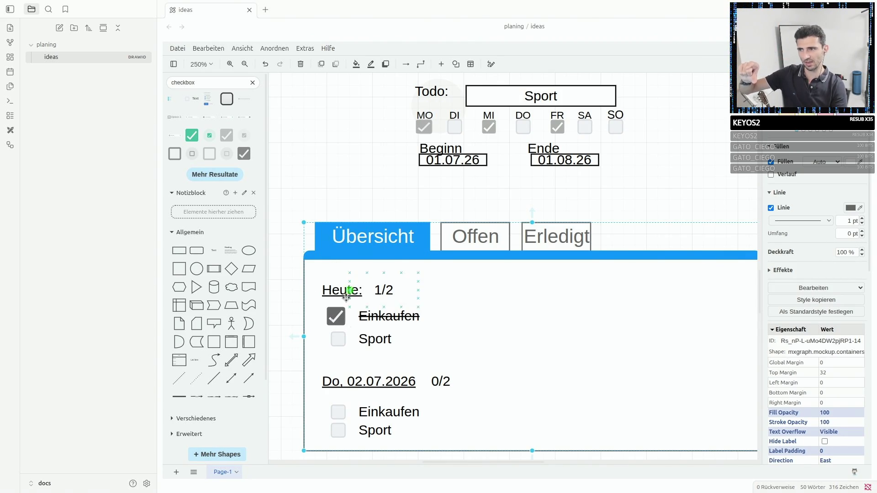
{"action": "mouse_move", "coordinate": [178, 250]}
{"action": "left_mouse_down"}
{"action": "mouse_move", "coordinate": [440, 295]}
{"action": "mouse_move", "coordinate": [395, 320]}
{"action": "mouse_move", "coordinate": [406, 316]}
{"action": "left_mouse_up"}
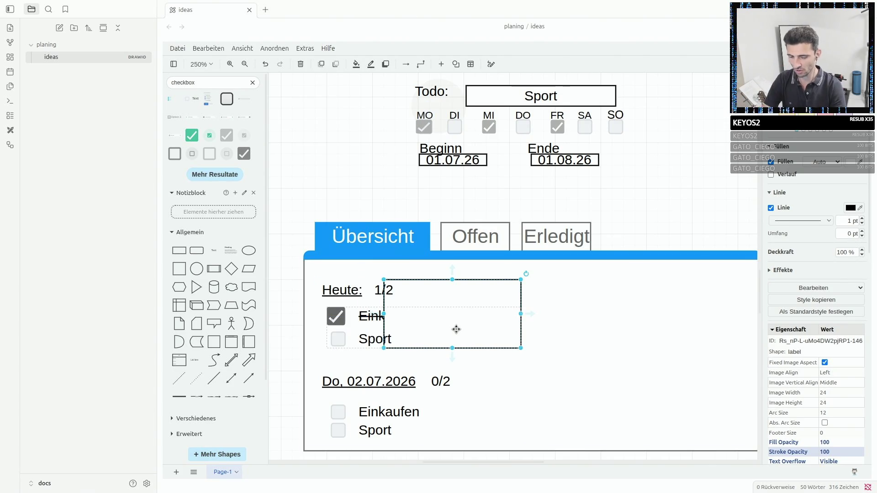
Delete the stray rectangle and discard a briefly inserted connector line.
{"action": "key", "text": "Delete"}
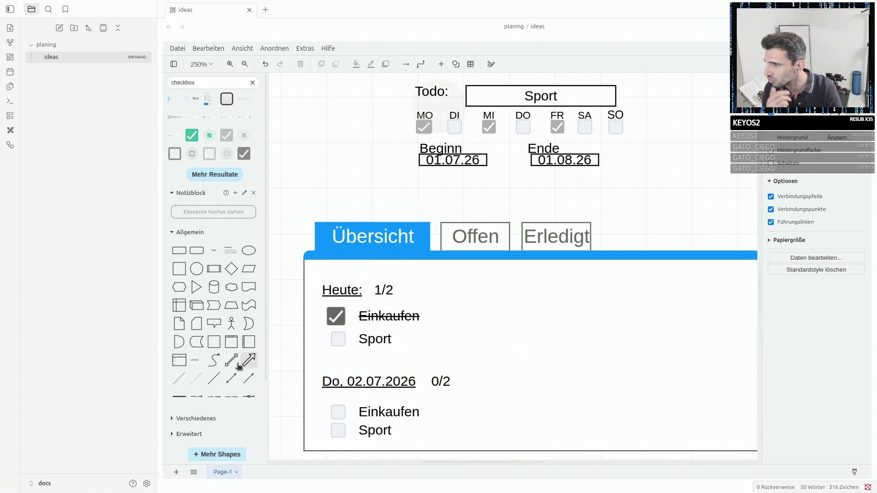
{"action": "left_click", "coordinate": [212, 381]}
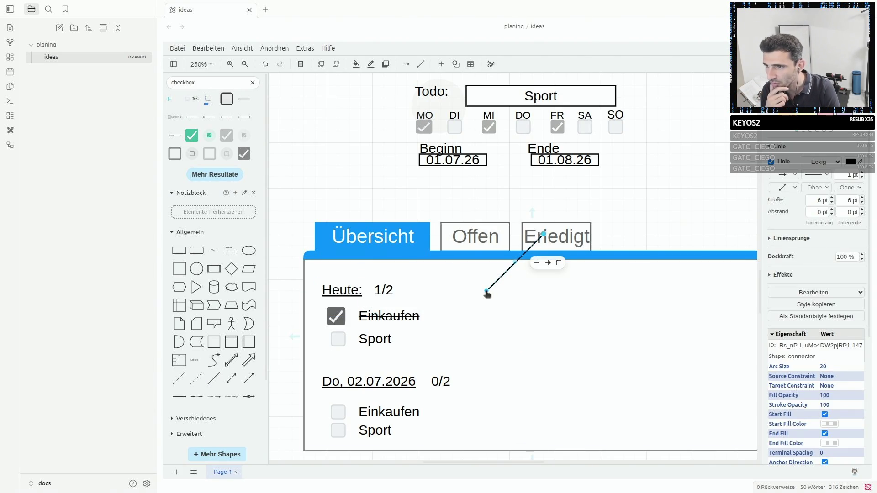
{"action": "key", "text": "Delete"}
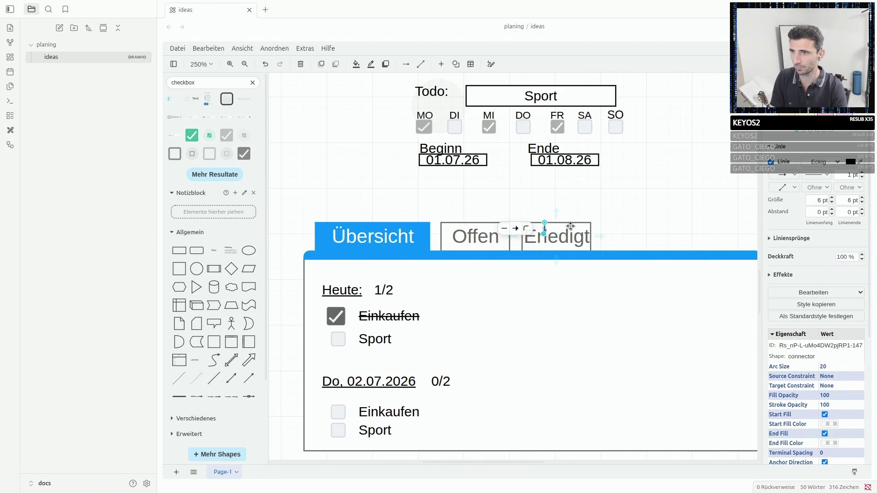
{"action": "left_click", "coordinate": [637, 216]}
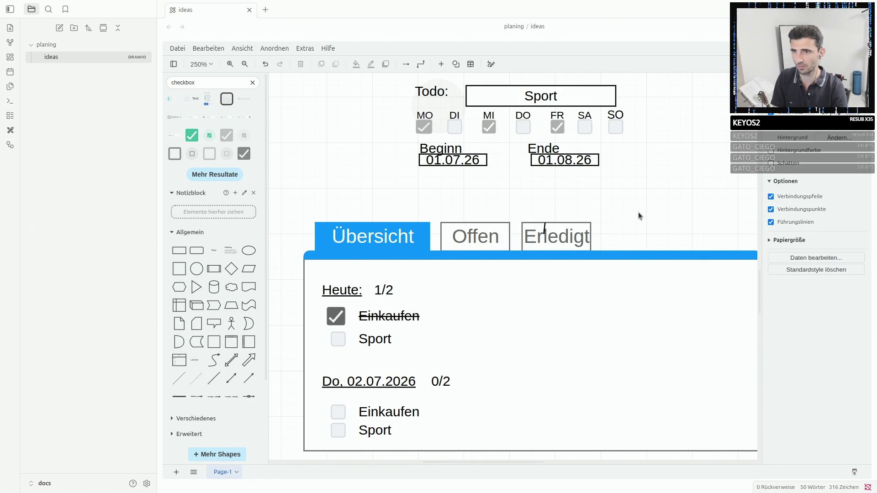
{"action": "key", "text": "ctrl+z"}
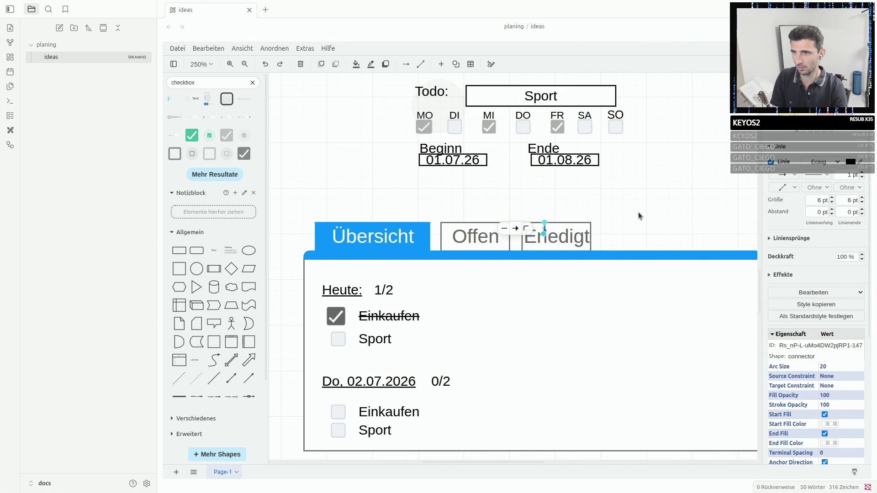
{"action": "key", "text": "Delete"}
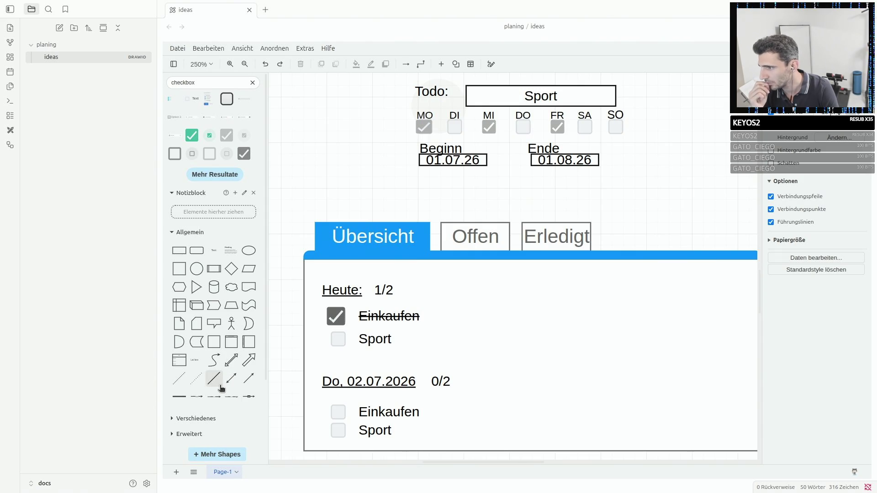
Insert a double horizontal line beneath the Sport item and delete the stray 01.07.26 label.
{"action": "left_click", "coordinate": [180, 397]}
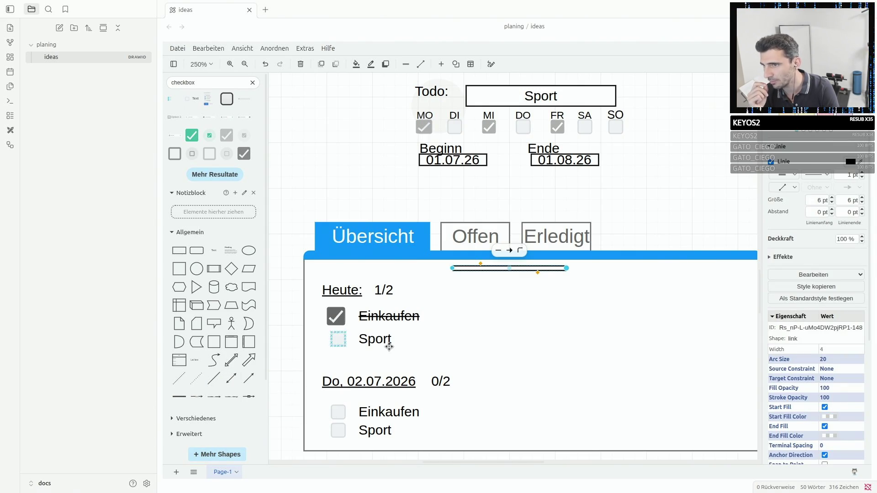
{"action": "mouse_move", "coordinate": [521, 268]}
{"action": "left_mouse_down"}
{"action": "mouse_move", "coordinate": [398, 357]}
{"action": "mouse_move", "coordinate": [312, 359]}
{"action": "mouse_move", "coordinate": [424, 361]}
{"action": "left_mouse_up"}
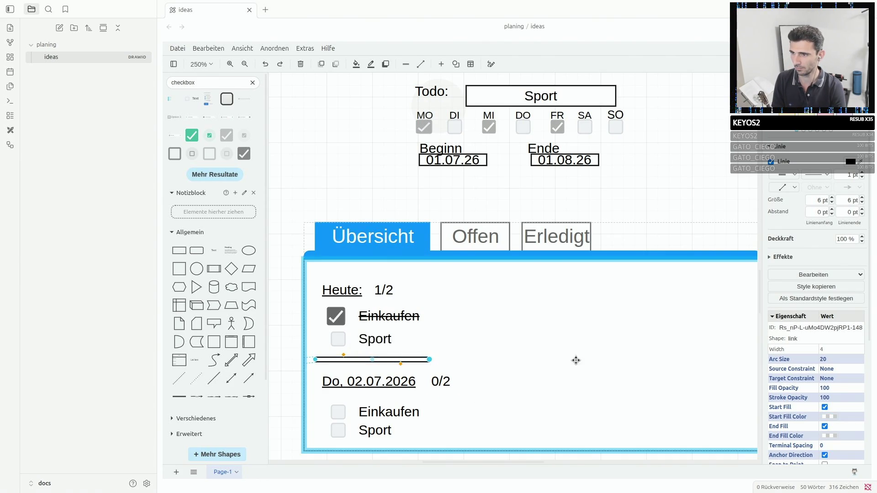
{"action": "double_click", "coordinate": [403, 363]}
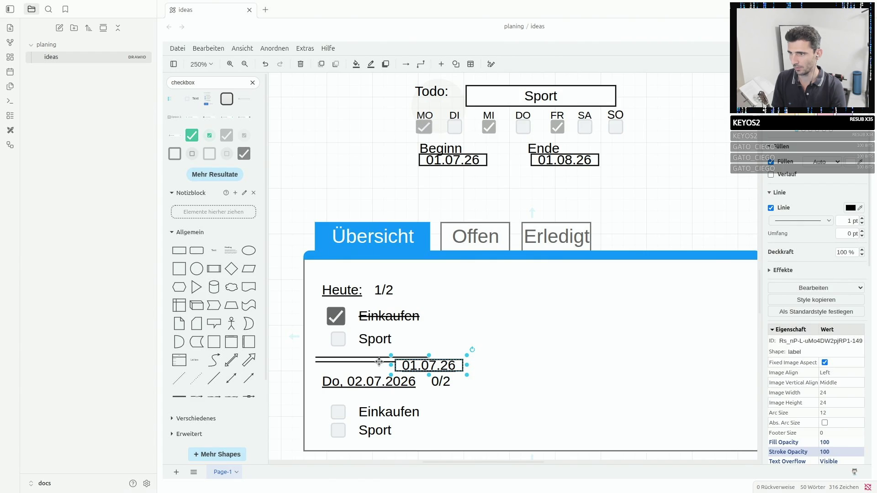
{"action": "left_click", "coordinate": [500, 342]}
{"action": "left_click", "coordinate": [443, 361]}
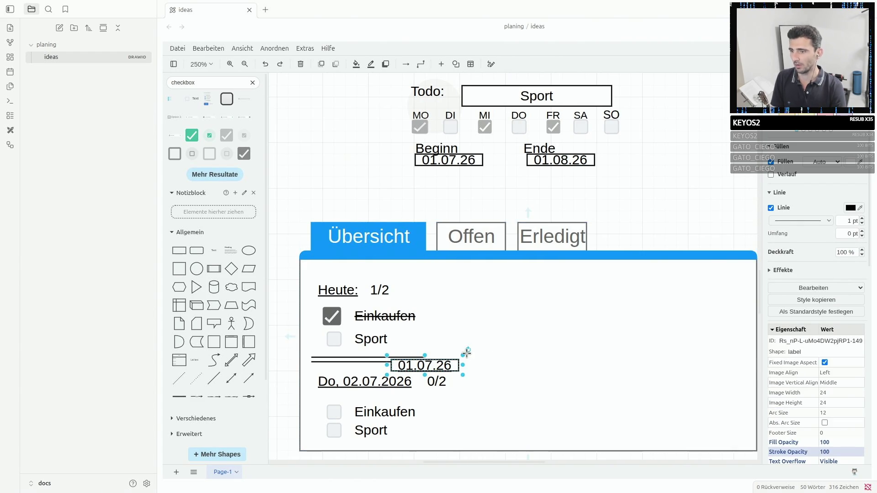
{"action": "key", "text": "Delete"}
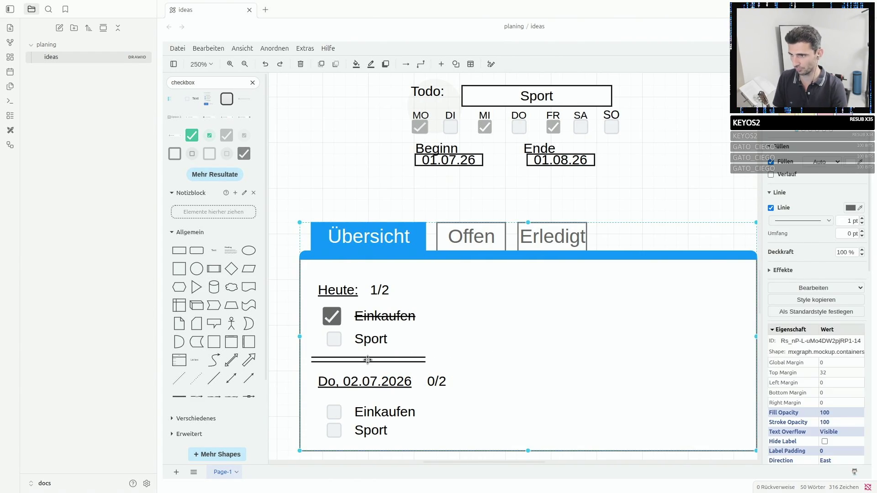
Copy the double separator line and place the copy above the Heute list.
{"action": "left_click", "coordinate": [368, 359]}
{"action": "mouse_move", "coordinate": [368, 359]}
{"action": "left_mouse_down"}
{"action": "mouse_move", "coordinate": [424, 344]}
{"action": "mouse_move", "coordinate": [413, 290]}
{"action": "left_mouse_up"}
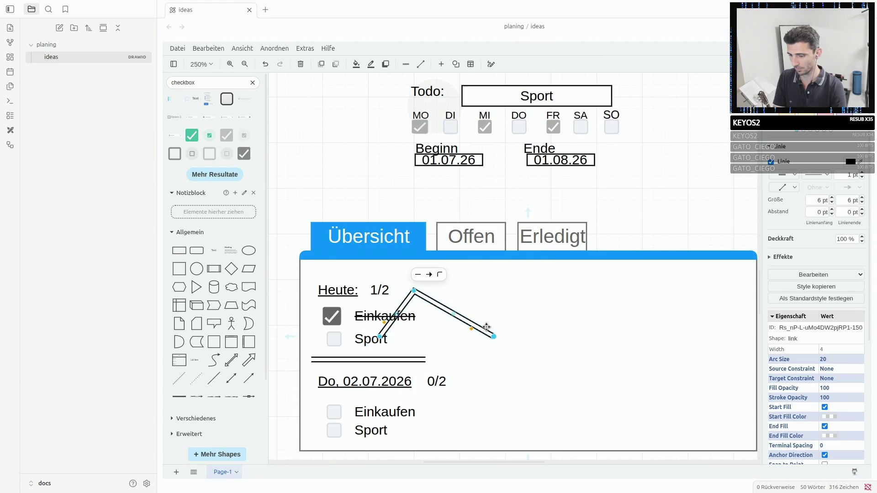
{"action": "key", "text": "ctrl+z"}
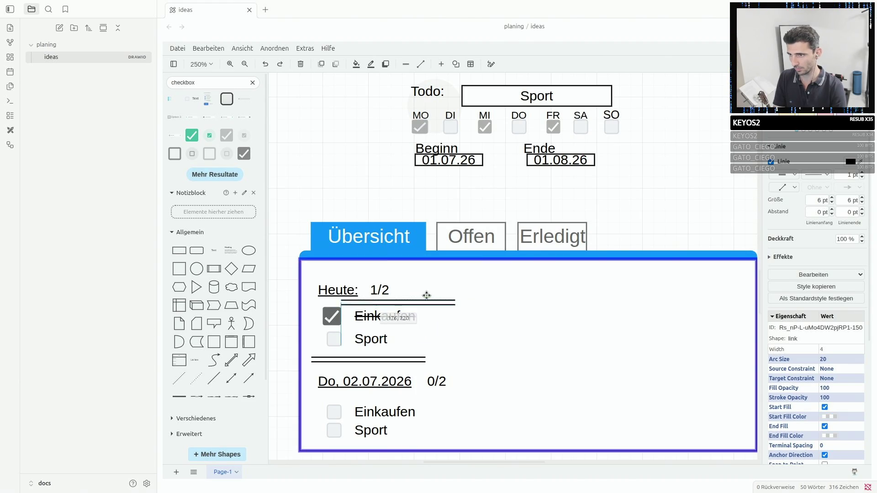
{"action": "left_click_drag", "start_coordinate": [470, 337], "coordinate": [403, 274]}
{"action": "left_click", "coordinate": [509, 326]}
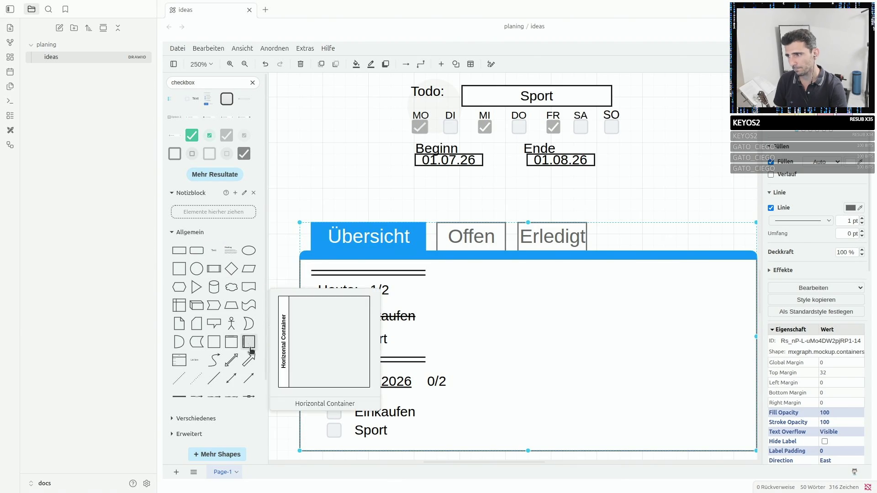
Add a text label reading 'zukünftige Todos anzeigen ...'.
{"action": "left_click", "coordinate": [216, 253]}
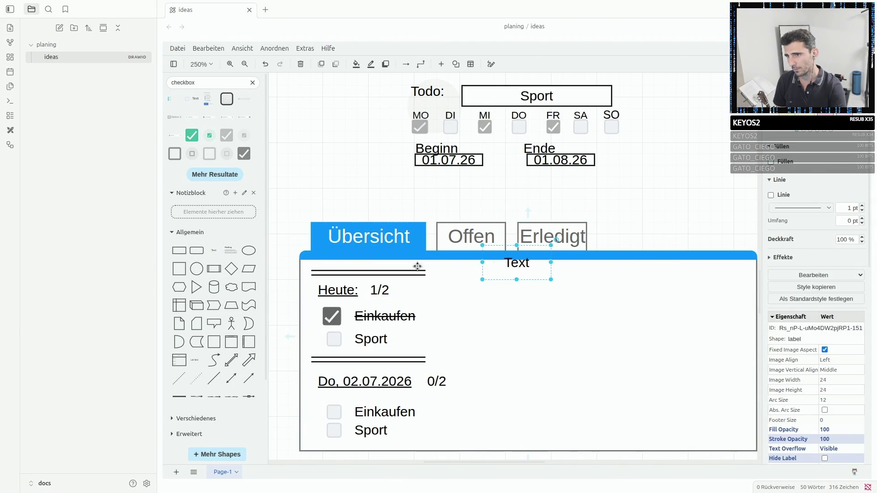
{"action": "double_click", "coordinate": [524, 264]}
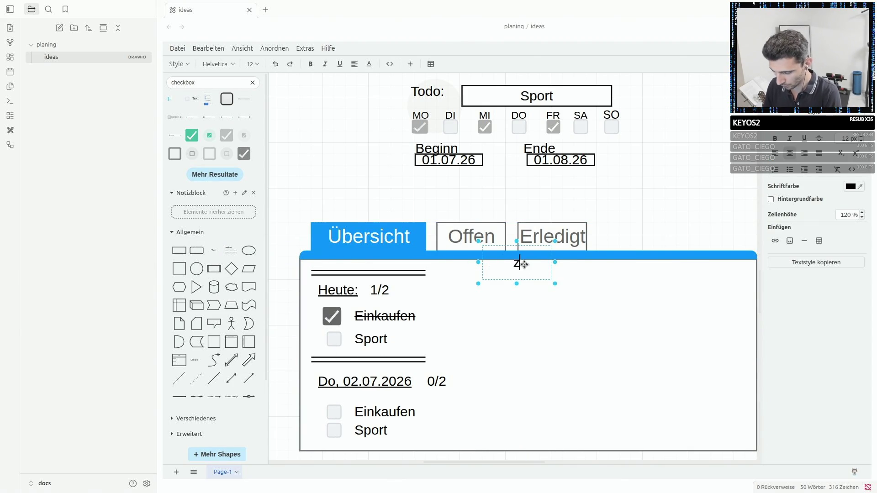
{"action": "type", "text": "zue"}
{"action": "key", "text": "BackSpace"}
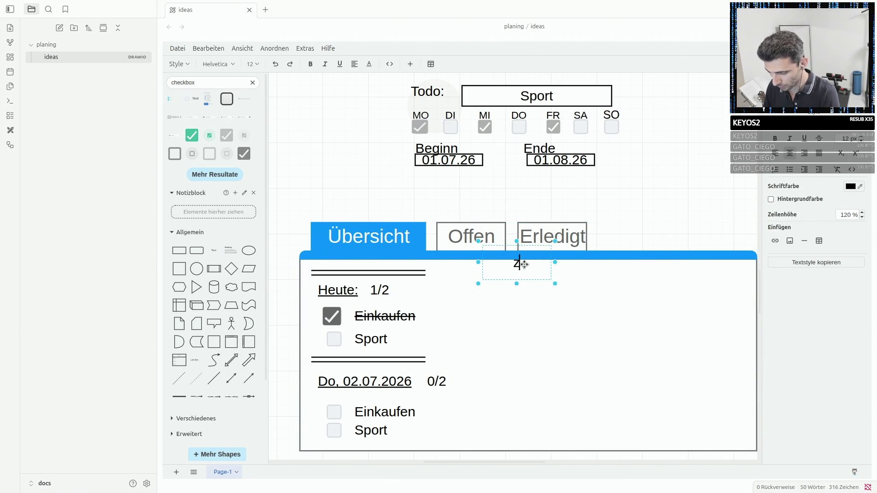
{"action": "type", "text": "künftige"}
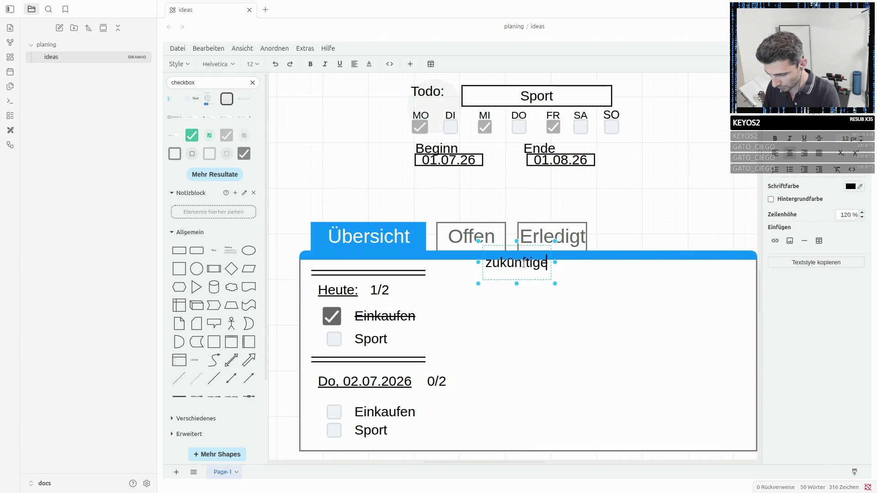
{"action": "type", "text": " Todos an"}
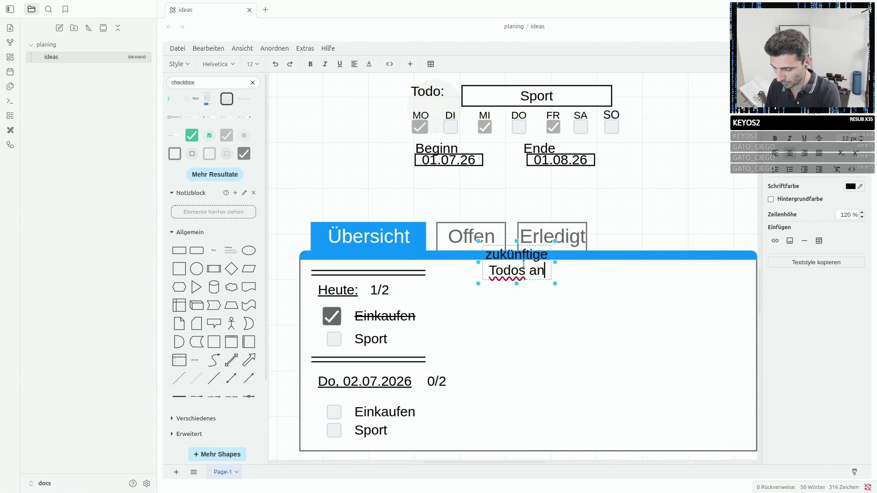
{"action": "type", "text": "zeigen"}
{"action": "key", "text": "Return"}
{"action": "type", "text": ".."}
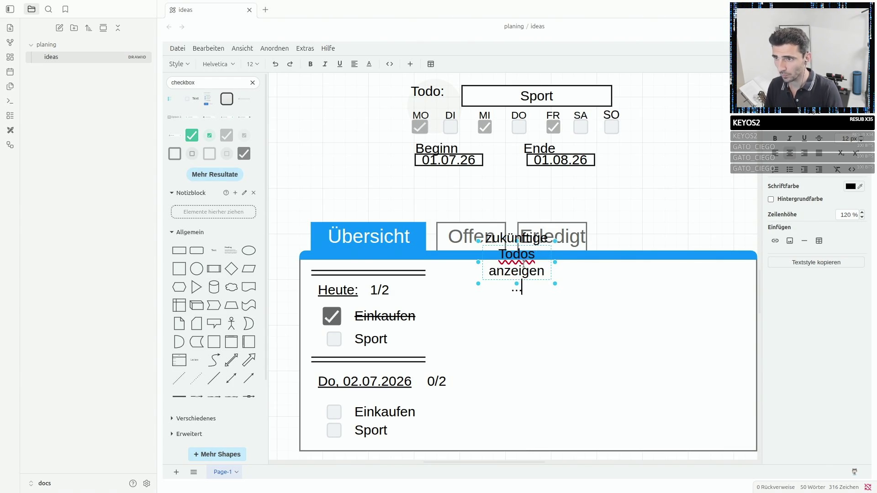
{"action": "type", "text": "."}
{"action": "left_click", "coordinate": [617, 309]}
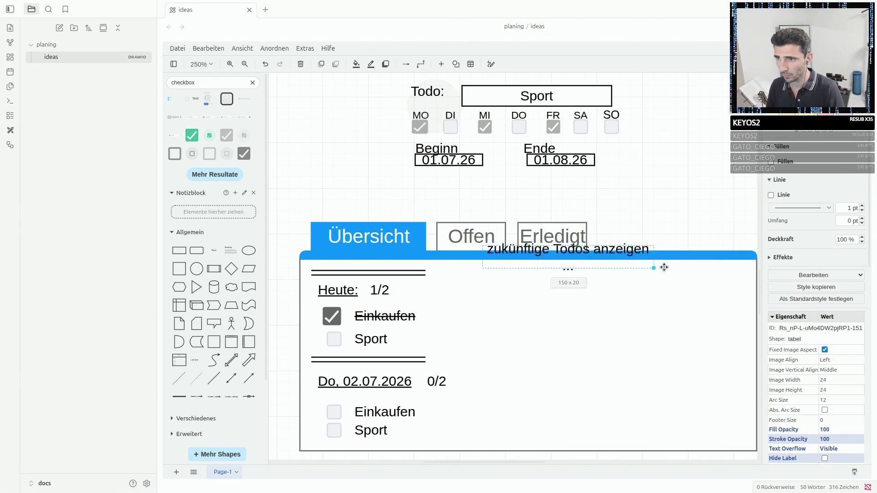
Place the label at the top of the Übersicht panel below the tabs and lower the separator line slightly.
{"action": "left_click_drag", "start_coordinate": [555, 243], "coordinate": [495, 269]}
{"action": "key", "text": "ctrl+z"}
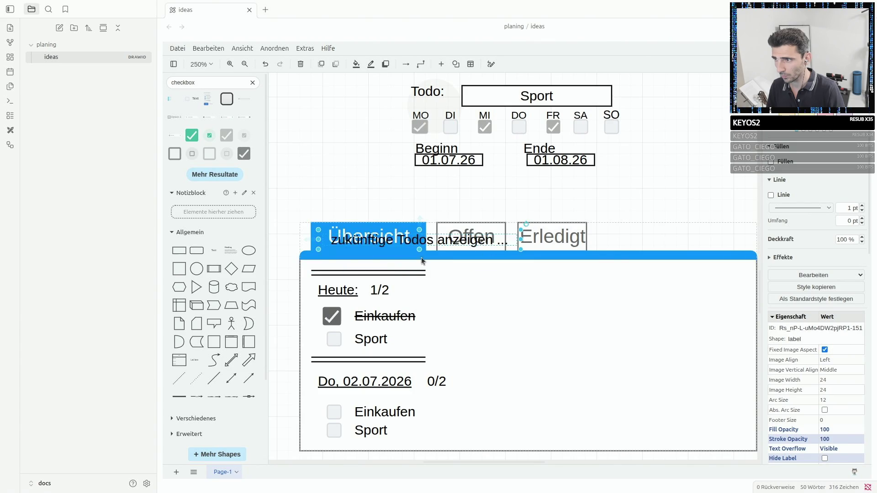
{"action": "left_click", "coordinate": [330, 273]}
{"action": "left_click_drag", "start_coordinate": [329, 272], "coordinate": [329, 277]}
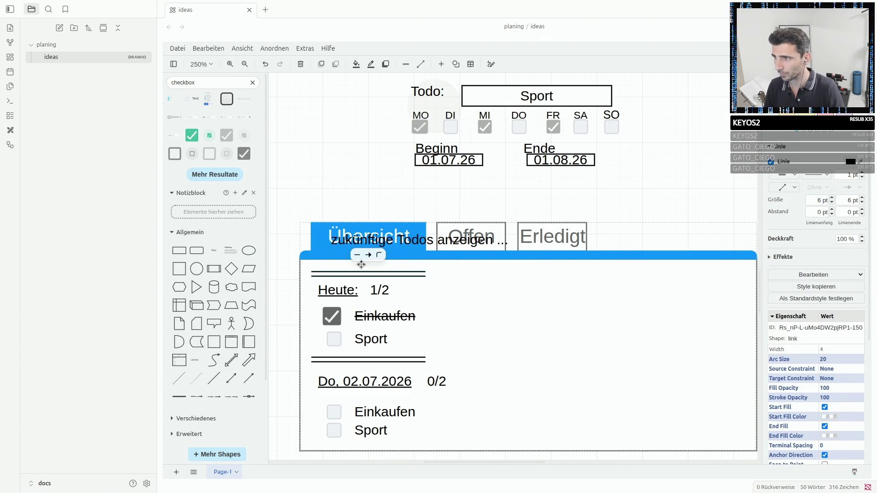
{"action": "left_click", "coordinate": [382, 234]}
{"action": "left_click_drag", "start_coordinate": [383, 234], "coordinate": [378, 262]}
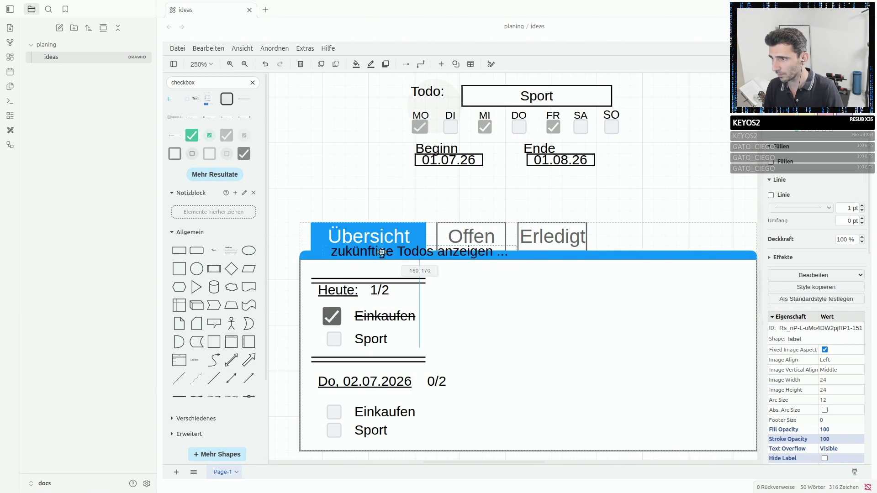
Review the panel elements and shift the tabbed panel slightly left.
{"action": "left_click", "coordinate": [508, 321]}
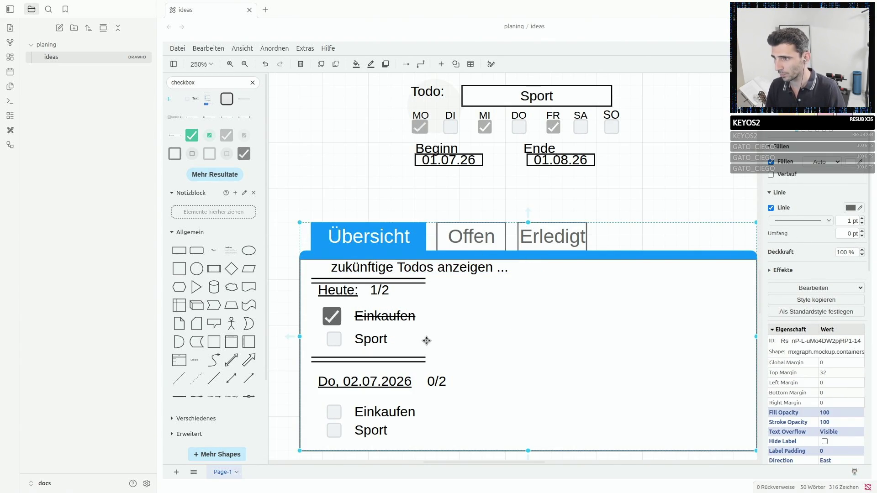
{"action": "left_click", "coordinate": [385, 357]}
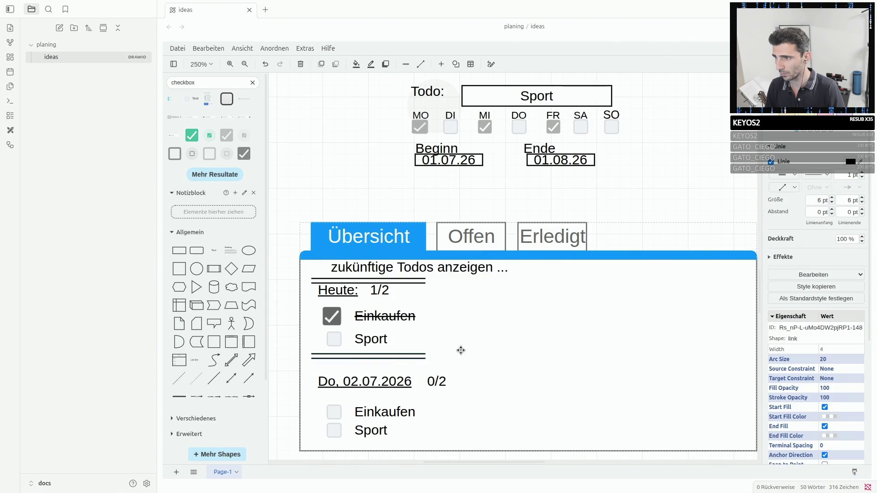
{"action": "left_click", "coordinate": [454, 338]}
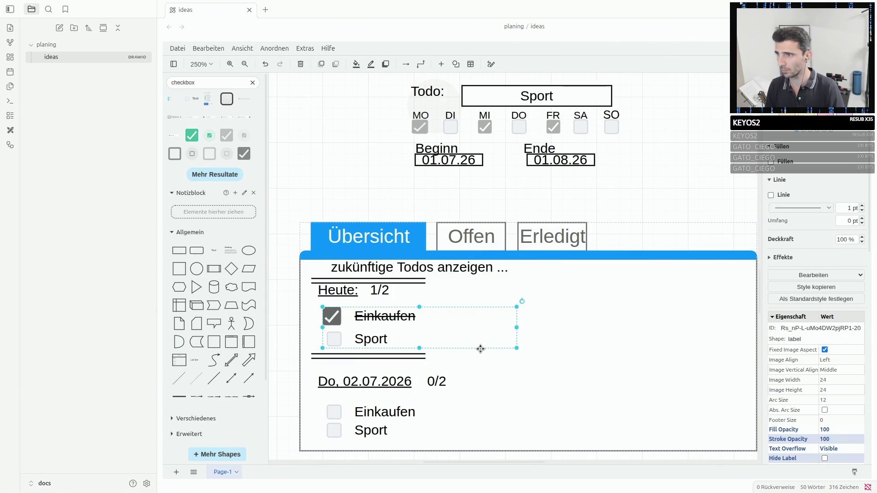
{"action": "left_click", "coordinate": [677, 207]}
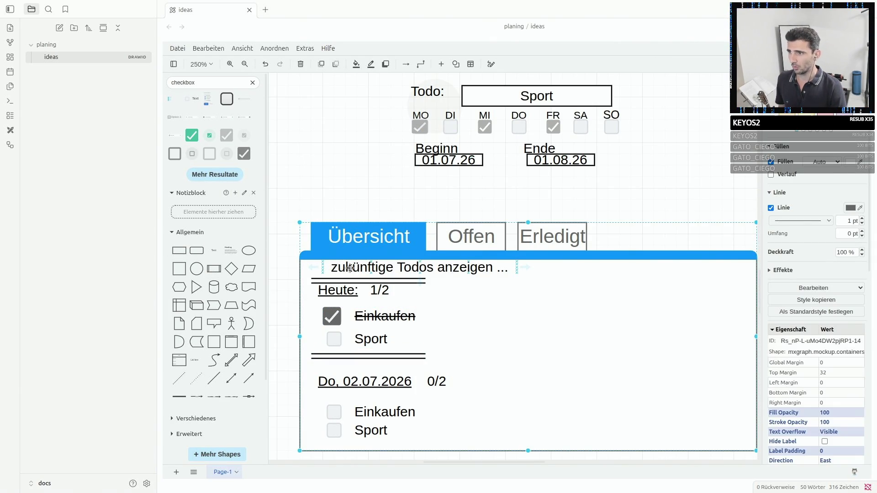
{"action": "mouse_move", "coordinate": [350, 270]}
{"action": "left_mouse_down"}
{"action": "mouse_move", "coordinate": [338, 270]}
{"action": "mouse_move", "coordinate": [348, 264]}
{"action": "left_mouse_up"}
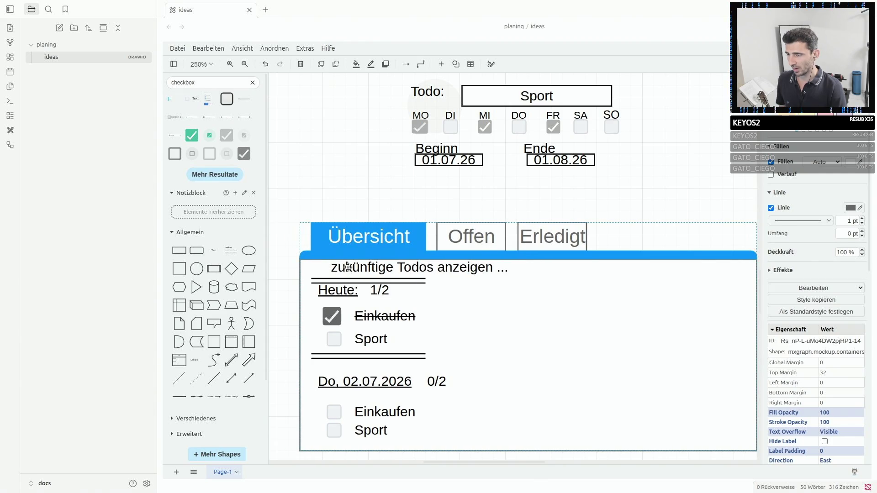
{"action": "left_click", "coordinate": [336, 198]}
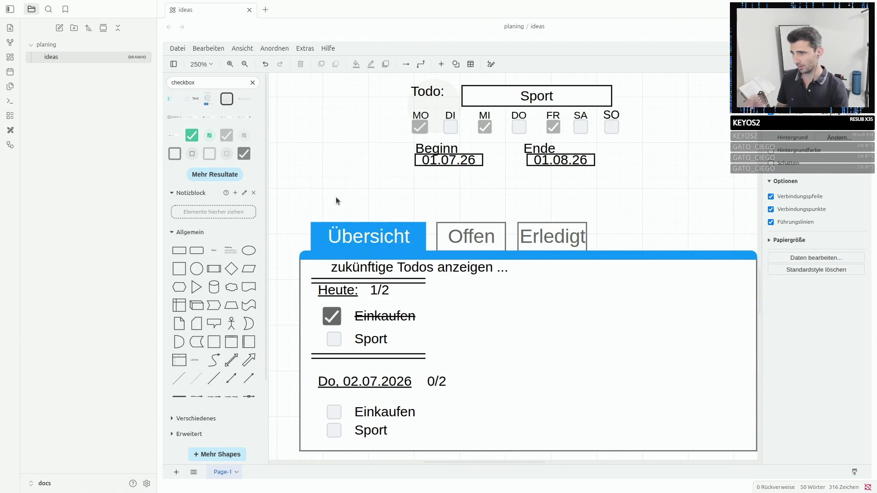
Copy the 'zukünftige Todos anzeigen ...' label and move the copy into the Offen panel.
{"action": "left_click", "coordinate": [382, 289]}
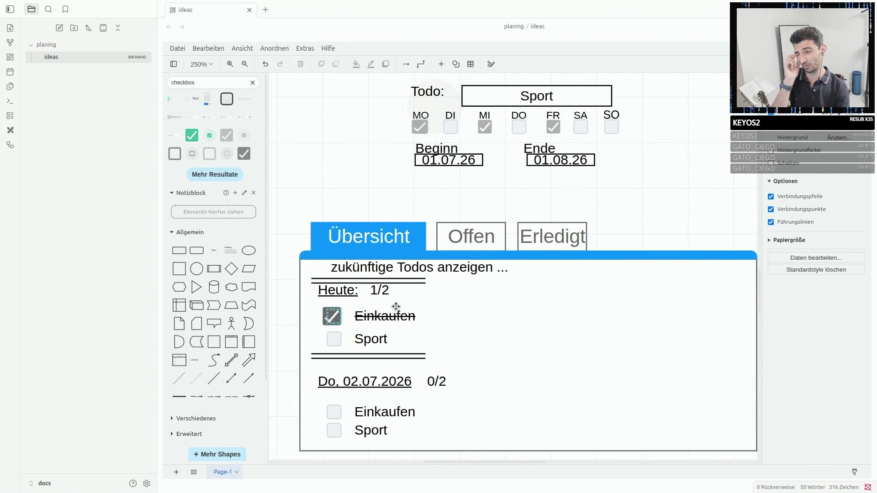
{"action": "left_click", "coordinate": [411, 271]}
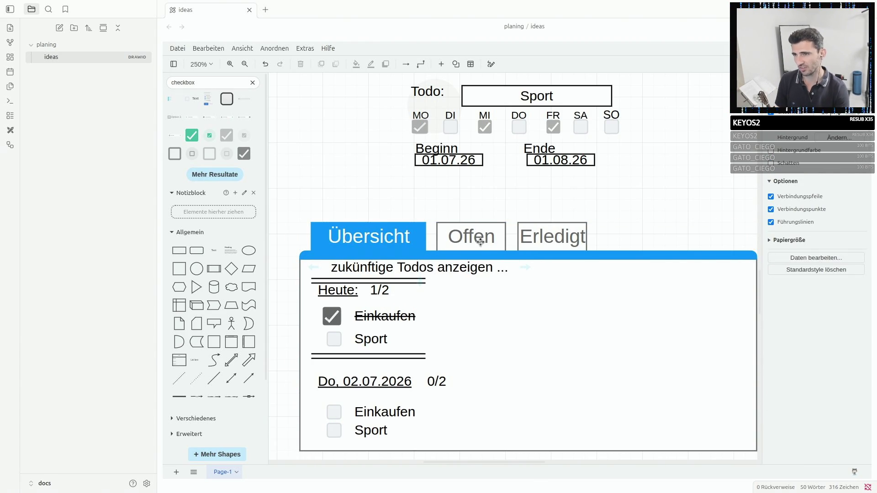
{"action": "mouse_move", "coordinate": [471, 236]}
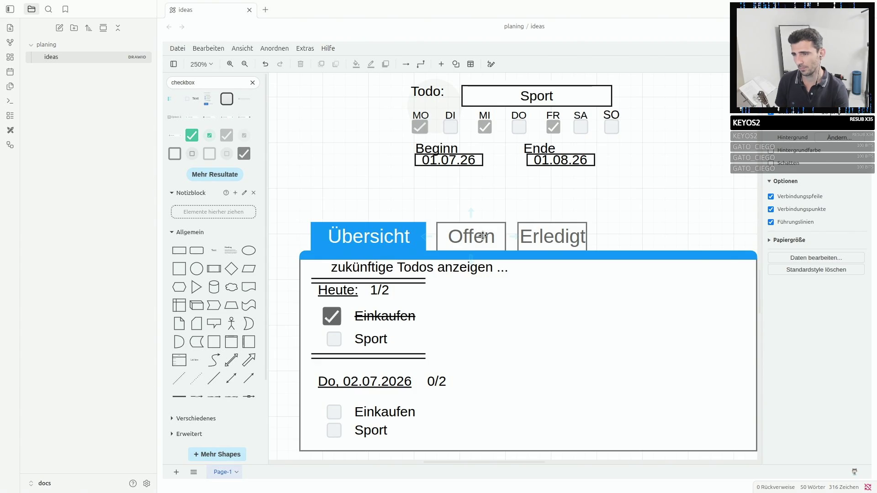
{"action": "left_click", "coordinate": [481, 236]}
{"action": "scroll", "coordinate": [509, 267], "scroll_direction": "down", "scroll_amount": 3}
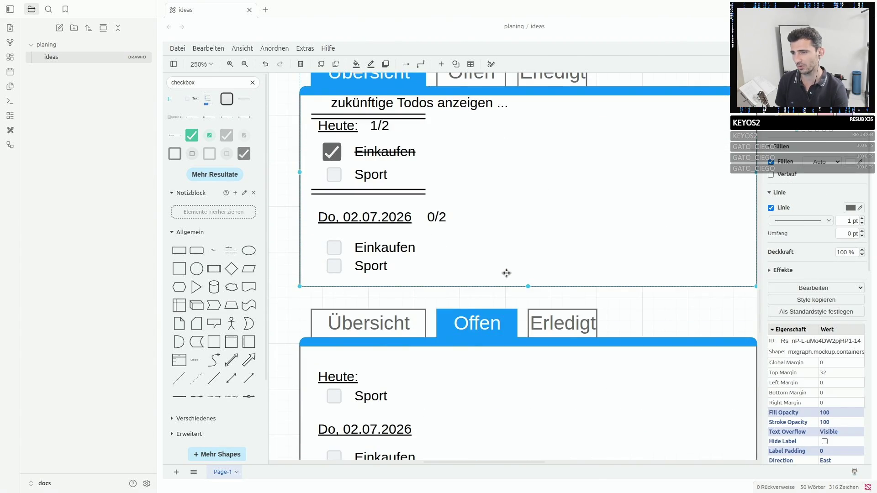
{"action": "scroll", "coordinate": [507, 273], "scroll_direction": "down", "scroll_amount": 3}
{"action": "scroll", "coordinate": [506, 273], "scroll_direction": "up", "scroll_amount": 6}
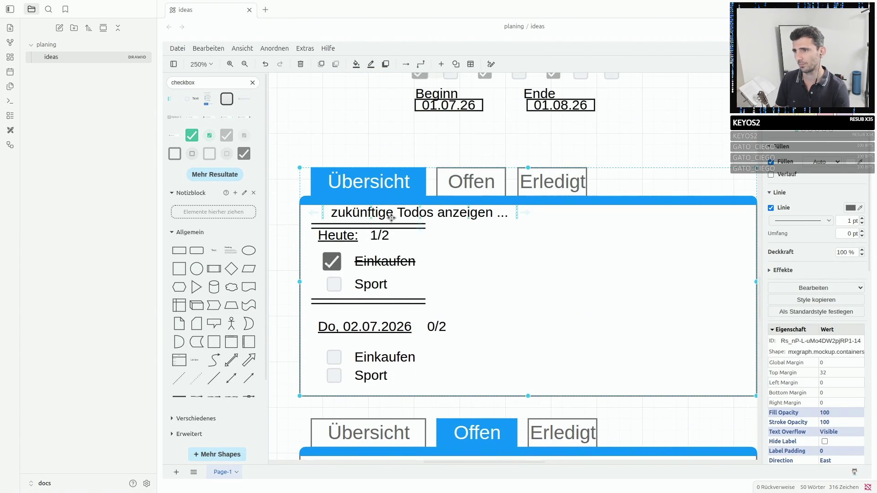
{"action": "left_click", "coordinate": [393, 217]}
{"action": "scroll", "coordinate": [398, 242], "scroll_direction": "down", "scroll_amount": 5}
{"action": "key", "text": "ctrl+c"}
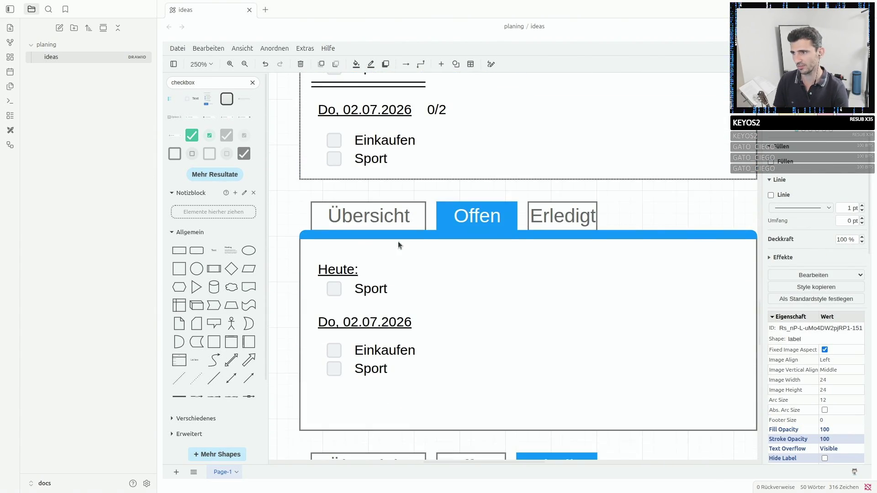
{"action": "key", "text": "ctrl+v"}
{"action": "mouse_move", "coordinate": [411, 262]}
{"action": "left_mouse_down"}
{"action": "mouse_move", "coordinate": [353, 245]}
{"action": "mouse_move", "coordinate": [353, 254]}
{"action": "left_mouse_up"}
{"action": "left_click", "coordinate": [332, 228]}
Undo the accidental panel move and nudge the copied label into place above Heute.
{"action": "key", "text": "ctrl+z"}
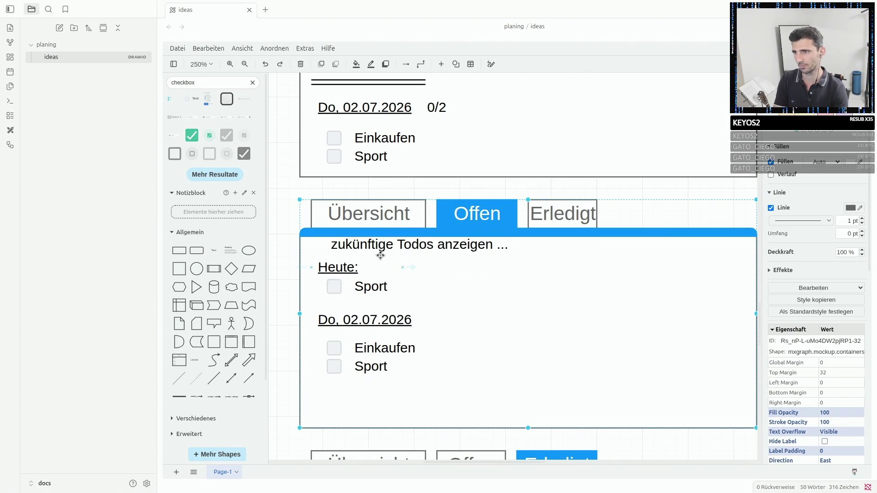
{"action": "key", "text": "ctrl+shift+z"}
{"action": "key", "text": "ctrl+z"}
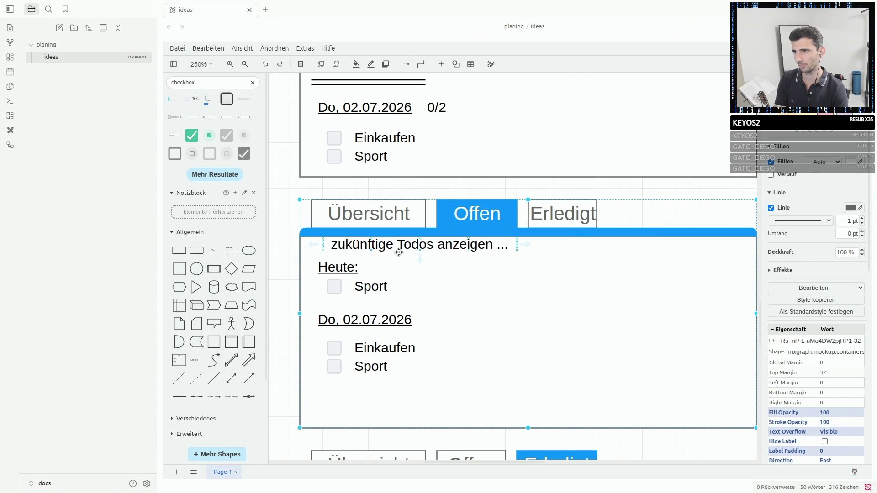
{"action": "left_click", "coordinate": [397, 247]}
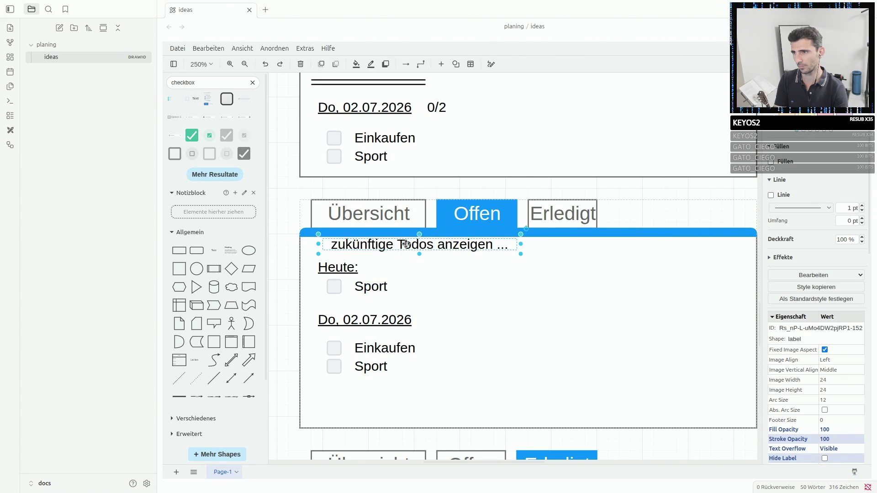
{"action": "left_click_drag", "start_coordinate": [443, 243], "coordinate": [438, 244]}
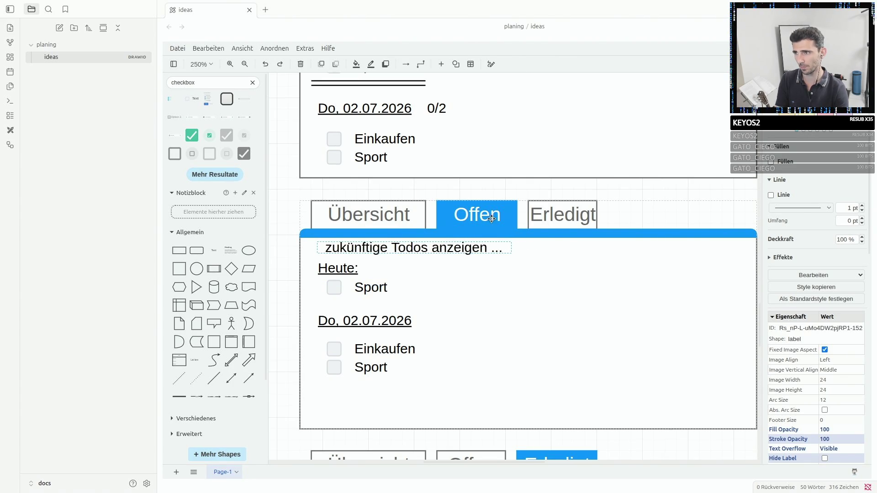
{"action": "scroll", "coordinate": [492, 219], "scroll_direction": "up", "scroll_amount": 3}
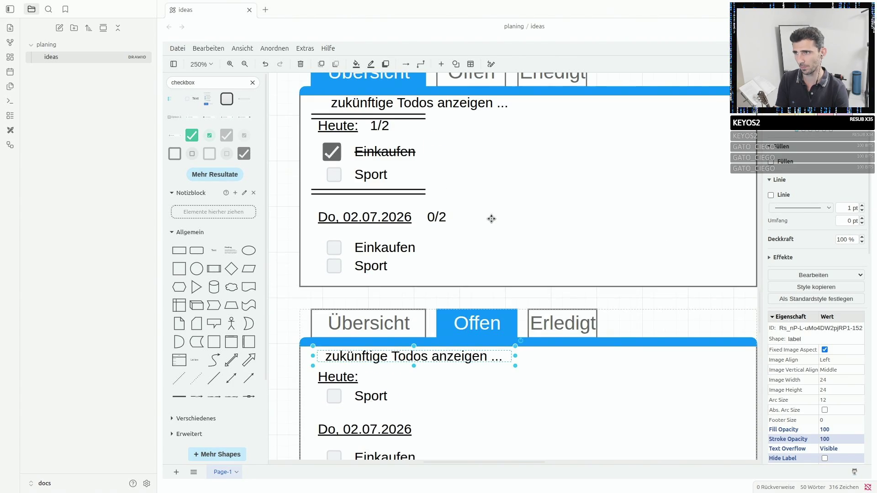
{"action": "left_click", "coordinate": [290, 298]}
{"action": "scroll", "coordinate": [414, 305], "scroll_direction": "up", "scroll_amount": 3}
{"action": "scroll", "coordinate": [416, 304], "scroll_direction": "down", "scroll_amount": 3}
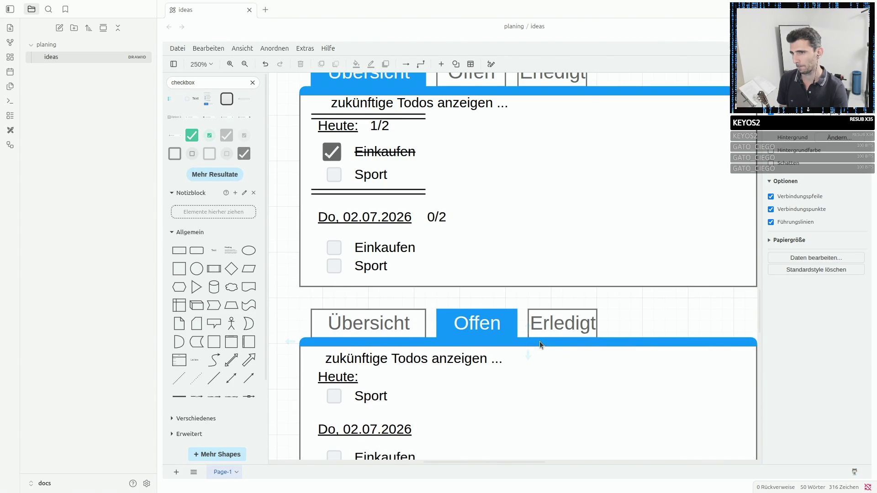
{"action": "scroll", "coordinate": [539, 341], "scroll_direction": "up", "scroll_amount": 2}
{"action": "scroll", "coordinate": [540, 341], "scroll_direction": "up", "scroll_amount": 2}
{"action": "scroll", "coordinate": [540, 341], "scroll_direction": "up", "scroll_amount": 2}
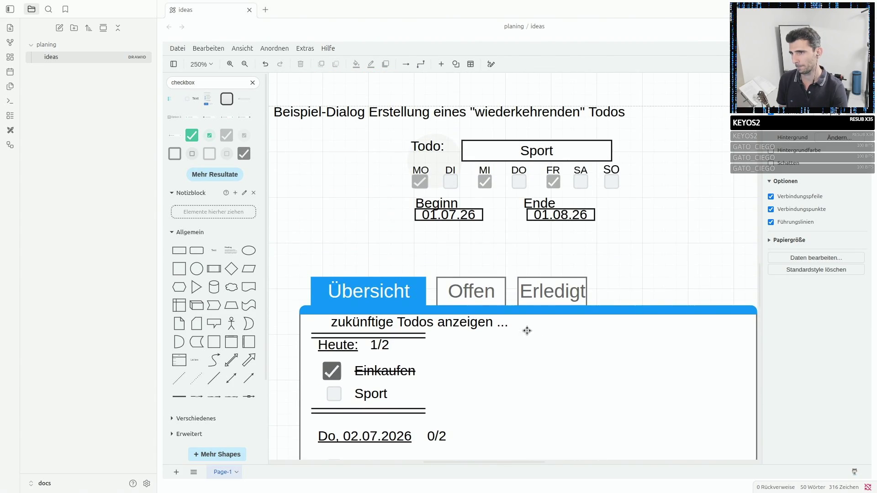
{"action": "left_click", "coordinate": [452, 214]}
{"action": "left_click", "coordinate": [486, 233]}
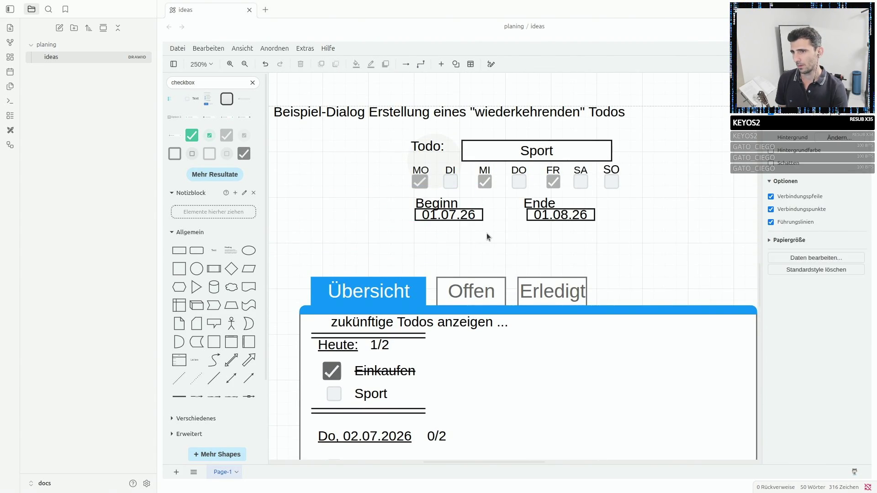
{"action": "left_click", "coordinate": [478, 214]}
{"action": "left_click", "coordinate": [397, 292]}
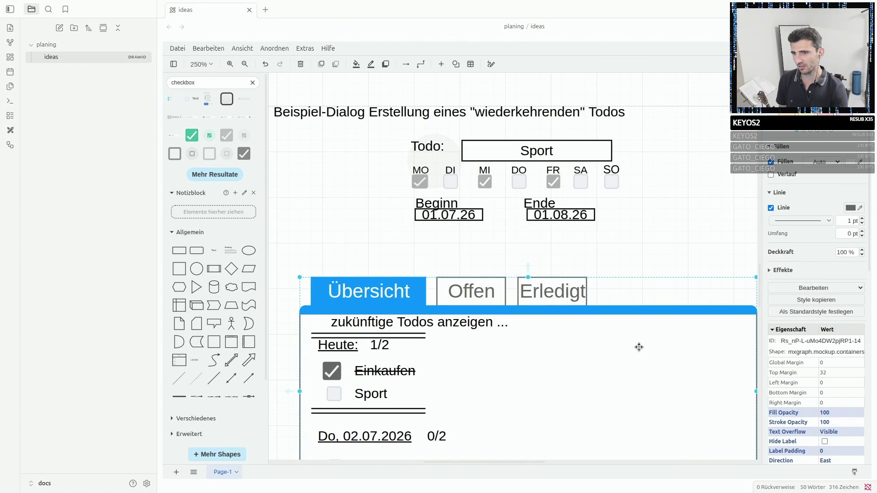
{"action": "scroll", "coordinate": [595, 358], "scroll_direction": "down", "scroll_amount": 2}
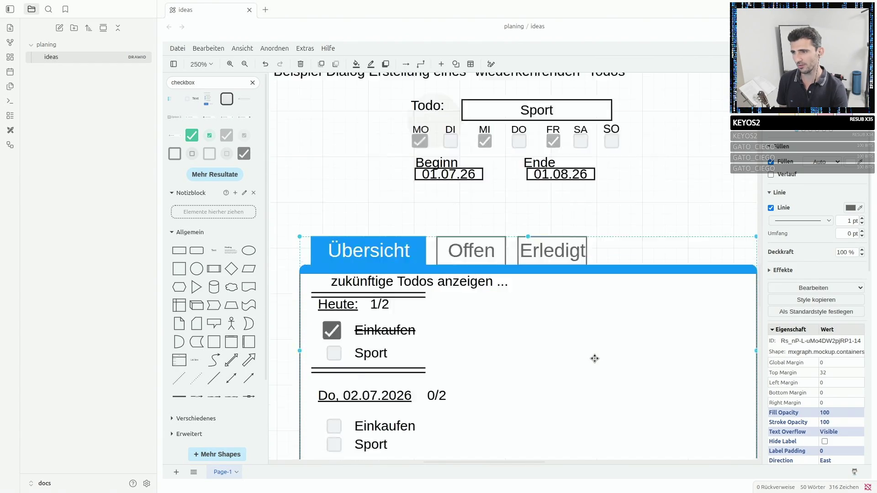
{"action": "scroll", "coordinate": [515, 315], "scroll_direction": "down", "scroll_amount": 2}
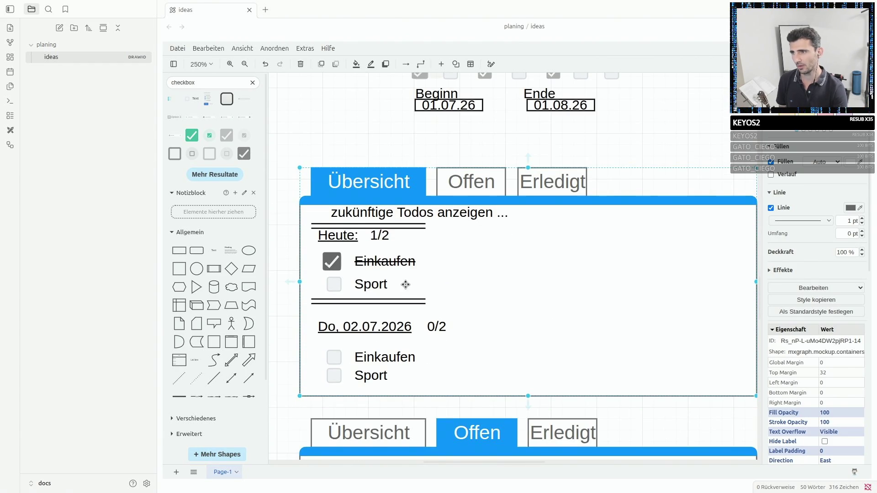
{"action": "left_click", "coordinate": [322, 326]}
{"action": "left_click", "coordinate": [358, 233]}
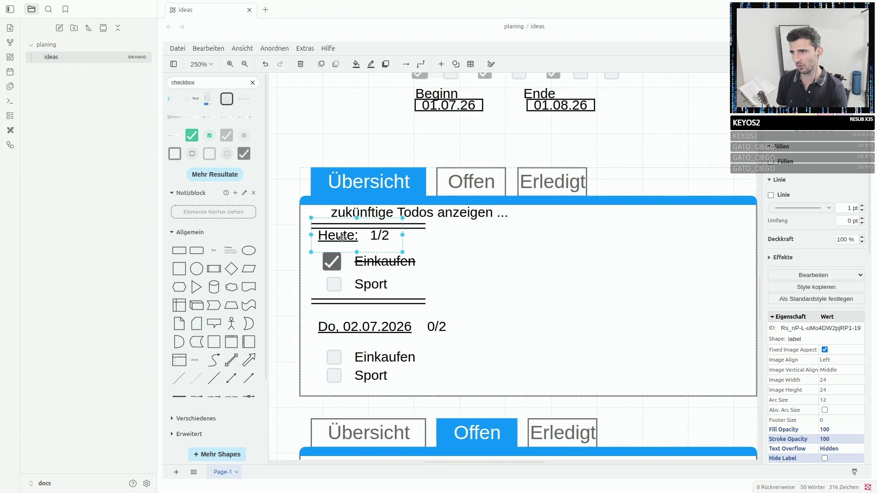
{"action": "left_click", "coordinate": [364, 327]}
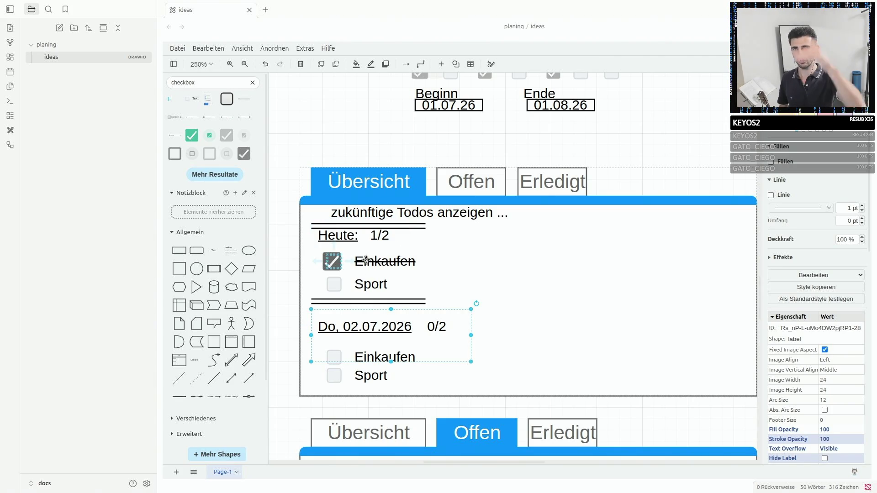
{"action": "key", "text": "ctrl+z"}
{"action": "key", "text": "ctrl+shift+z"}
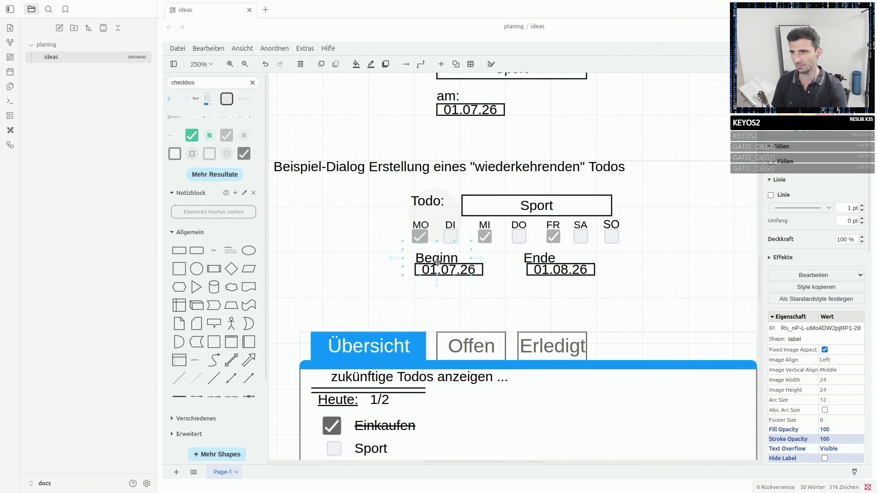
{"action": "left_click", "coordinate": [436, 274]}
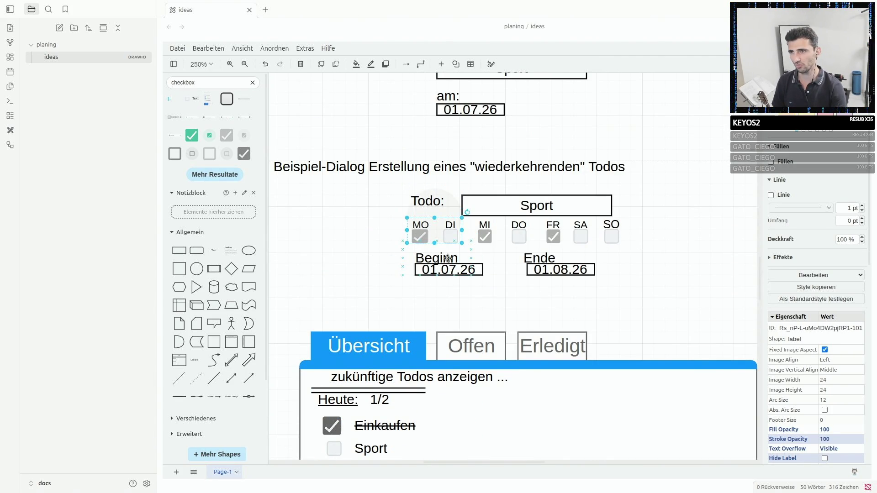
{"action": "left_click", "coordinate": [456, 269]}
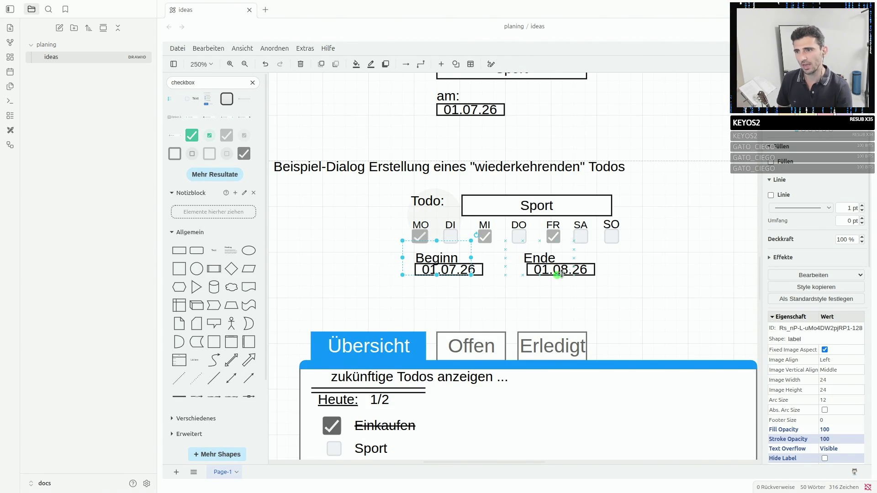
{"action": "left_click", "coordinate": [572, 265]}
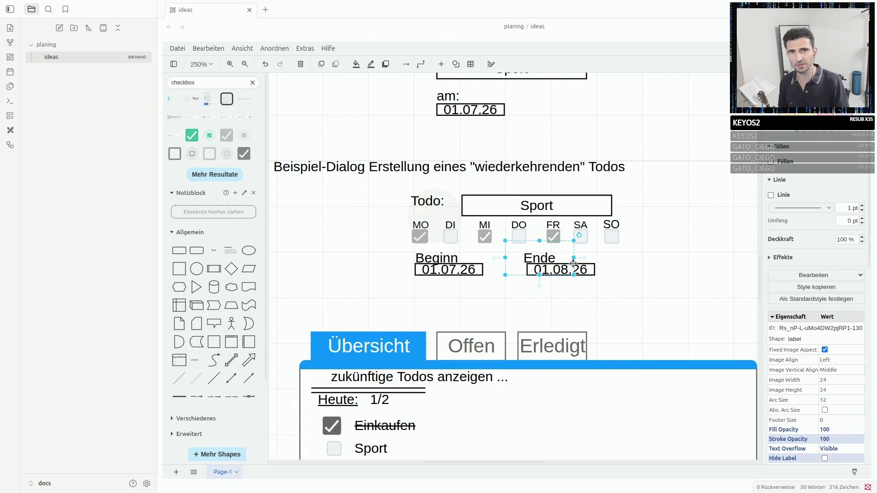
{"action": "scroll", "coordinate": [573, 264], "scroll_direction": "up", "scroll_amount": 3}
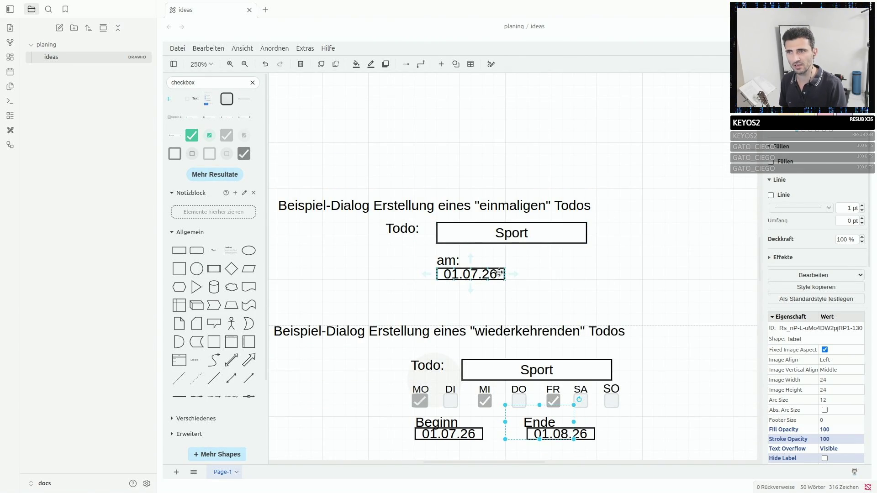
{"action": "left_click", "coordinate": [528, 236]}
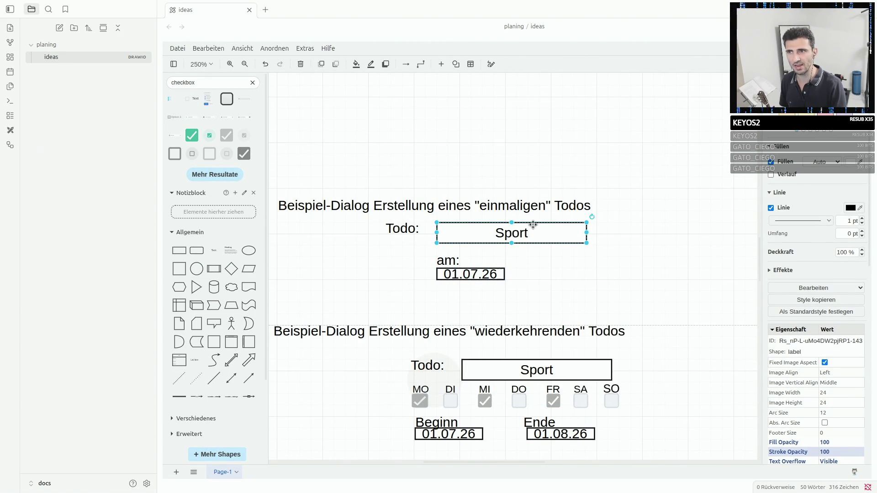
{"action": "left_click", "coordinate": [500, 274]}
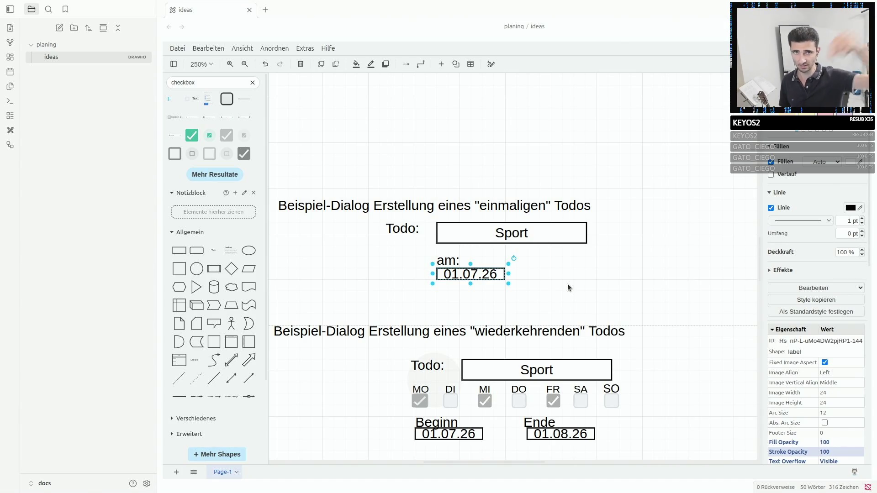
{"action": "scroll", "coordinate": [567, 284], "scroll_direction": "down", "scroll_amount": 3}
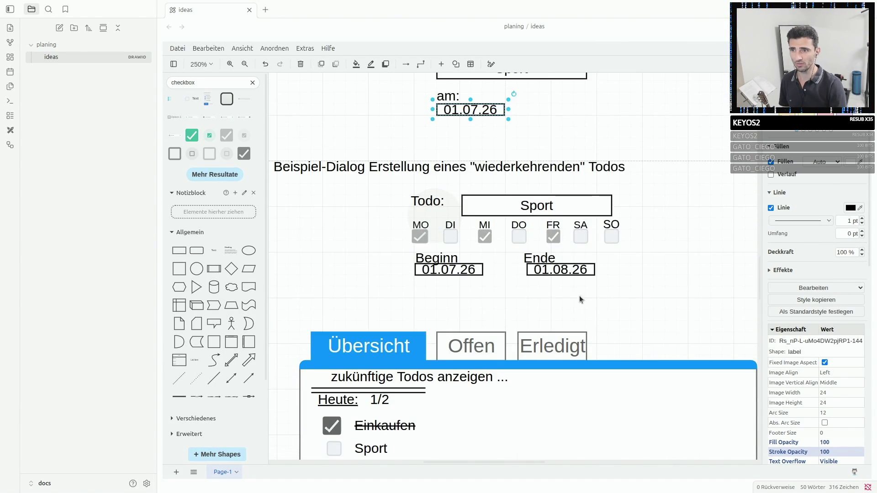
{"action": "left_click", "coordinate": [569, 266]}
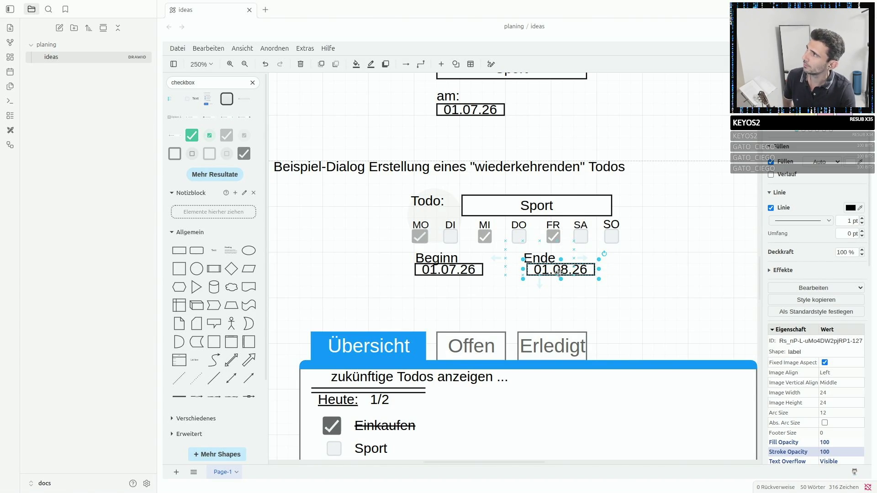
{"action": "left_click", "coordinate": [445, 270]}
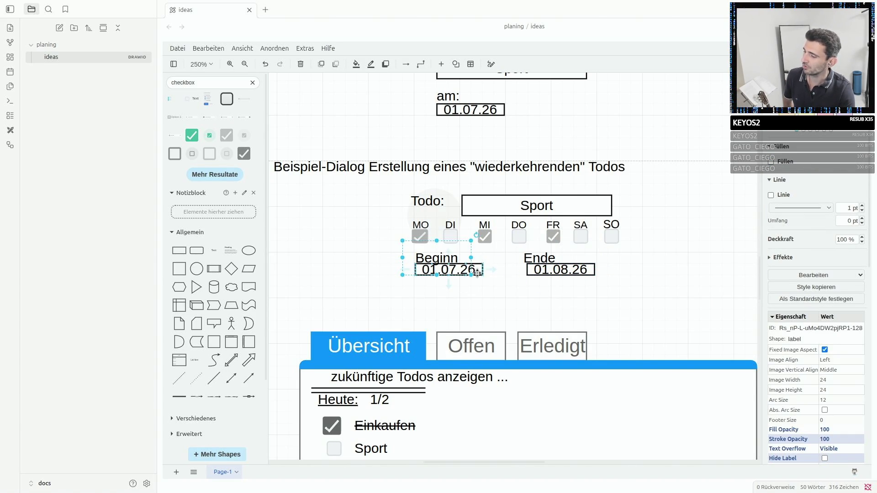
{"action": "scroll", "coordinate": [508, 308], "scroll_direction": "down", "scroll_amount": 2}
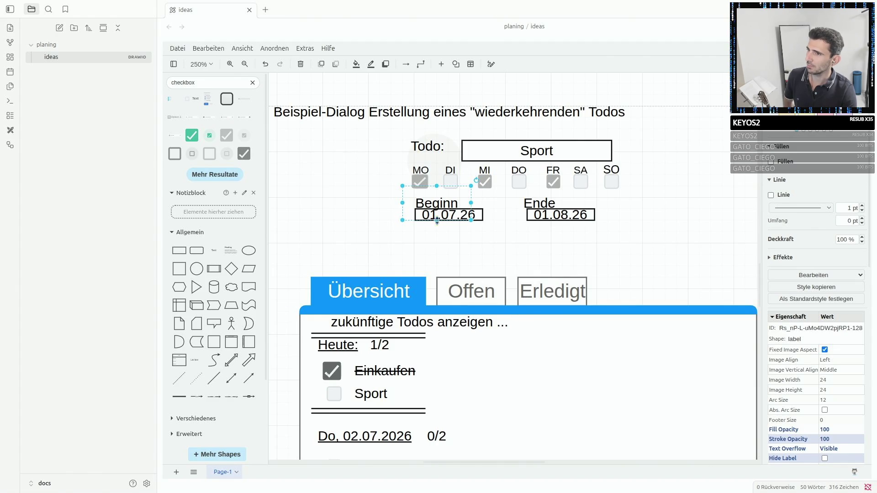
{"action": "left_click", "coordinate": [509, 343]}
{"action": "left_click", "coordinate": [438, 219]}
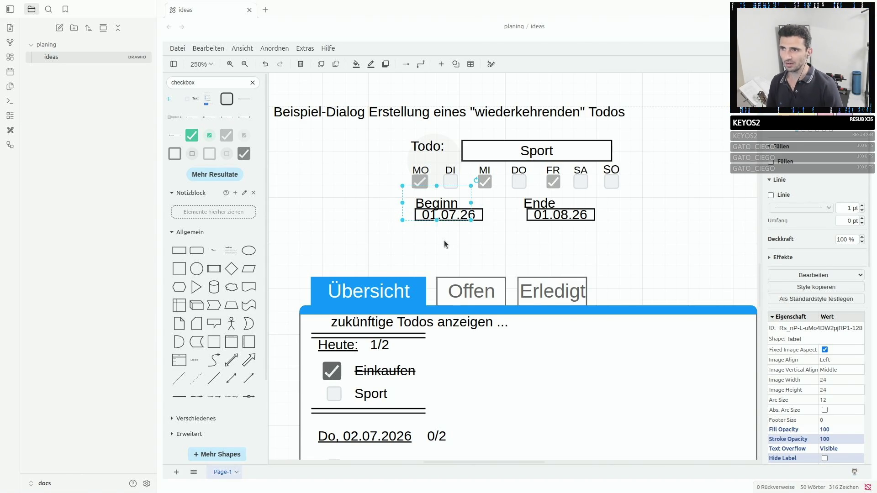
{"action": "left_click", "coordinate": [444, 240]}
{"action": "left_click", "coordinate": [443, 216]}
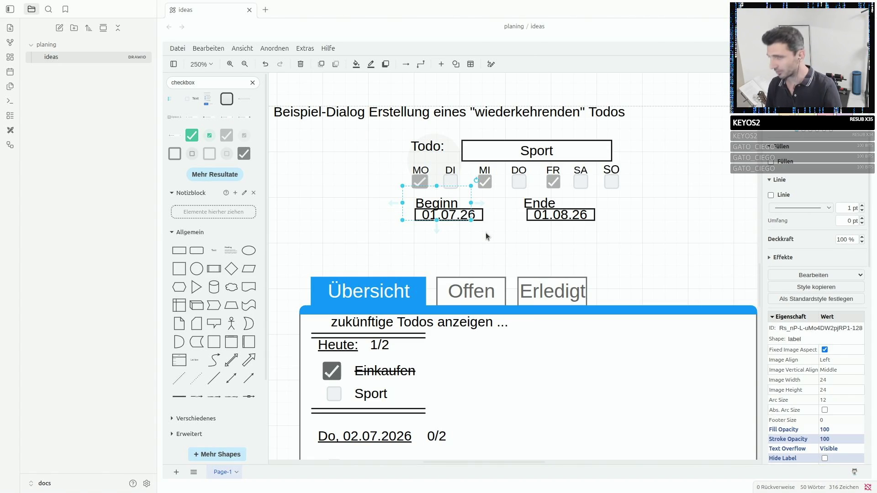
{"action": "left_click", "coordinate": [576, 214]}
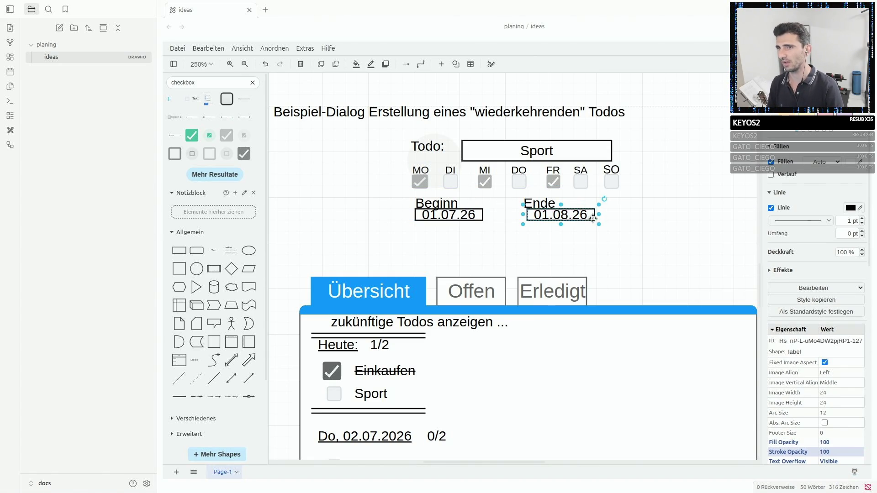
{"action": "scroll", "coordinate": [548, 213], "scroll_direction": "up", "scroll_amount": 4}
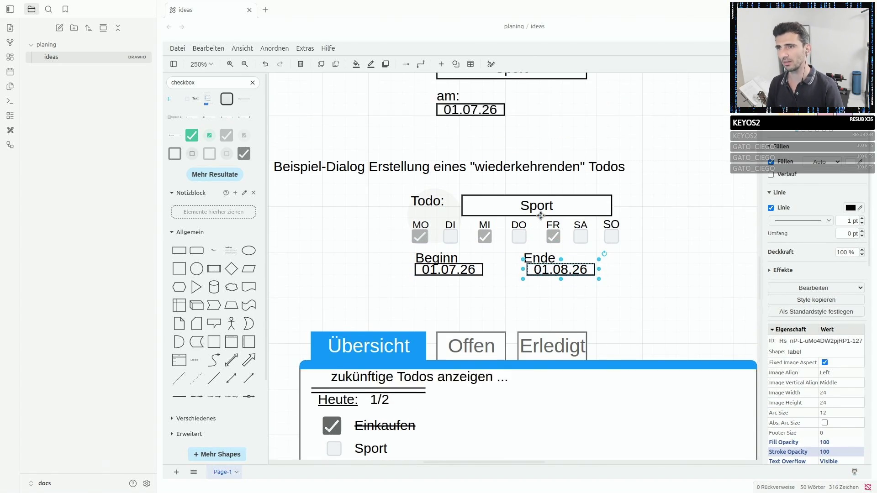
{"action": "left_click", "coordinate": [471, 165]}
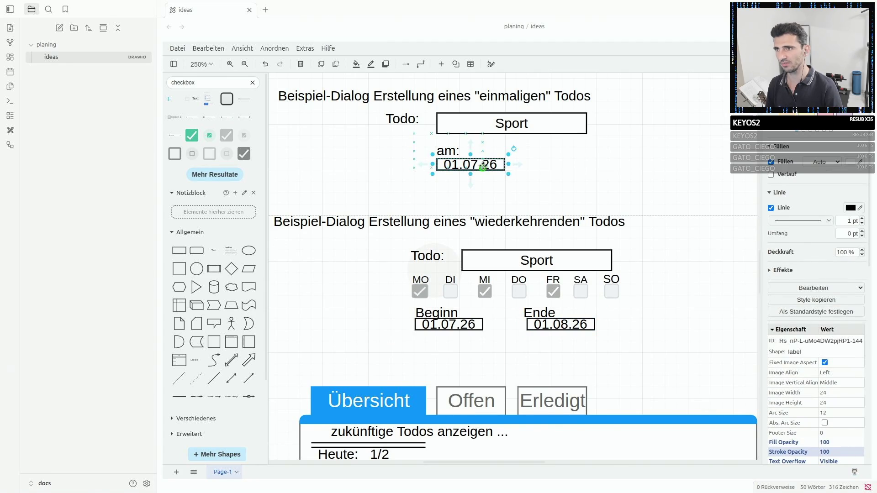
{"action": "left_click", "coordinate": [462, 324]}
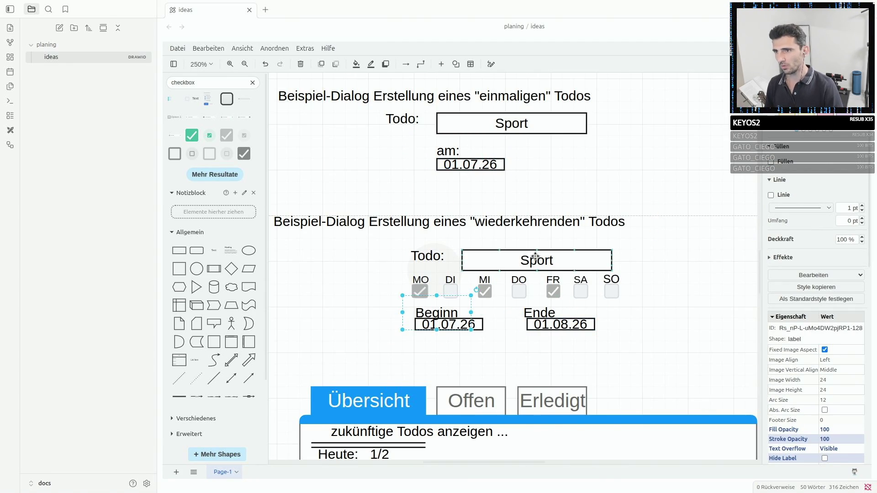
{"action": "left_click", "coordinate": [536, 259]}
{"action": "left_click", "coordinate": [527, 226]}
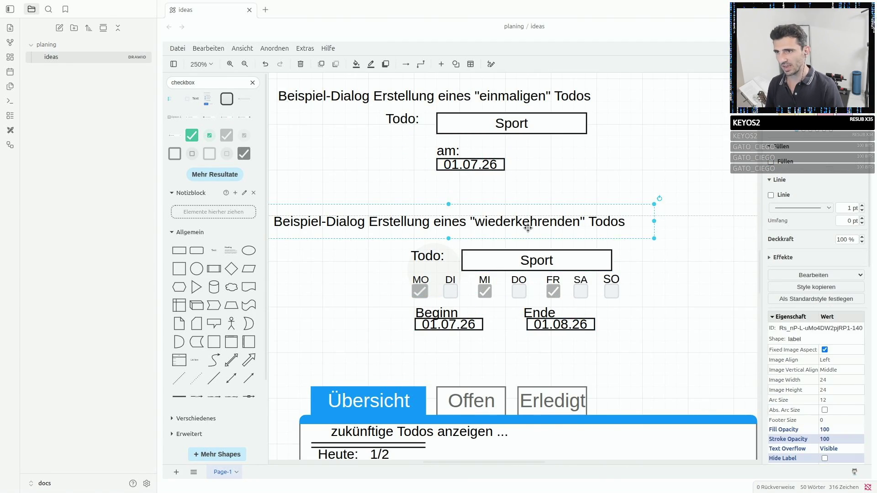
{"action": "left_click", "coordinate": [590, 326]}
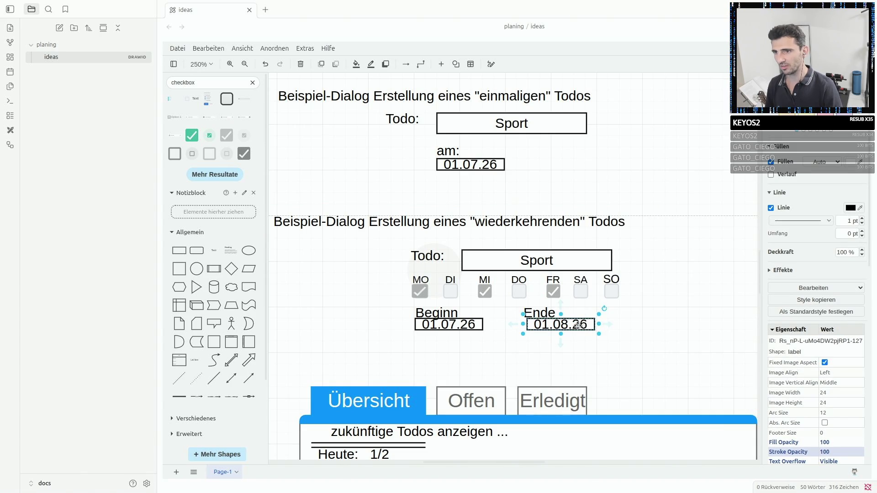